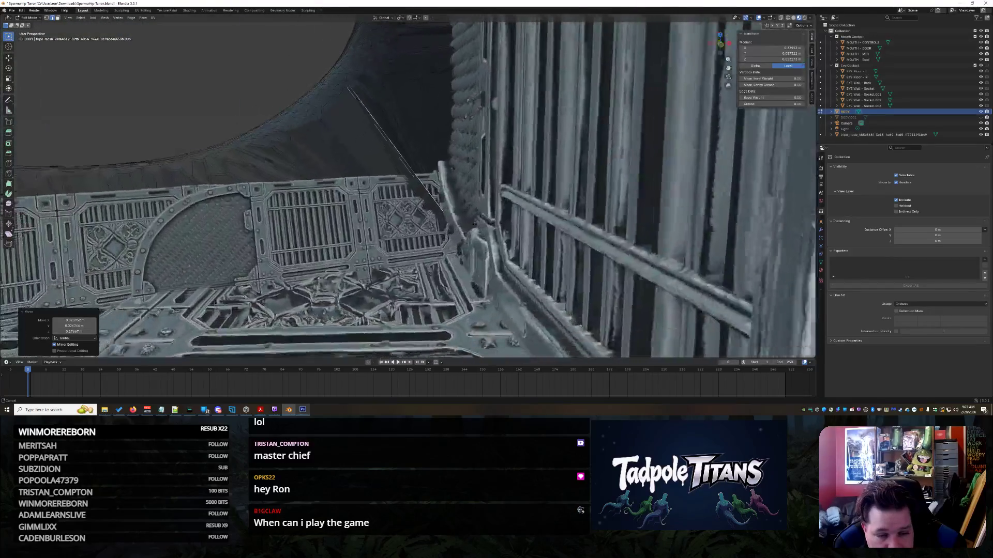
- Hide the EYE Wall - Socket.002, EYE Wall - Back and EYE Floor - R panels in the outliner
{"action": "left_click", "coordinate": [980, 106]}
{"action": "left_click", "coordinate": [981, 105]}
{"action": "left_click", "coordinate": [981, 100]}
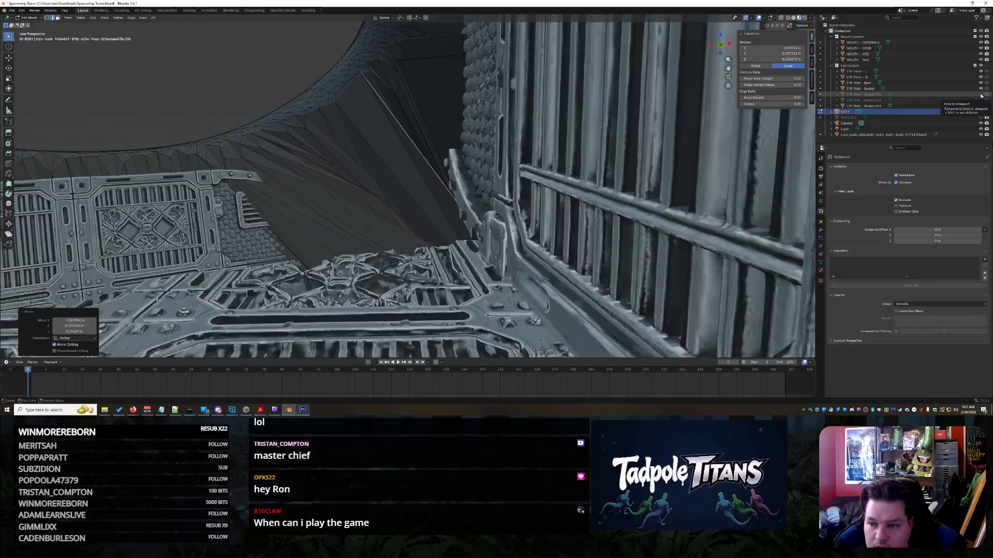
{"action": "left_click", "coordinate": [981, 94]}
{"action": "left_click", "coordinate": [981, 89]}
{"action": "left_click", "coordinate": [981, 83]}
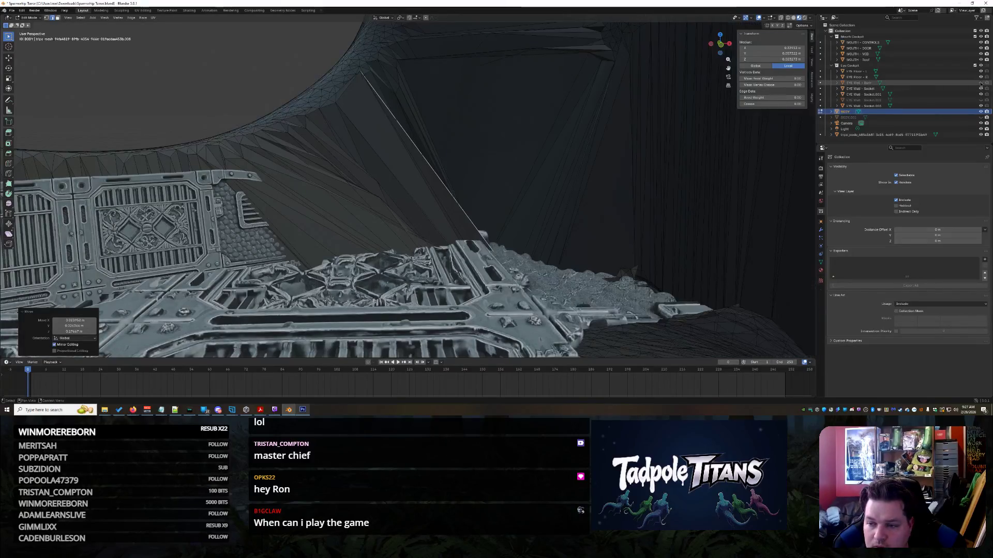
{"action": "left_click", "coordinate": [980, 77]}
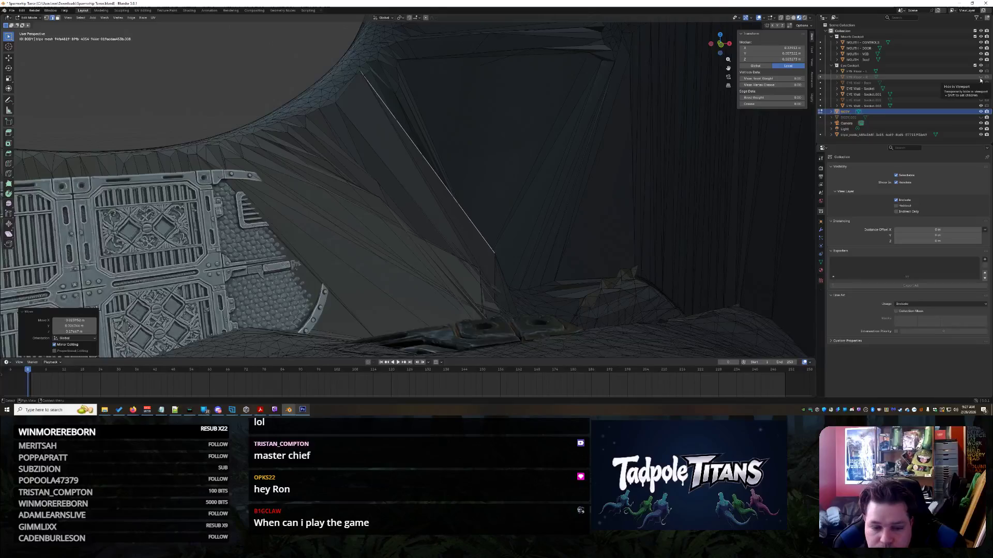
- Pull the stray inner-hull vertex back to shorten the long spike edge
{"action": "mouse_move", "coordinate": [615, 189]}
{"action": "middle_mouse_down"}
{"action": "mouse_move", "coordinate": [634, 192]}
{"action": "mouse_move", "coordinate": [519, 206]}
{"action": "middle_mouse_up"}
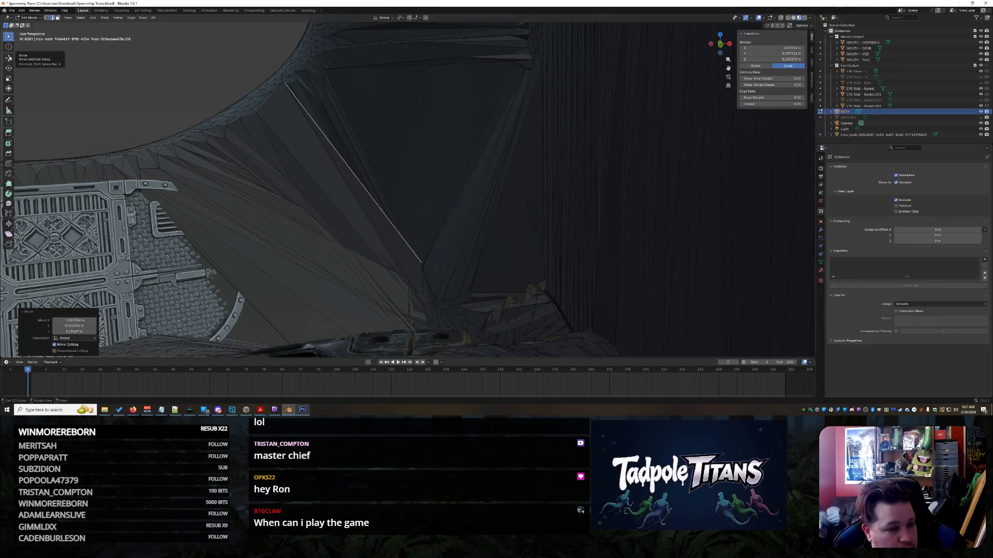
{"action": "left_click", "coordinate": [422, 264]}
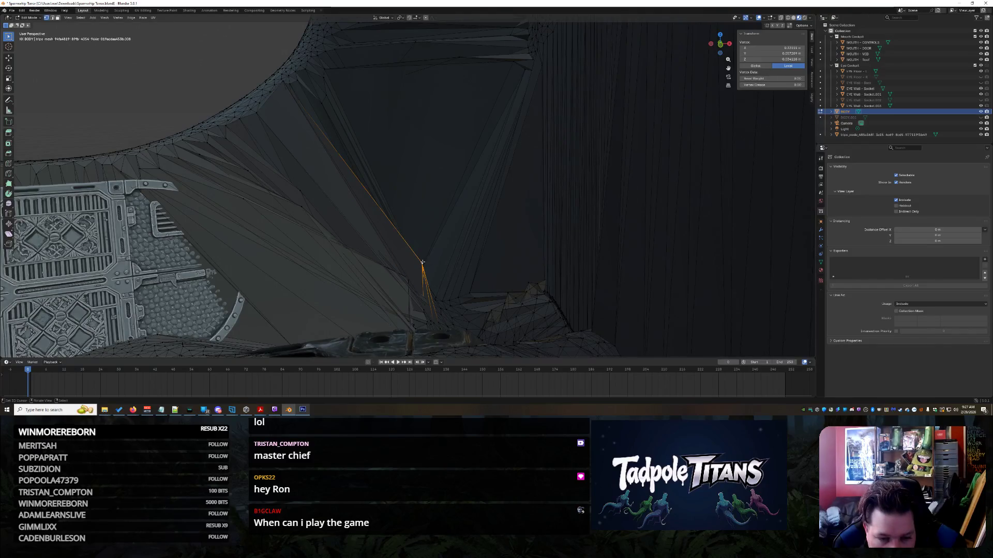
{"action": "key", "text": "g"}
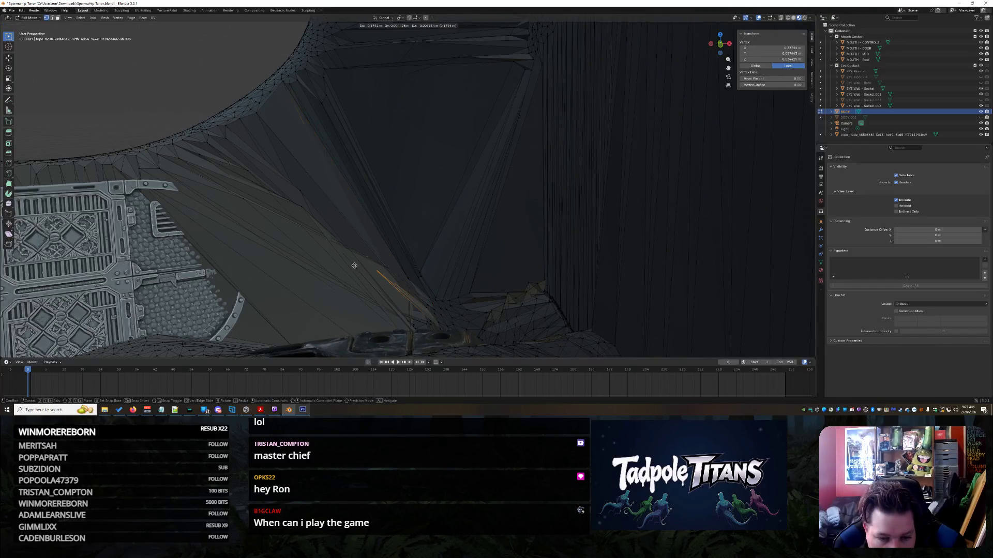
{"action": "left_click", "coordinate": [355, 265]}
{"action": "mouse_move", "coordinate": [354, 266]}
{"action": "middle_mouse_down"}
{"action": "mouse_move", "coordinate": [342, 250]}
{"action": "mouse_move", "coordinate": [393, 237]}
{"action": "middle_mouse_up"}
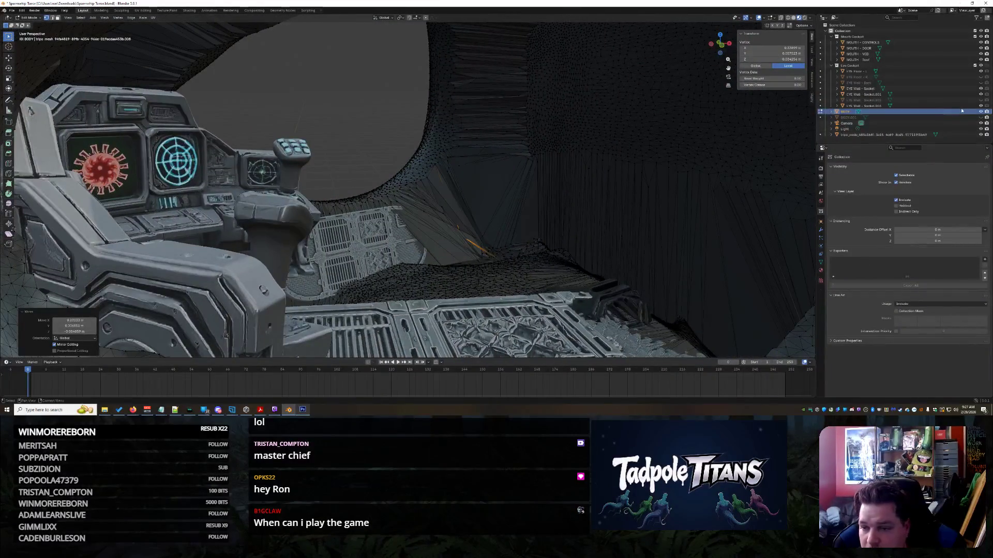
- Unhide the eye wall socket, Wall - Back and EYE Floor - R panels
{"action": "left_click_drag", "start_coordinate": [980, 106], "coordinate": [981, 83]}
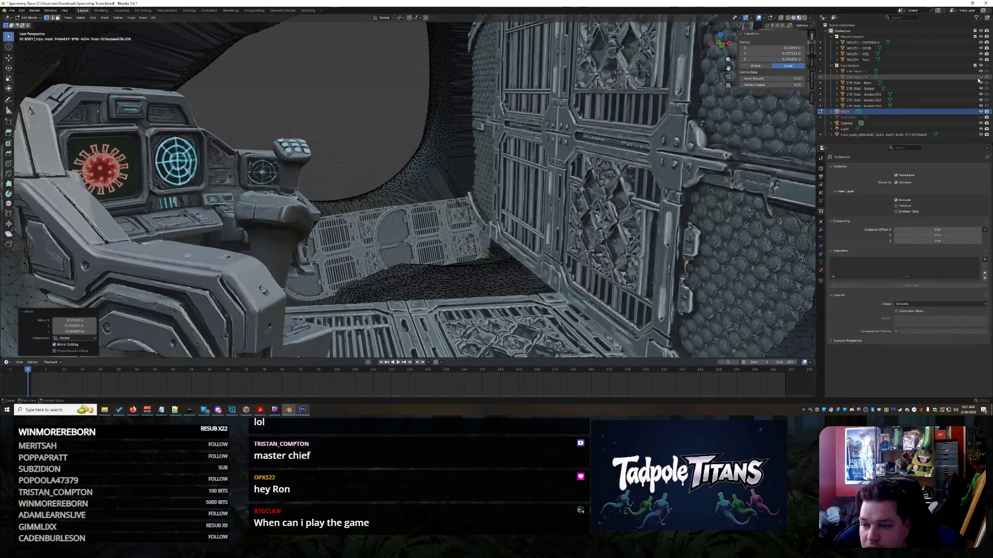
{"action": "mouse_move", "coordinate": [690, 143]}
{"action": "middle_mouse_down"}
{"action": "mouse_move", "coordinate": [565, 178]}
{"action": "mouse_move", "coordinate": [605, 197]}
{"action": "mouse_move", "coordinate": [548, 188]}
{"action": "mouse_move", "coordinate": [564, 183]}
{"action": "middle_mouse_up"}
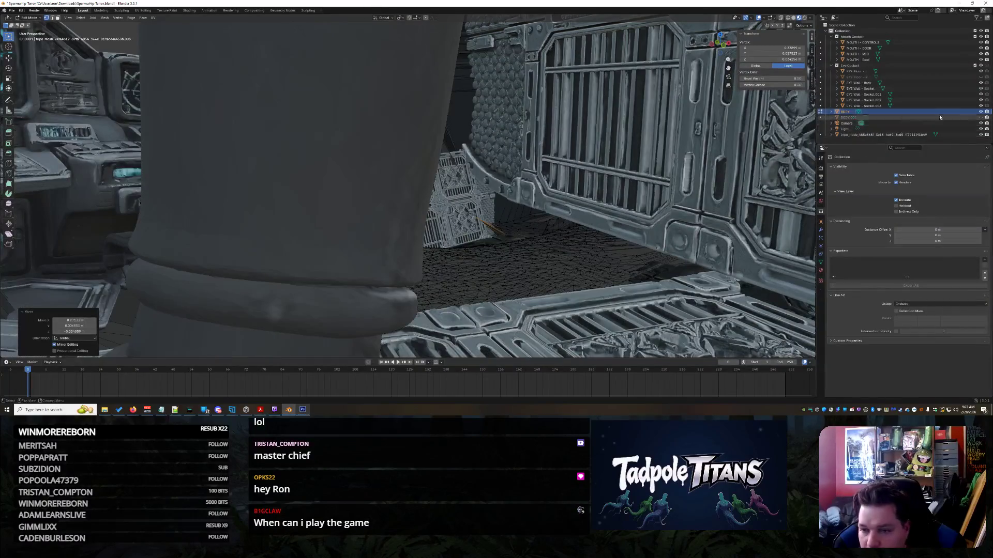
{"action": "left_click", "coordinate": [981, 78]}
{"action": "scroll", "coordinate": [300, 183], "scroll_direction": "down", "scroll_amount": 10}
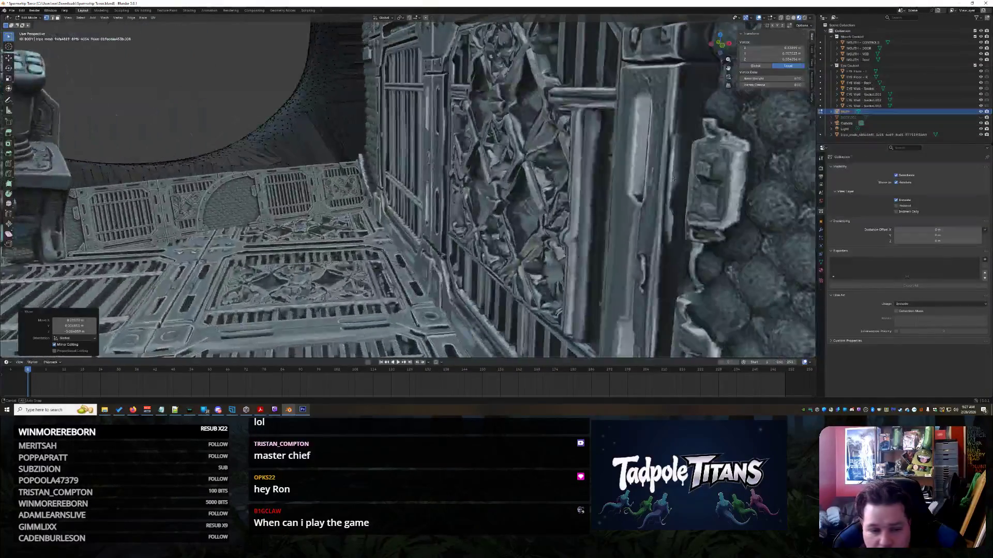
{"action": "scroll", "coordinate": [301, 183], "scroll_direction": "down", "scroll_amount": 3}
- Select another inner-hull vertex and view the cockpit from near the front
{"action": "left_click", "coordinate": [301, 183]}
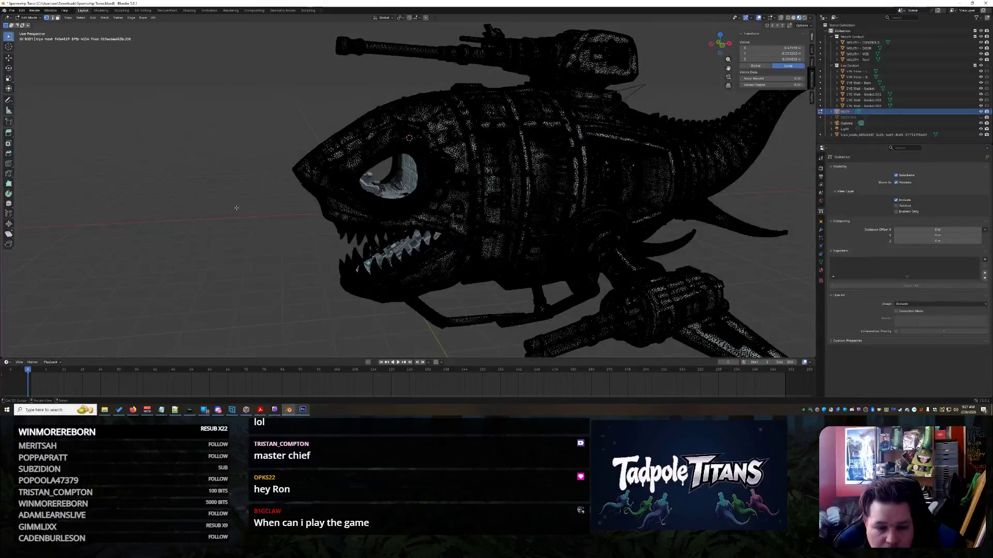
{"action": "middle_click_drag", "start_coordinate": [300, 183], "coordinate": [298, 211]}
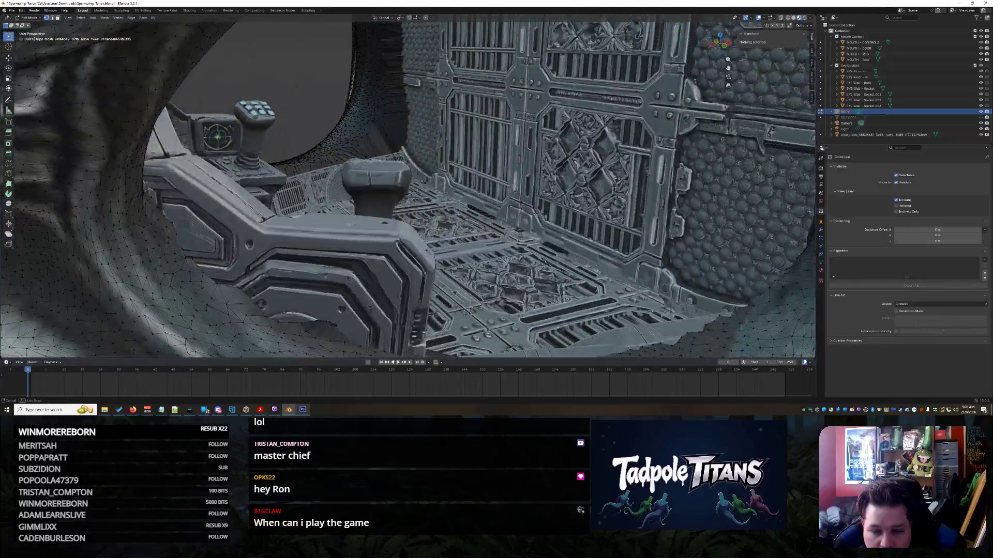
{"action": "mouse_move", "coordinate": [535, 212]}
{"action": "middle_mouse_down"}
{"action": "mouse_move", "coordinate": [568, 217]}
{"action": "mouse_move", "coordinate": [573, 233]}
{"action": "mouse_move", "coordinate": [553, 279]}
{"action": "mouse_move", "coordinate": [473, 261]}
{"action": "mouse_move", "coordinate": [477, 243]}
{"action": "mouse_move", "coordinate": [515, 287]}
{"action": "mouse_move", "coordinate": [522, 206]}
{"action": "mouse_move", "coordinate": [547, 205]}
{"action": "middle_mouse_up"}
{"action": "scroll", "coordinate": [552, 282], "scroll_direction": "up", "scroll_amount": 5}
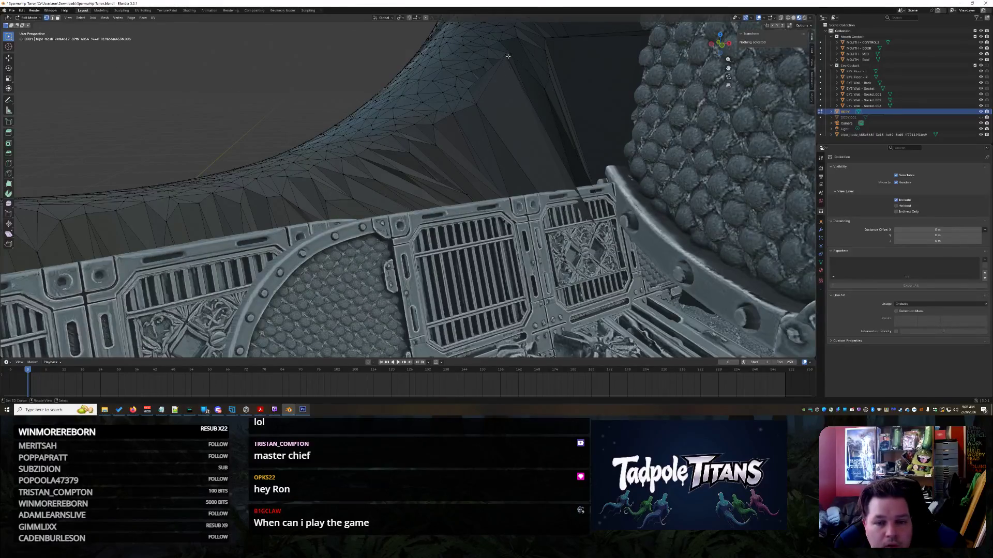
- Move the selected spiky vertex above the grated wall into a cleaner spot, then deselect
{"action": "key", "text": "g"}
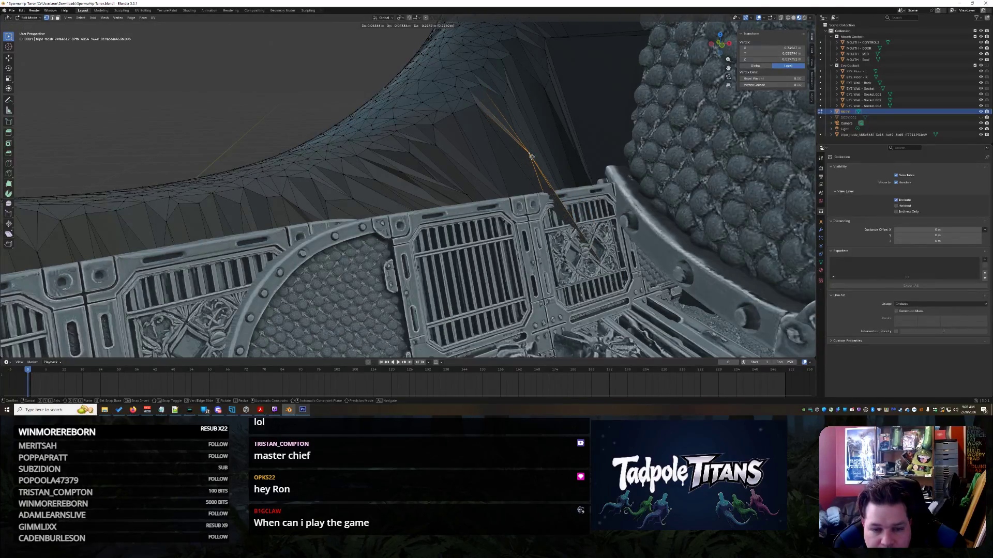
{"action": "left_click", "coordinate": [496, 173]}
{"action": "left_click", "coordinate": [286, 64]}
{"action": "mouse_move", "coordinate": [286, 64]}
{"action": "middle_mouse_down"}
{"action": "mouse_move", "coordinate": [310, 78]}
{"action": "mouse_move", "coordinate": [286, 64]}
{"action": "mouse_move", "coordinate": [319, 272]}
{"action": "mouse_move", "coordinate": [349, 313]}
{"action": "mouse_move", "coordinate": [412, 145]}
{"action": "mouse_move", "coordinate": [471, 132]}
{"action": "mouse_move", "coordinate": [556, 185]}
{"action": "middle_mouse_up"}
{"action": "scroll", "coordinate": [412, 145], "scroll_direction": "down", "scroll_amount": 10}
{"action": "scroll", "coordinate": [556, 184], "scroll_direction": "up", "scroll_amount": 5}
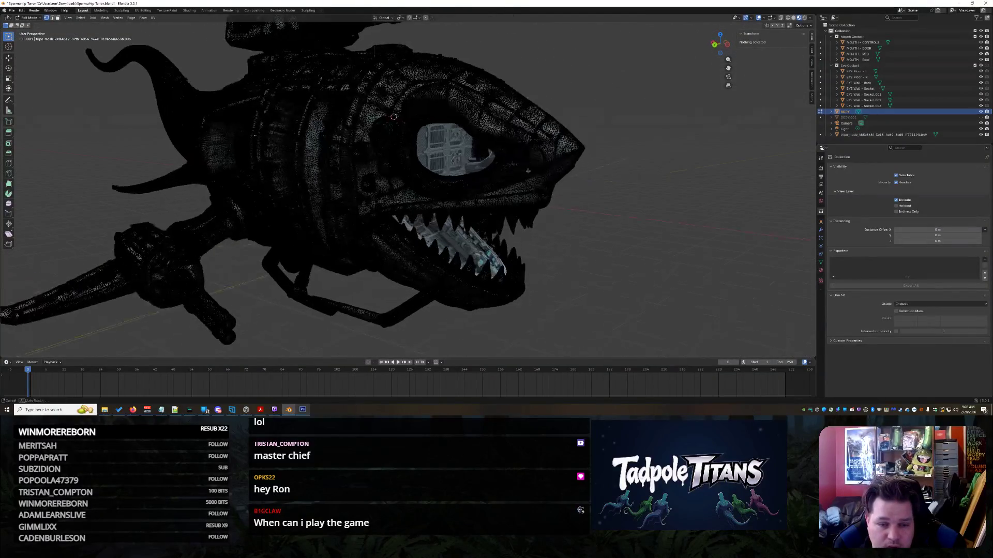
- Hide the BODY mesh, select EYE Wall - Back and switch to the Shading workspace
{"action": "scroll", "coordinate": [556, 184], "scroll_direction": "up", "scroll_amount": 3}
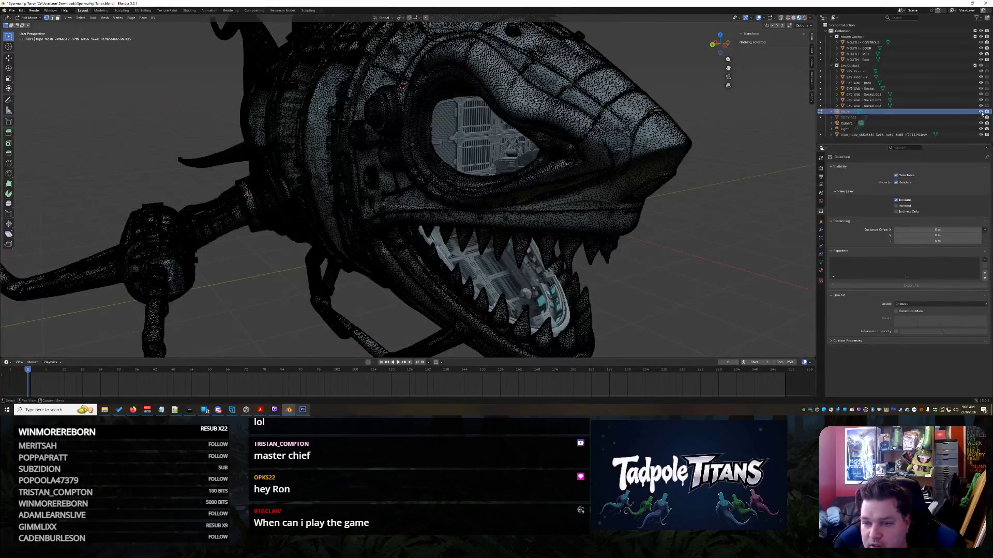
{"action": "key", "text": "h"}
{"action": "mouse_move", "coordinate": [610, 192]}
{"action": "middle_mouse_down"}
{"action": "mouse_move", "coordinate": [569, 171]}
{"action": "mouse_move", "coordinate": [621, 190]}
{"action": "mouse_move", "coordinate": [569, 171]}
{"action": "middle_mouse_up"}
{"action": "scroll", "coordinate": [627, 189], "scroll_direction": "up", "scroll_amount": 3}
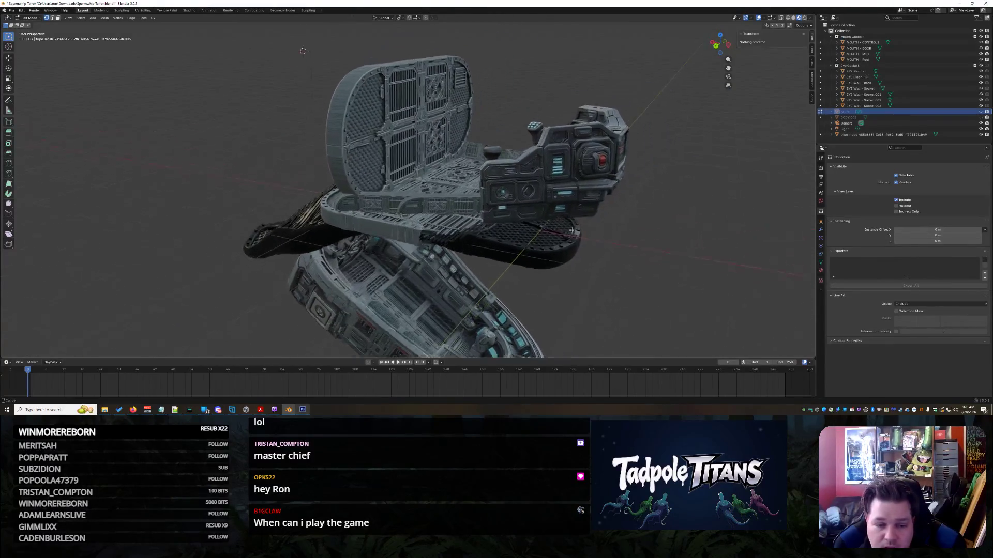
{"action": "scroll", "coordinate": [569, 170], "scroll_direction": "up", "scroll_amount": 3}
{"action": "mouse_move", "coordinate": [313, 117]}
{"action": "middle_mouse_down"}
{"action": "mouse_move", "coordinate": [464, 117]}
{"action": "mouse_move", "coordinate": [465, 134]}
{"action": "middle_mouse_up"}
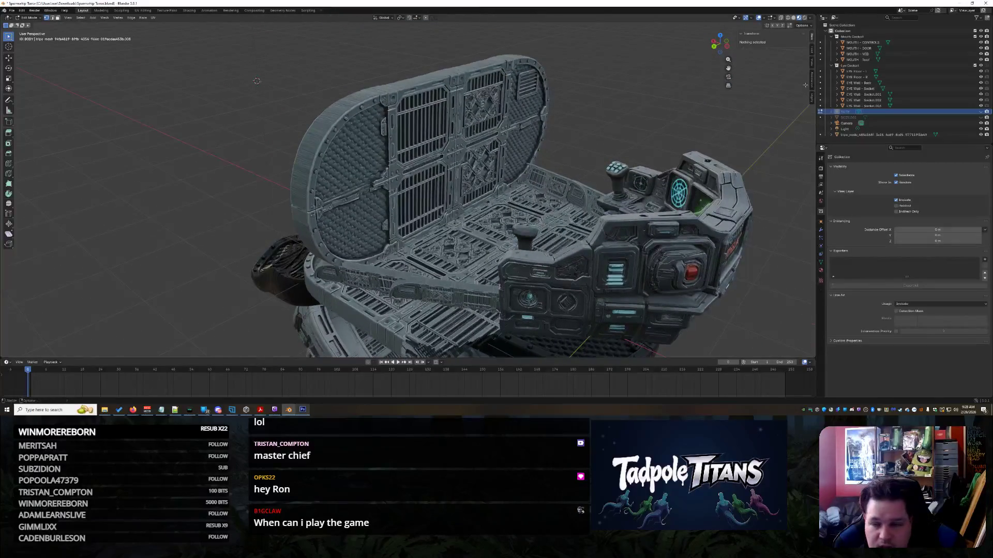
{"action": "left_click", "coordinate": [894, 83]}
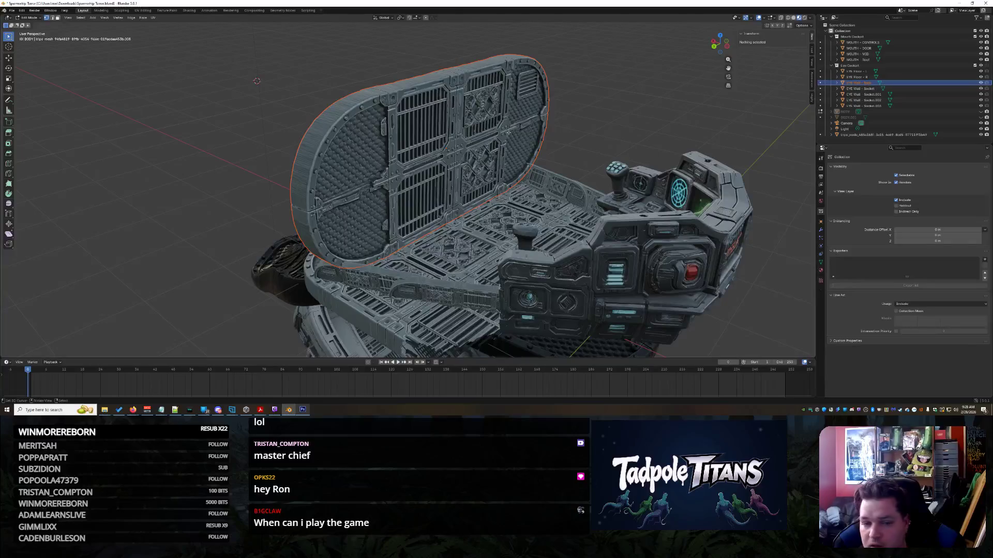
{"action": "left_click", "coordinate": [189, 10]}
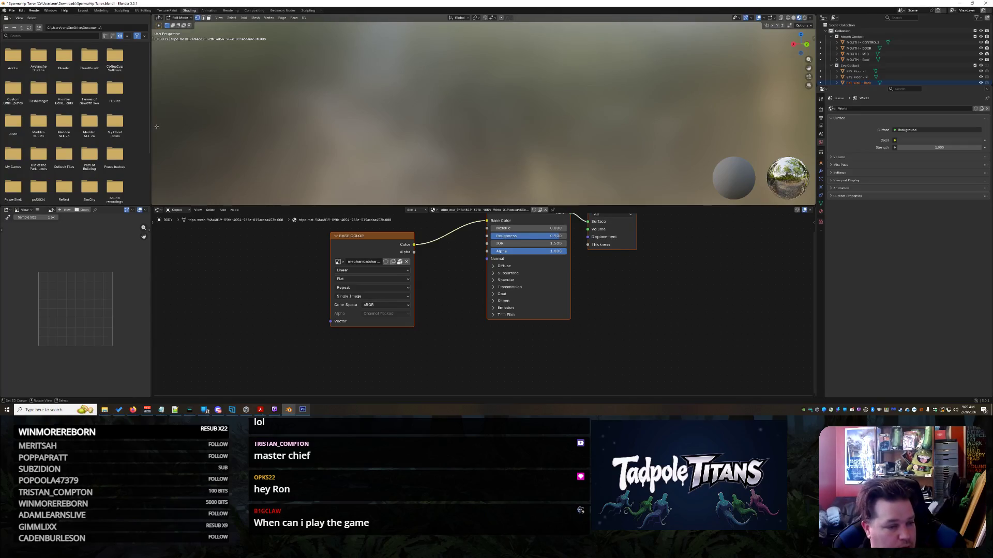
- Narrow the file browser pane and zoom the Shading viewport onto the grilled wall hatch
{"action": "left_click_drag", "start_coordinate": [149, 122], "coordinate": [48, 115]}
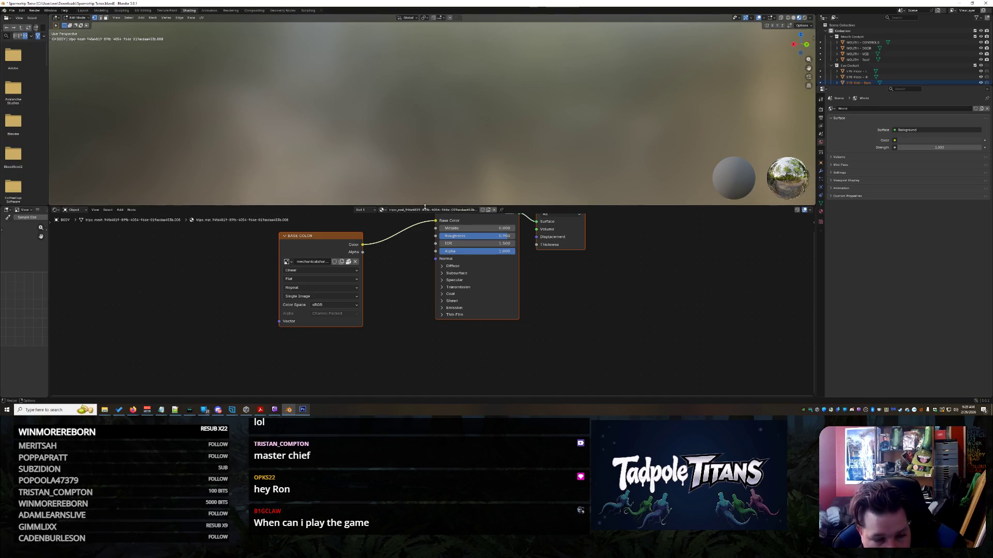
{"action": "scroll", "coordinate": [867, 81], "scroll_direction": "down", "scroll_amount": 4}
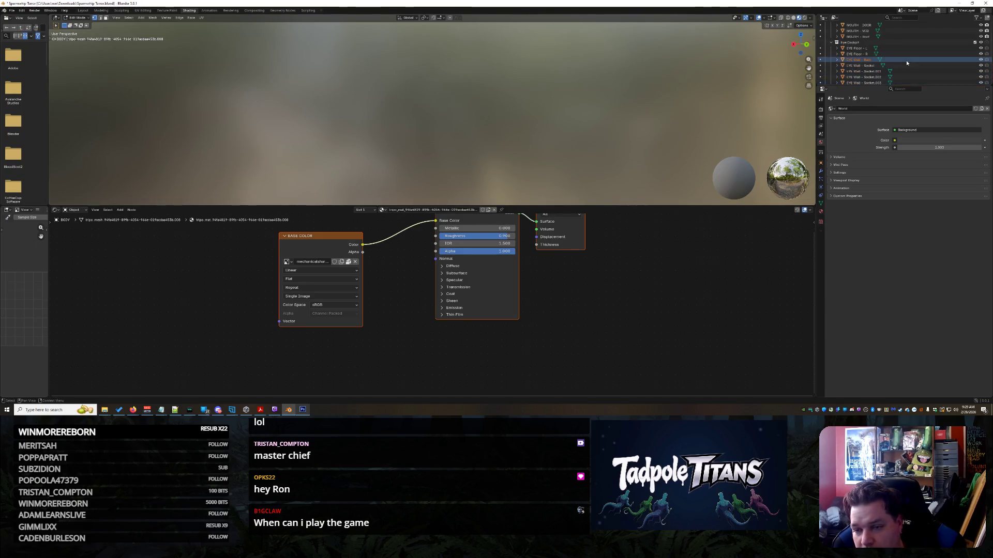
{"action": "scroll", "coordinate": [906, 61], "scroll_direction": "up", "scroll_amount": 4}
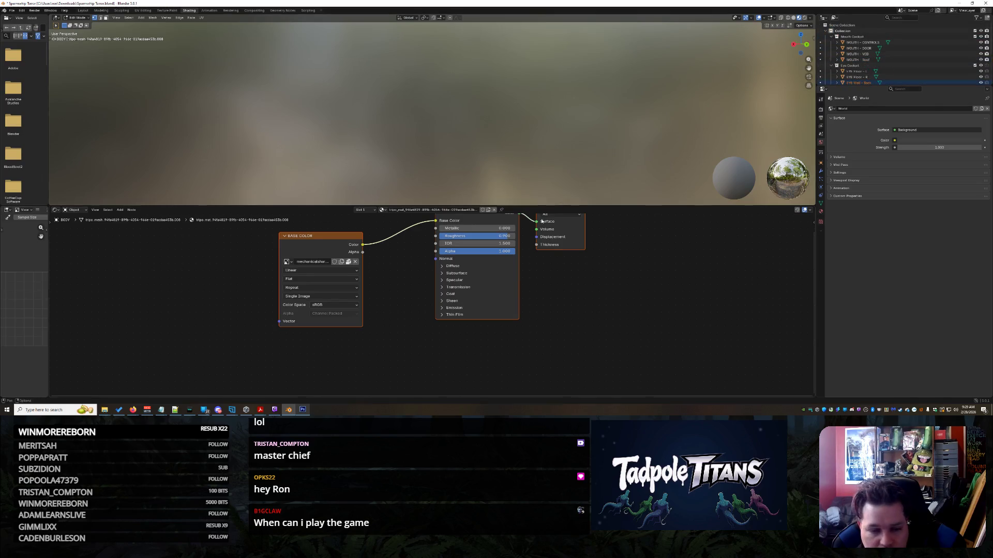
{"action": "scroll", "coordinate": [499, 268], "scroll_direction": "up", "scroll_amount": 1}
{"action": "scroll", "coordinate": [501, 267], "scroll_direction": "down", "scroll_amount": 1}
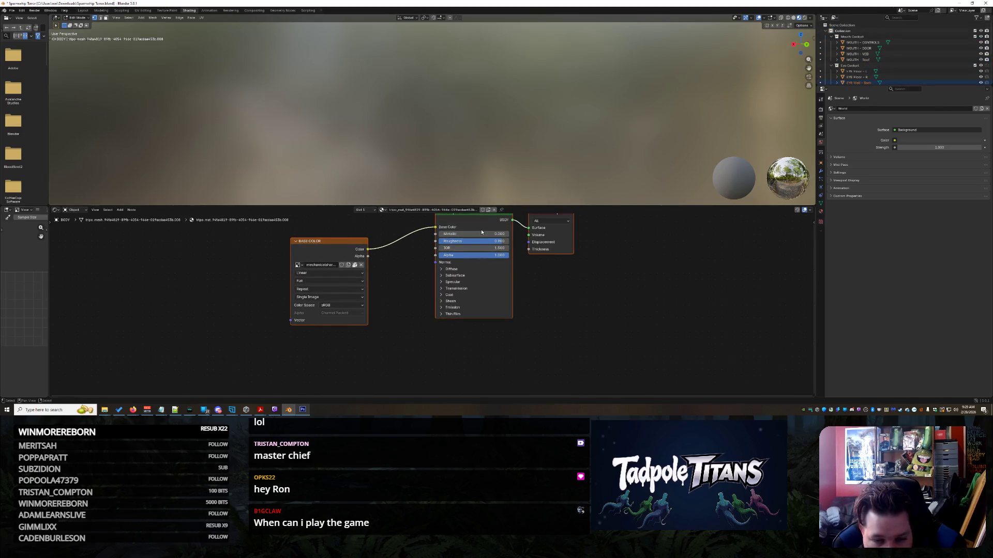
{"action": "mouse_move", "coordinate": [517, 130]}
{"action": "middle_mouse_down"}
{"action": "mouse_move", "coordinate": [497, 108]}
{"action": "mouse_move", "coordinate": [445, 95]}
{"action": "mouse_move", "coordinate": [495, 101]}
{"action": "mouse_move", "coordinate": [498, 155]}
{"action": "middle_mouse_up"}
{"action": "scroll", "coordinate": [495, 100], "scroll_direction": "up", "scroll_amount": 4}
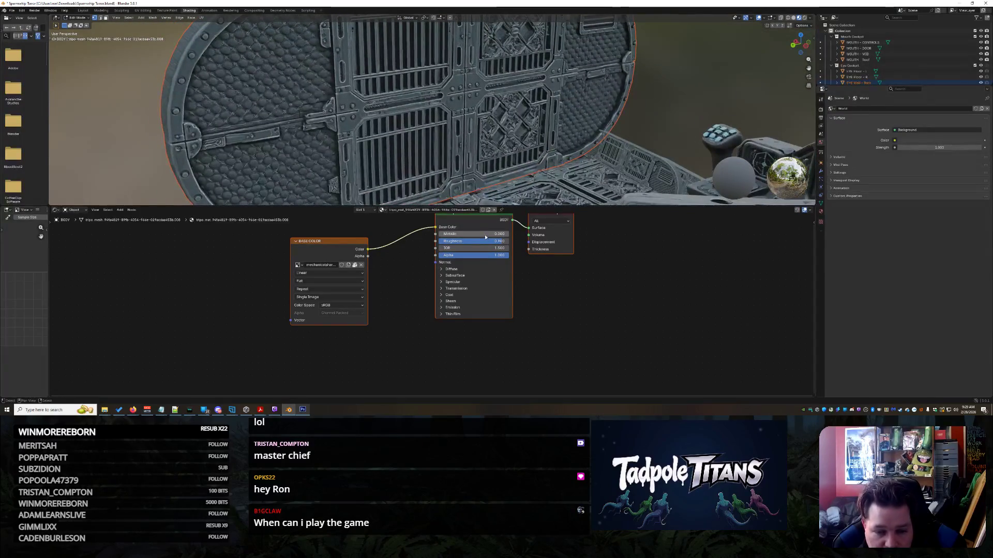
- Raise Metallic to 0.086 and expand the Diffuse, Subsurface, Specular and Coat sections
{"action": "mouse_move", "coordinate": [477, 234]}
{"action": "left_mouse_down"}
{"action": "mouse_move", "coordinate": [478, 249]}
{"action": "mouse_move", "coordinate": [451, 272]}
{"action": "mouse_move", "coordinate": [478, 278]}
{"action": "mouse_move", "coordinate": [448, 286]}
{"action": "mouse_move", "coordinate": [473, 301]}
{"action": "left_mouse_up"}
{"action": "left_click", "coordinate": [453, 272]}
{"action": "left_click", "coordinate": [449, 285]}
{"action": "left_click", "coordinate": [442, 285]}
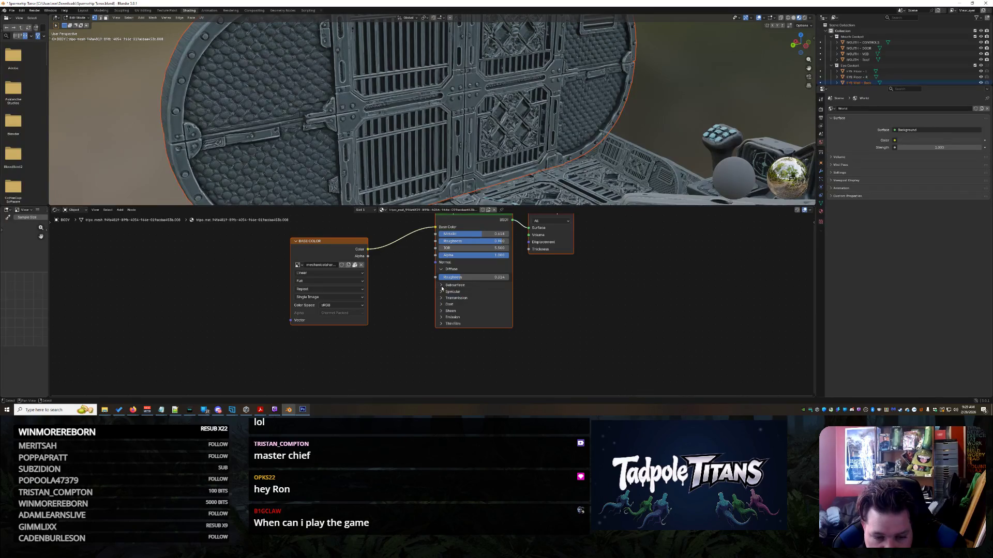
{"action": "left_click", "coordinate": [455, 292]}
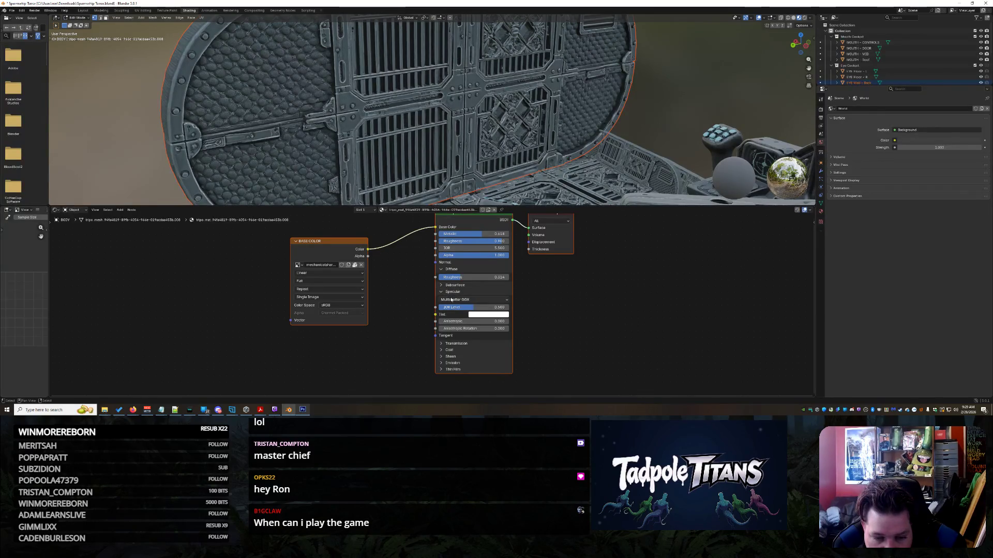
{"action": "left_click", "coordinate": [448, 293]}
{"action": "left_click", "coordinate": [449, 304]}
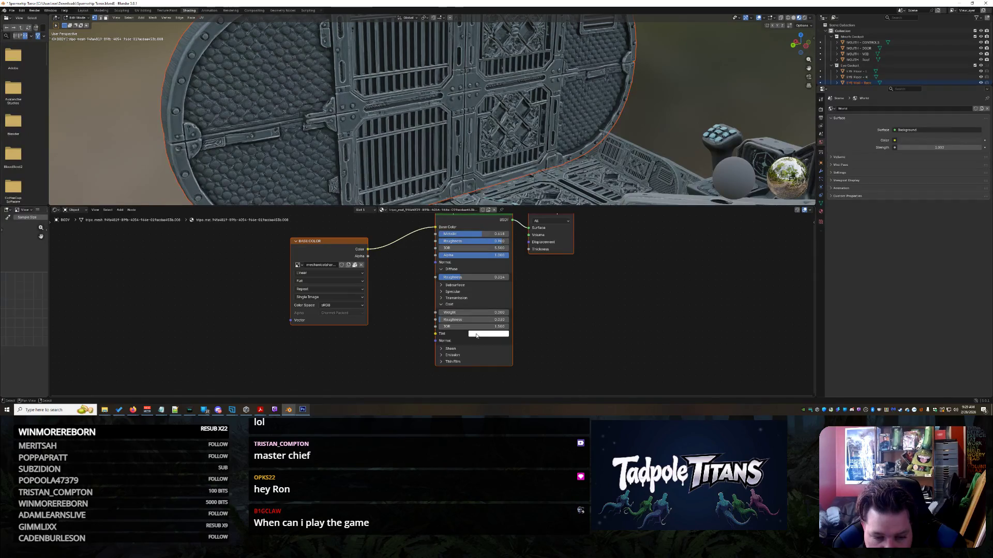
- Open the coat Tint picker and set the coat IOR to 2.300
{"action": "left_click", "coordinate": [477, 334]}
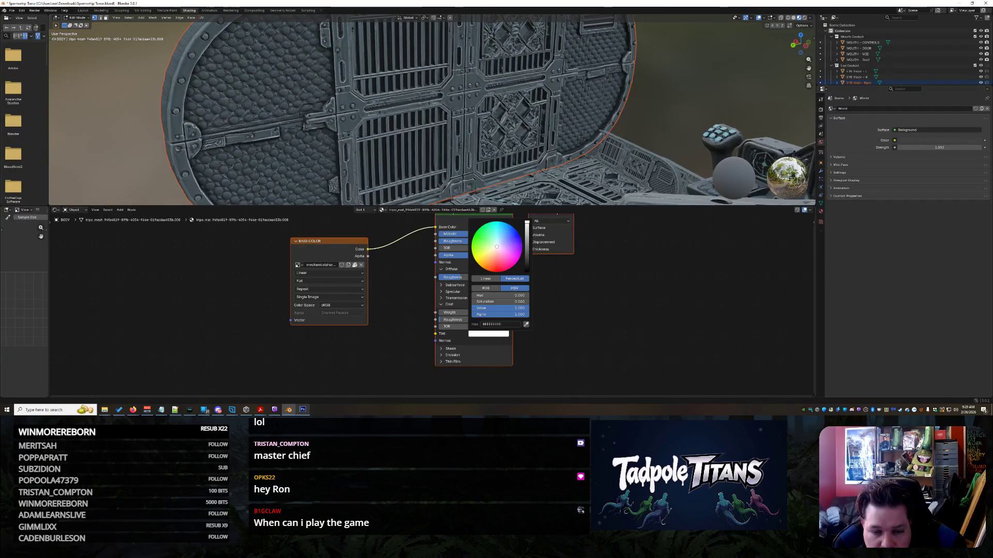
{"action": "scroll", "coordinate": [506, 247], "scroll_direction": "down", "scroll_amount": 20}
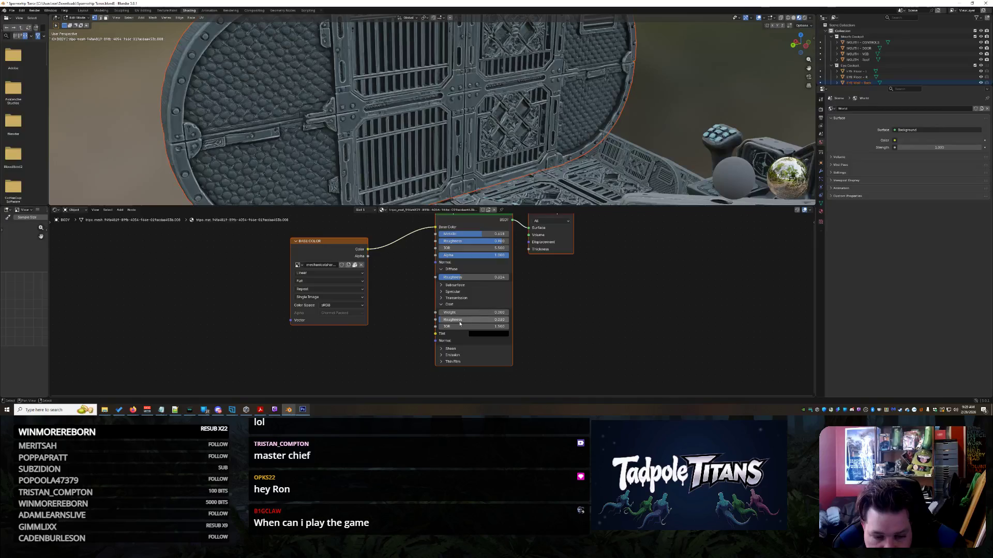
{"action": "left_click_drag", "start_coordinate": [459, 326], "coordinate": [460, 327]}
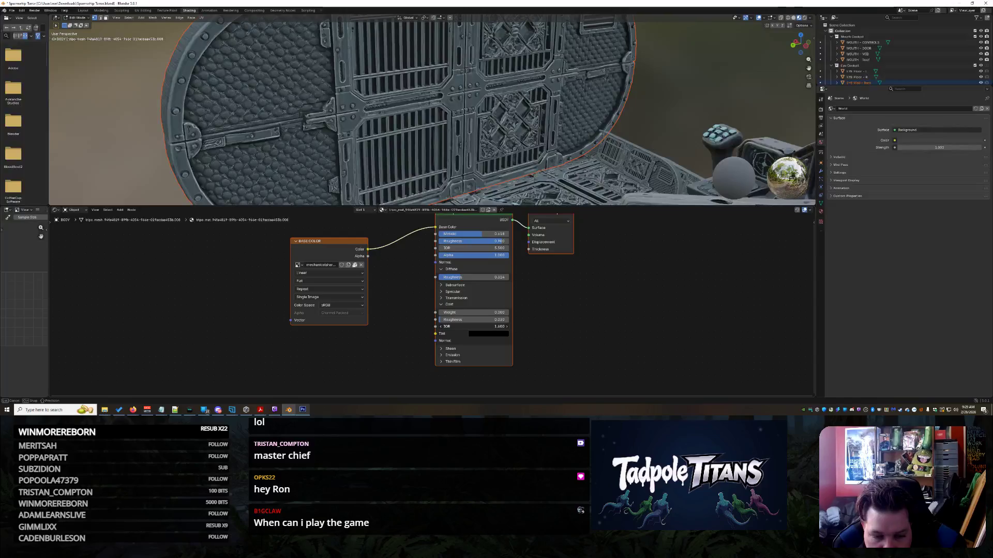
{"action": "mouse_move", "coordinate": [473, 326]}
{"action": "left_mouse_down"}
{"action": "mouse_move", "coordinate": [496, 326]}
{"action": "mouse_move", "coordinate": [444, 327]}
{"action": "mouse_move", "coordinate": [450, 349]}
{"action": "left_mouse_up"}
- Set the emission colour to black and adjust the emission strength
{"action": "left_click", "coordinate": [447, 348]}
{"action": "scroll", "coordinate": [448, 350], "scroll_direction": "down", "scroll_amount": 1}
{"action": "left_click", "coordinate": [450, 368]}
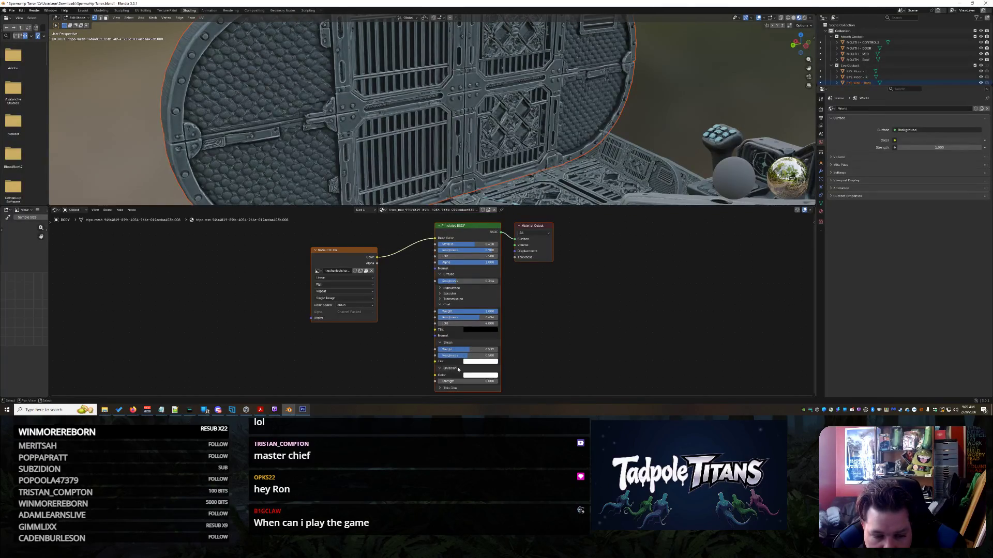
{"action": "left_click", "coordinate": [487, 376]}
{"action": "left_click_drag", "start_coordinate": [491, 353], "coordinate": [468, 353]}
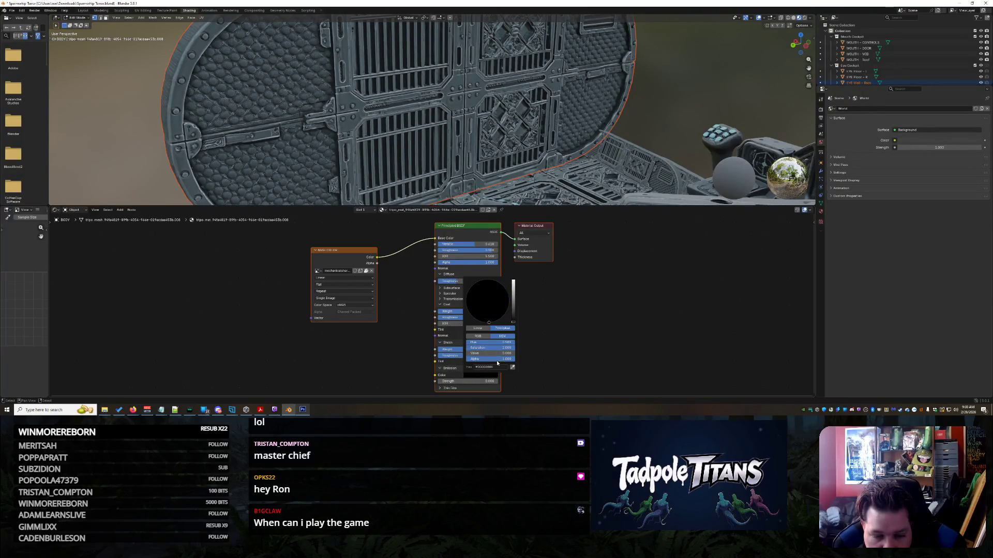
{"action": "left_click", "coordinate": [440, 370]}
{"action": "left_click", "coordinate": [441, 370]}
{"action": "left_click_drag", "start_coordinate": [454, 381], "coordinate": [468, 381]}
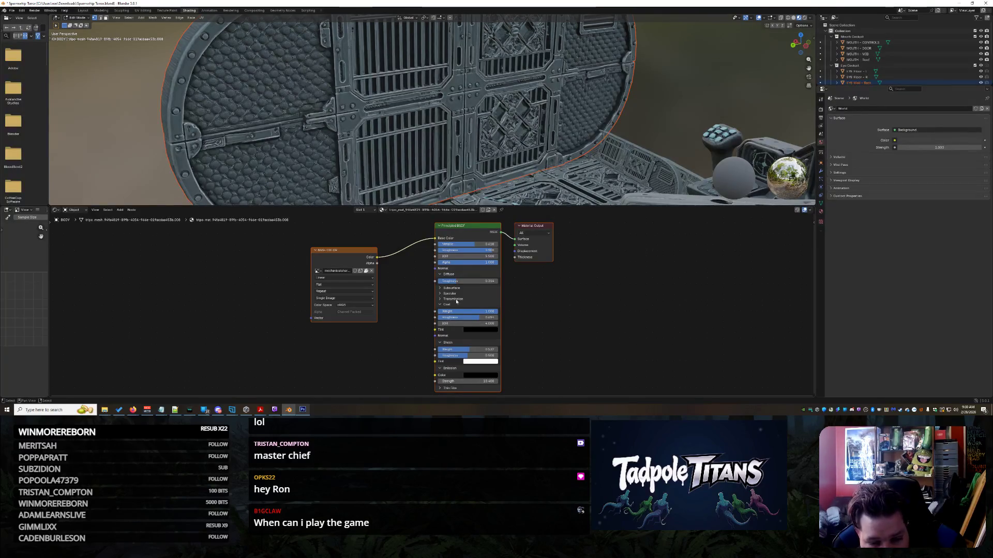
- Set subsurface weight to 0.555, raise the IOR and nudge roughness slightly higher
{"action": "left_click", "coordinate": [459, 288]}
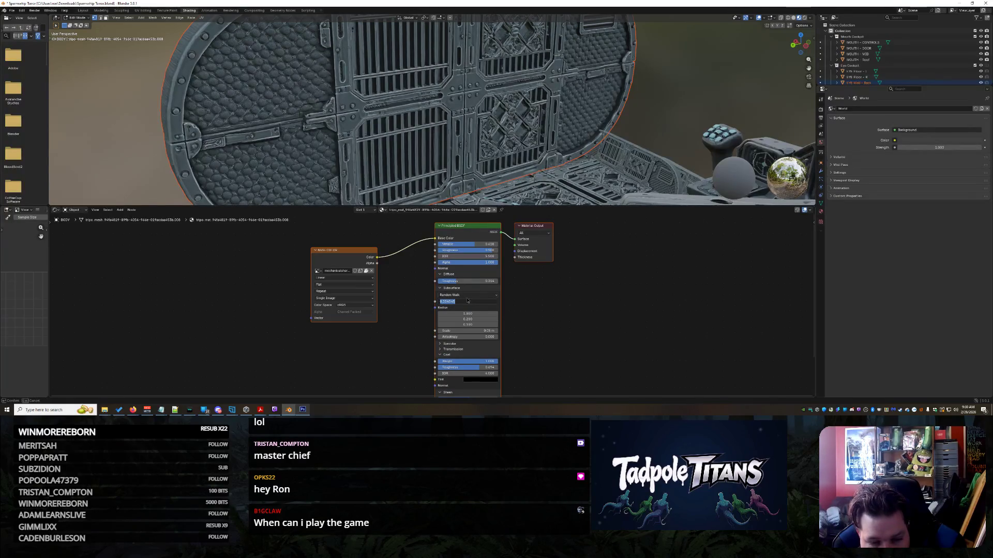
{"action": "type", "text": "0.555"}
{"action": "key", "text": "Return"}
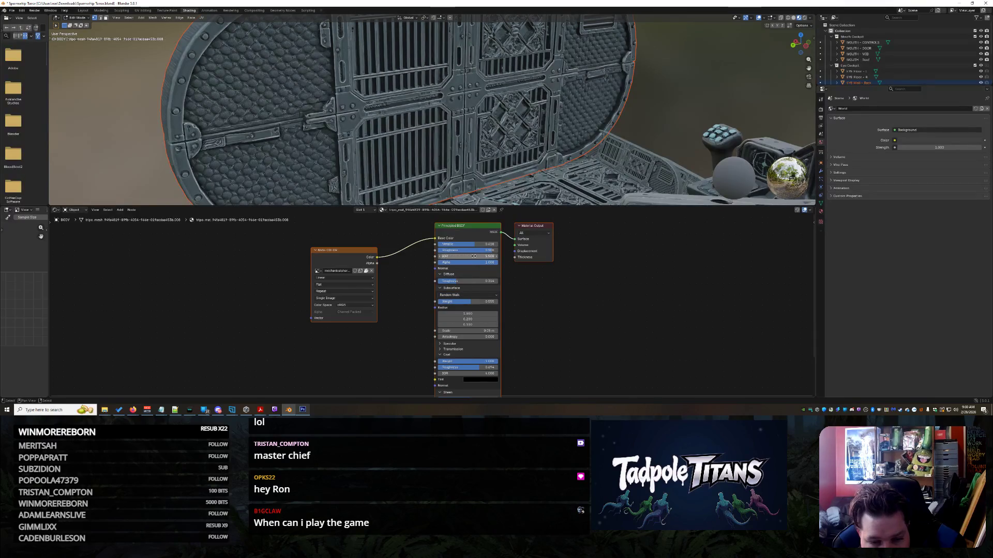
{"action": "mouse_move", "coordinate": [458, 257]}
{"action": "left_mouse_down"}
{"action": "mouse_move", "coordinate": [491, 257]}
{"action": "mouse_move", "coordinate": [493, 244]}
{"action": "left_mouse_up"}
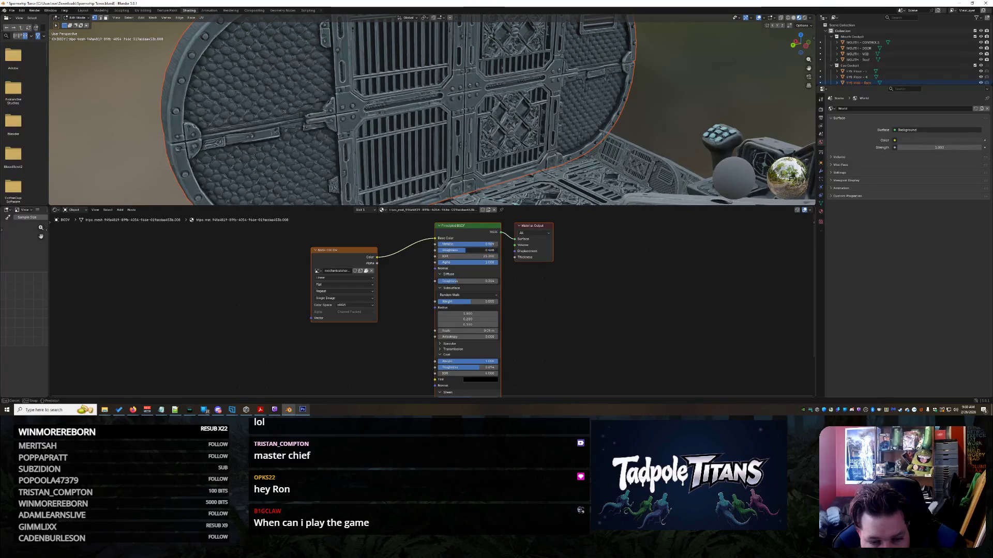
{"action": "left_click_drag", "start_coordinate": [468, 251], "coordinate": [491, 250]}
{"action": "scroll", "coordinate": [500, 288], "scroll_direction": "up", "scroll_amount": 1}
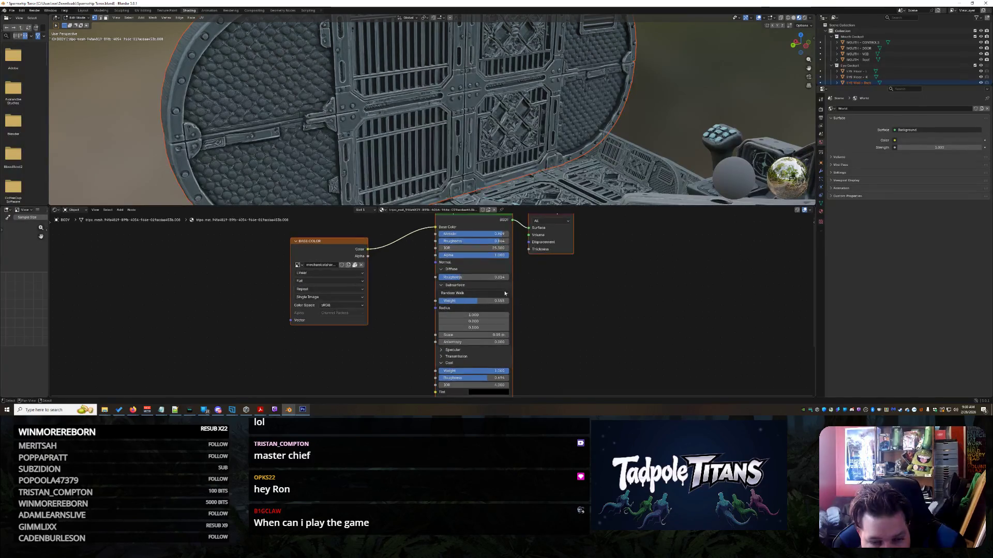
- Collapse the Subsurface section and bring the coat IOR down to 1.000
{"action": "left_click", "coordinate": [464, 293]}
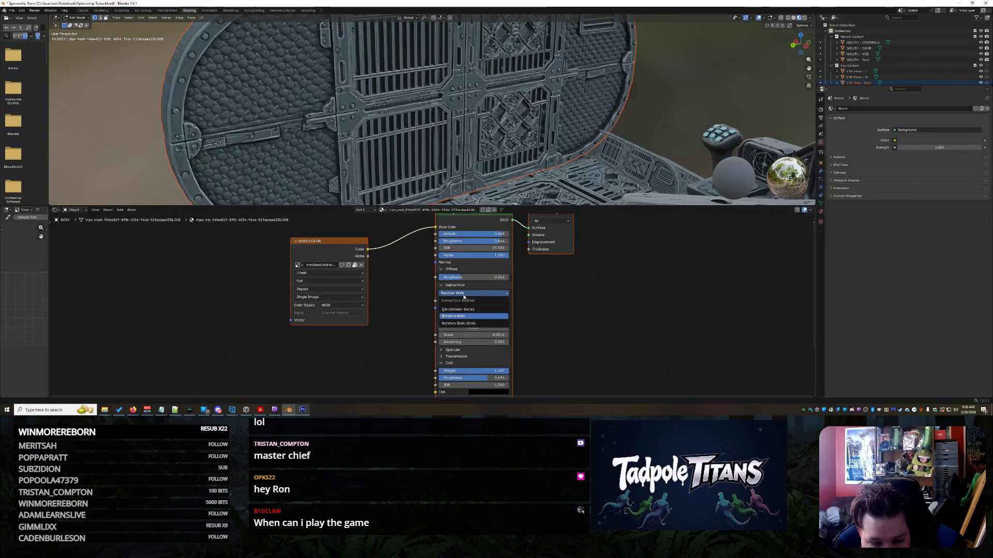
{"action": "left_click", "coordinate": [440, 286]}
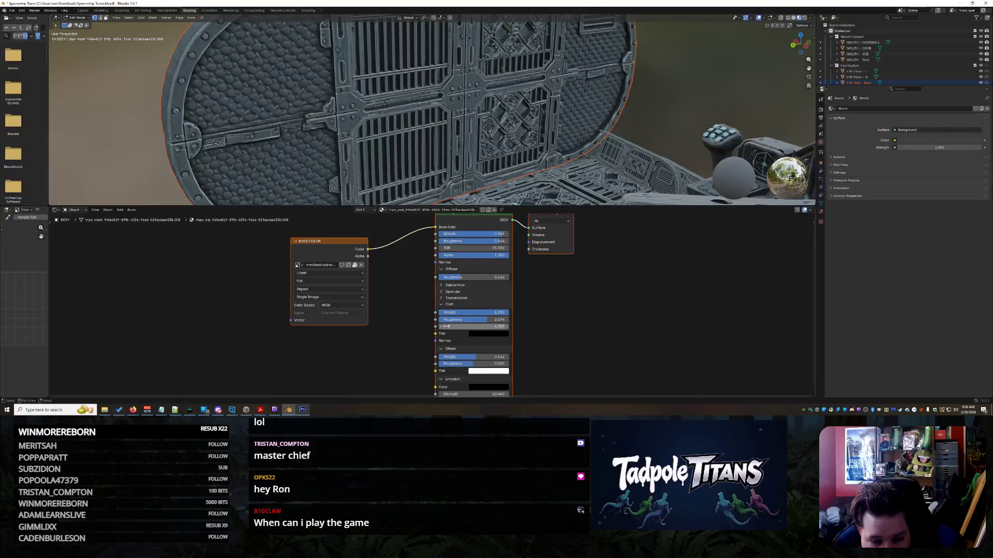
{"action": "mouse_move", "coordinate": [451, 327]}
{"action": "left_mouse_down"}
{"action": "mouse_move", "coordinate": [414, 328]}
{"action": "mouse_move", "coordinate": [512, 320]}
{"action": "left_mouse_up"}
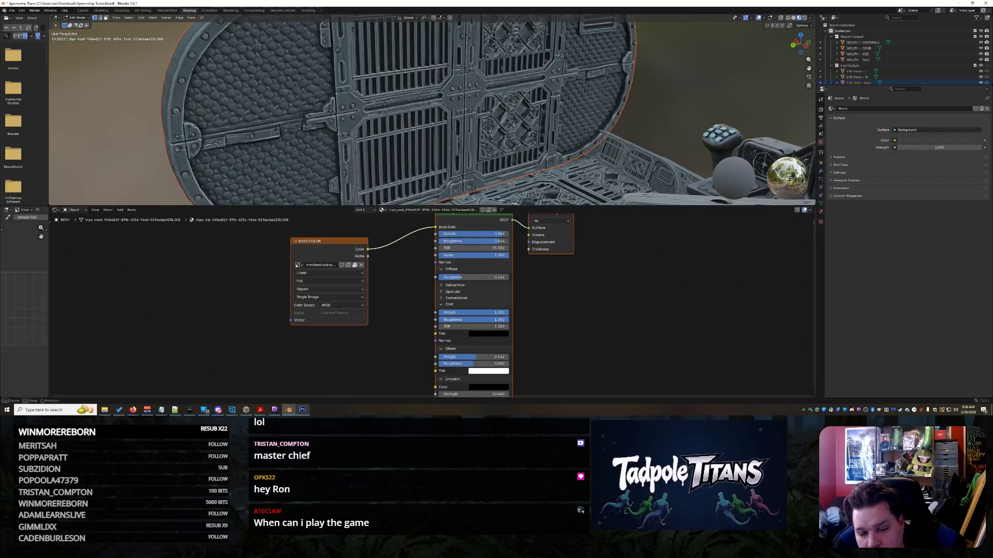
{"action": "scroll", "coordinate": [510, 323], "scroll_direction": "down", "scroll_amount": 1}
{"action": "scroll", "coordinate": [510, 324], "scroll_direction": "up", "scroll_amount": 1}
{"action": "scroll", "coordinate": [514, 333], "scroll_direction": "up", "scroll_amount": 3}
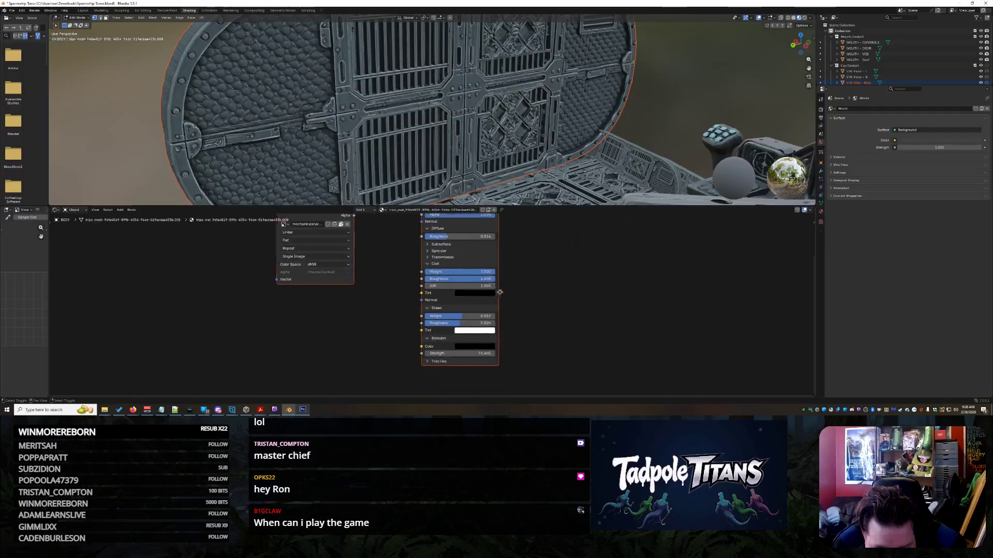
- Keep the Image Texture at Linear, Flat, Repeat and Single Image, then widen the left editors
{"action": "left_click", "coordinate": [289, 237]}
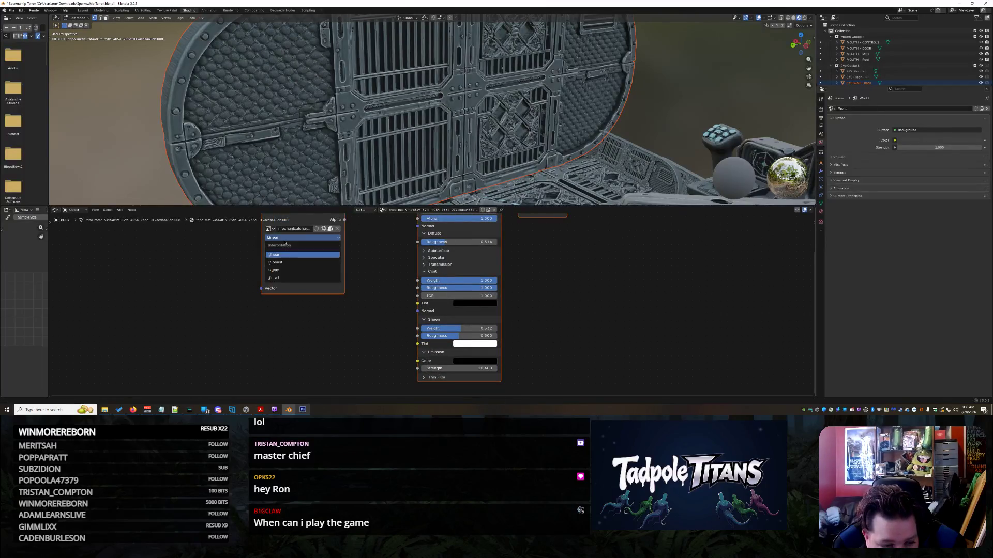
{"action": "left_click", "coordinate": [285, 255]}
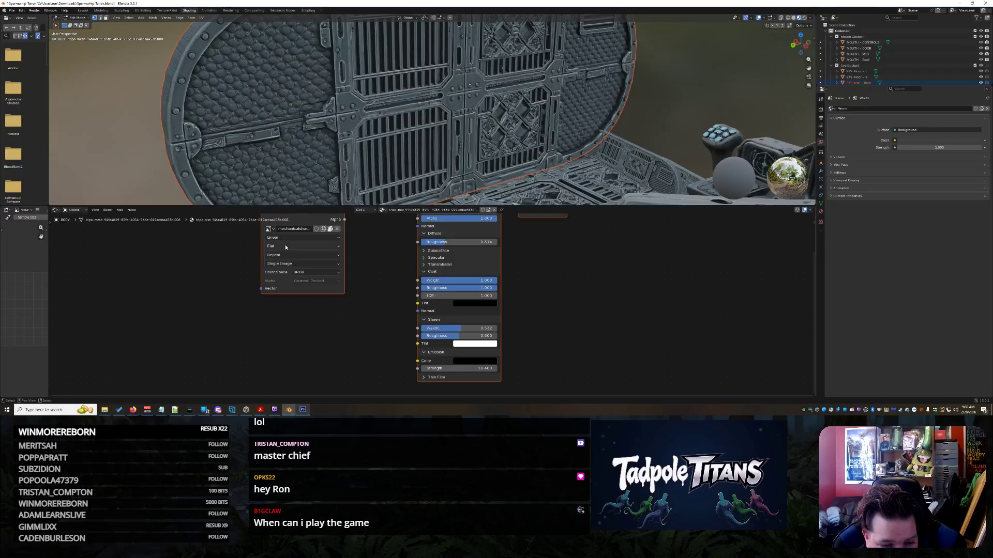
{"action": "left_click", "coordinate": [296, 246]}
{"action": "left_click", "coordinate": [287, 263]}
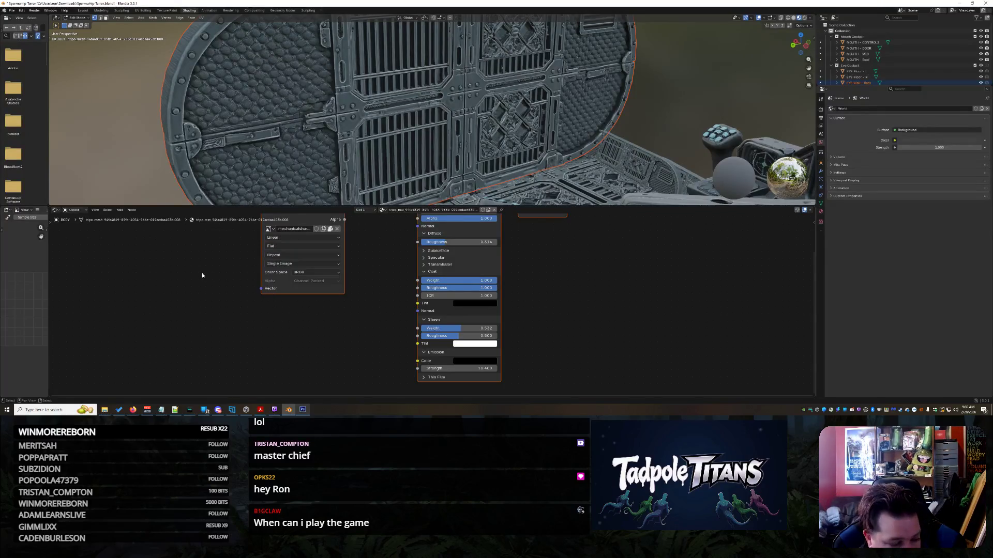
{"action": "left_click", "coordinate": [287, 255]}
{"action": "left_click", "coordinate": [287, 272]}
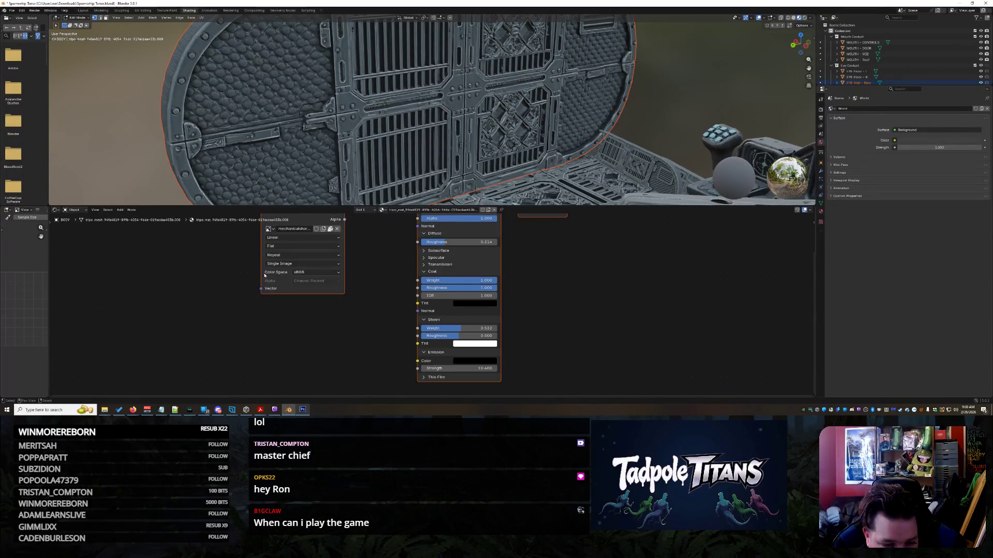
{"action": "left_click", "coordinate": [300, 264]}
{"action": "left_click", "coordinate": [303, 280]}
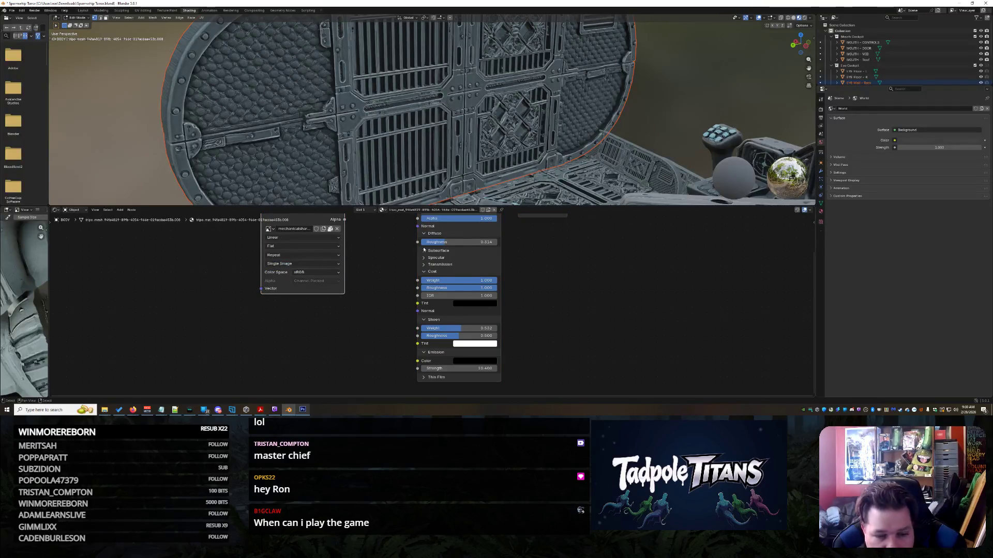
{"action": "mouse_move", "coordinate": [49, 289]}
{"action": "left_mouse_down"}
{"action": "mouse_move", "coordinate": [313, 284]}
{"action": "mouse_move", "coordinate": [31, 289]}
{"action": "left_mouse_up"}
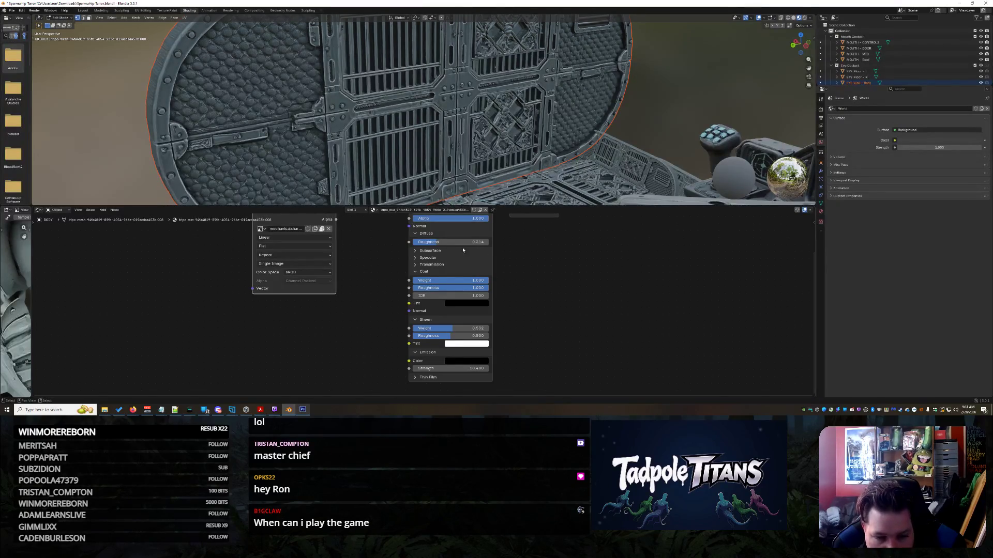
- Make the specular tint black and raise anisotropic to 0.455
{"action": "left_click", "coordinate": [417, 259]}
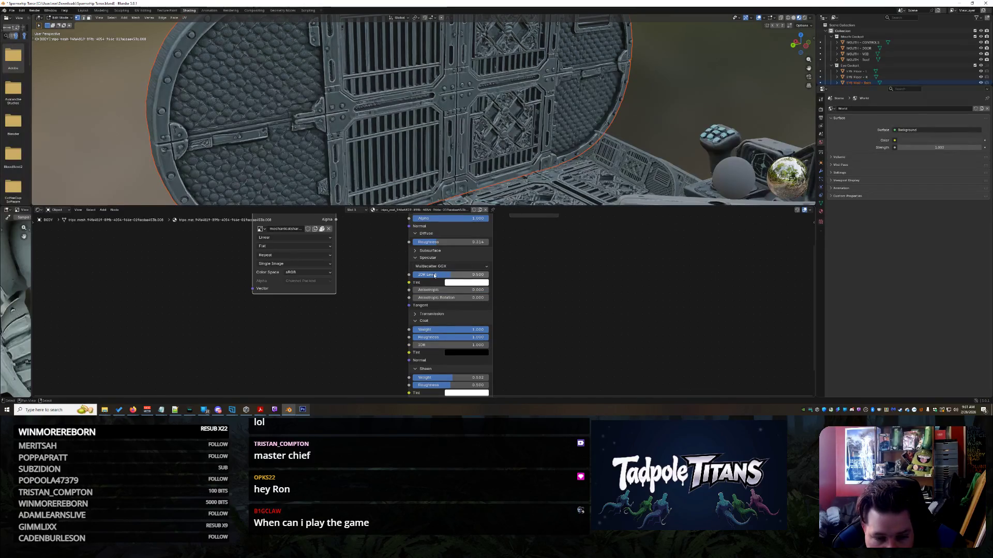
{"action": "left_click_drag", "start_coordinate": [449, 290], "coordinate": [445, 298]}
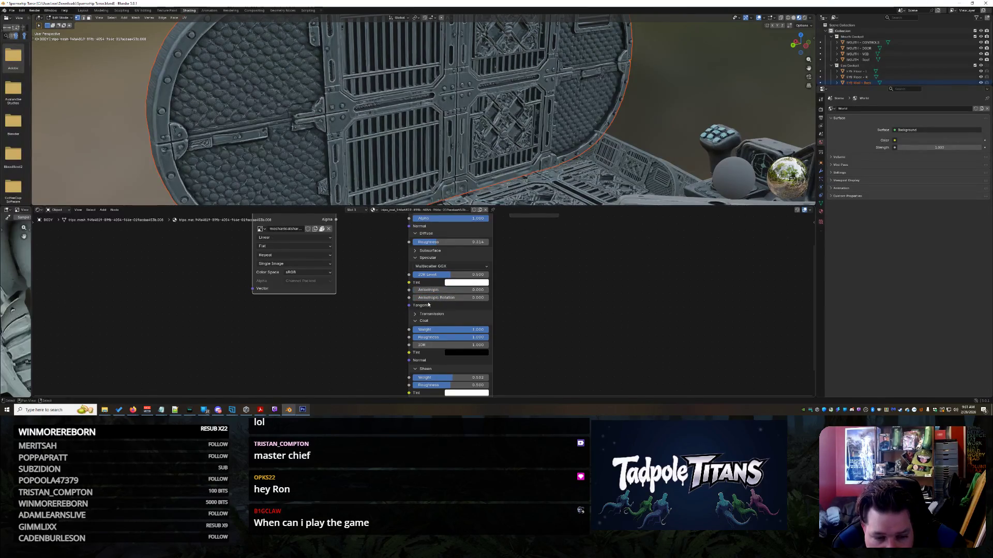
{"action": "left_click", "coordinate": [472, 282]}
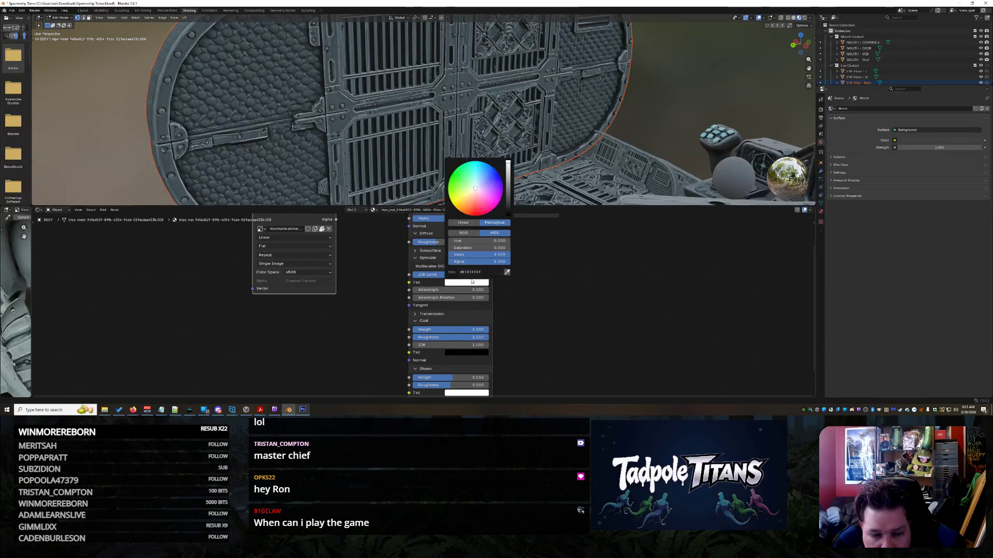
{"action": "left_click_drag", "start_coordinate": [508, 195], "coordinate": [507, 216]}
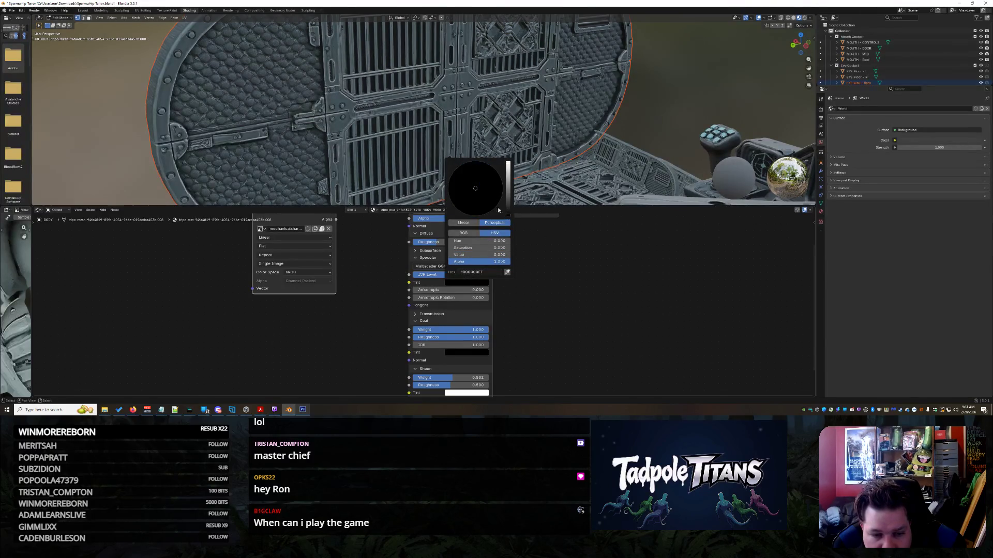
{"action": "mouse_move", "coordinate": [431, 290]}
{"action": "left_mouse_down"}
{"action": "mouse_move", "coordinate": [450, 297]}
{"action": "mouse_move", "coordinate": [481, 275]}
{"action": "left_mouse_up"}
- Reset IOR level and anisotropic to 0, collapse Specular, and set diffuse roughness to 0
{"action": "left_click", "coordinate": [452, 266]}
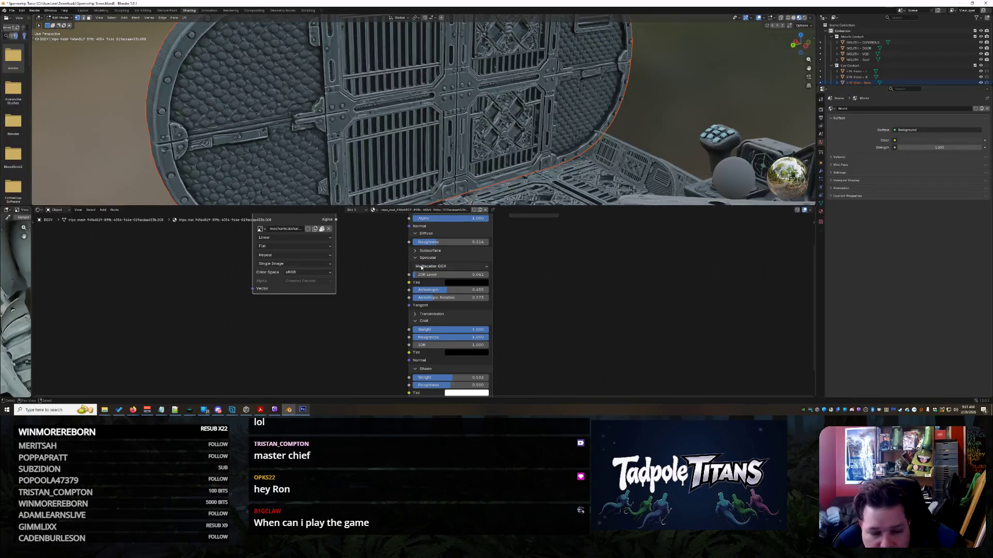
{"action": "left_click_drag", "start_coordinate": [417, 305], "coordinate": [416, 305]}
{"action": "key", "text": "BackSpace"}
{"action": "key", "text": "BackSpace"}
{"action": "key", "text": "BackSpace"}
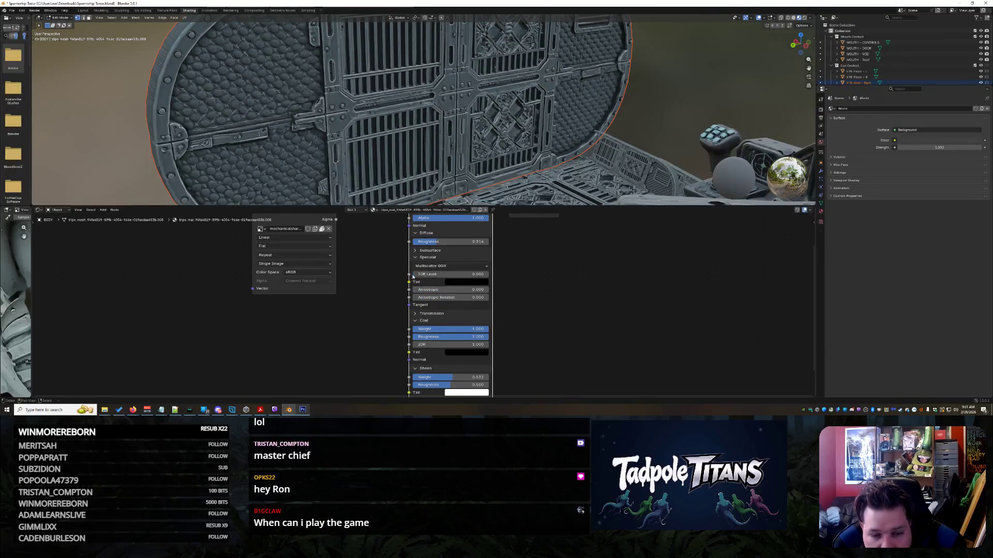
{"action": "left_click", "coordinate": [416, 258]}
{"action": "mouse_move", "coordinate": [436, 241]}
{"action": "left_mouse_down"}
{"action": "mouse_move", "coordinate": [488, 242]}
{"action": "mouse_move", "coordinate": [420, 241]}
{"action": "left_mouse_up"}
- Raise the material's IOR to 119.900
{"action": "scroll", "coordinate": [448, 226], "scroll_direction": "down", "scroll_amount": 2}
{"action": "scroll", "coordinate": [447, 225], "scroll_direction": "up", "scroll_amount": 2}
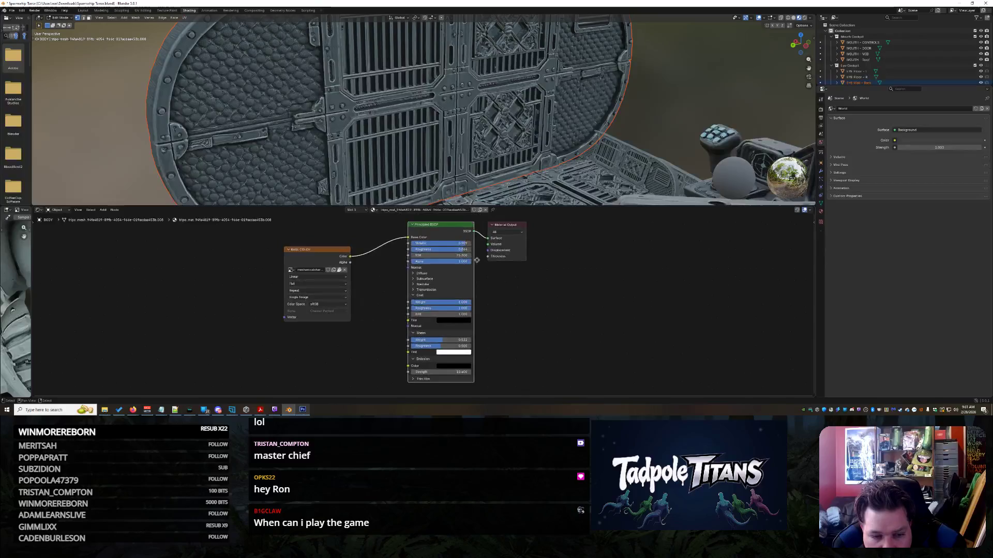
{"action": "mouse_move", "coordinate": [445, 247]}
{"action": "left_mouse_down"}
{"action": "mouse_move", "coordinate": [514, 247]}
{"action": "mouse_move", "coordinate": [463, 247]}
{"action": "mouse_move", "coordinate": [480, 247]}
{"action": "left_mouse_up"}
{"action": "scroll", "coordinate": [480, 258], "scroll_direction": "up", "scroll_amount": 1}
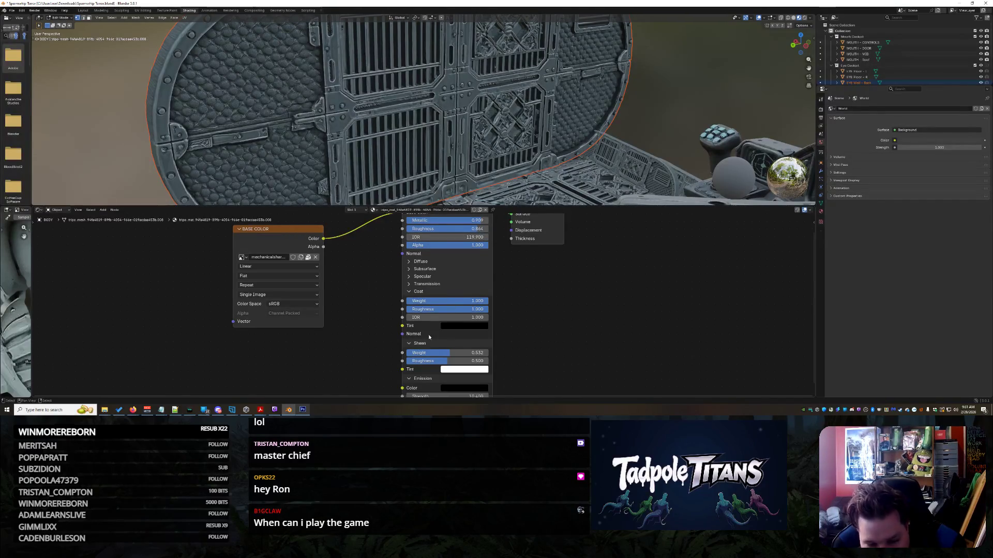
- Set the coat IOR to 4, then switch to the Grok page in Firefox
{"action": "left_click", "coordinate": [443, 321]}
{"action": "type", "text": "4"}
{"action": "key", "text": "Return"}
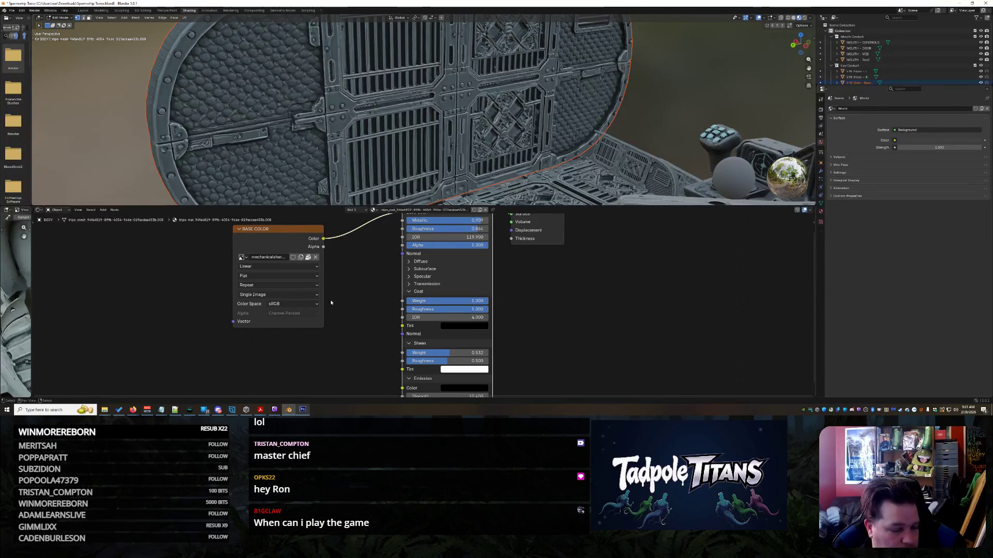
{"action": "left_click", "coordinate": [133, 409]}
{"action": "left_click", "coordinate": [312, 389]}
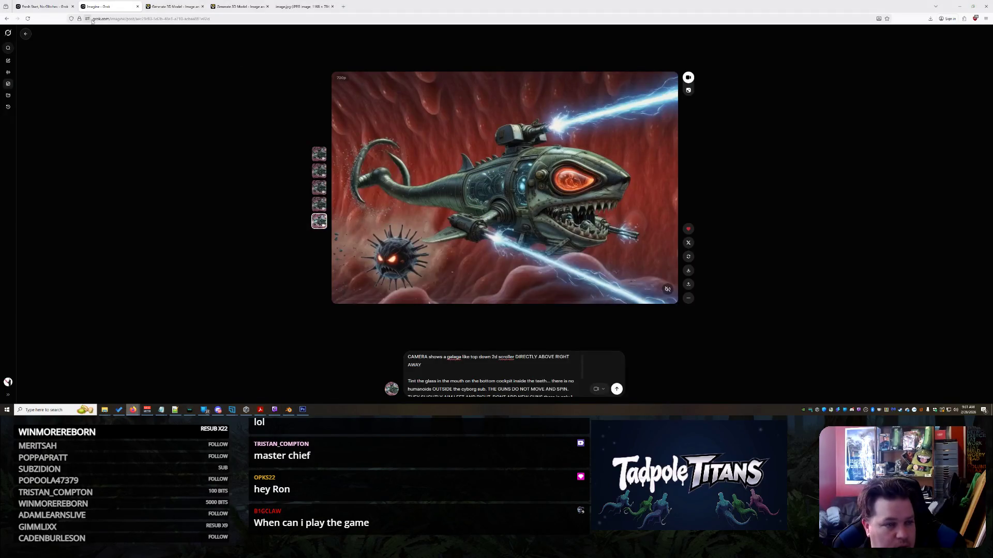
- In Grok, ask for a black-tinged gunmetal Blender shader, typing 'everything is going ok…back in blender with a shader'
{"action": "left_click", "coordinate": [44, 7]}
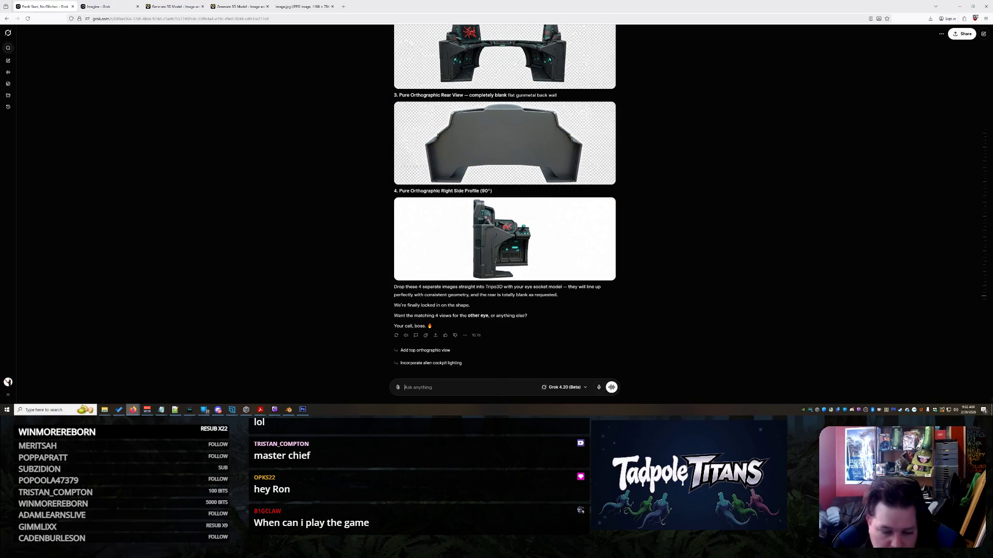
{"action": "type", "text": "everything is going ok but how do i make it so the metal is t"}
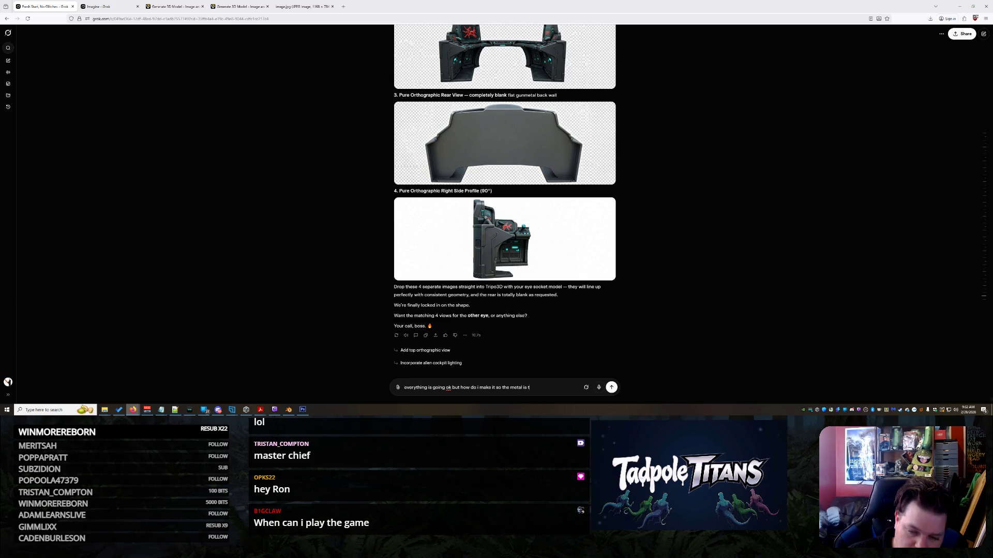
{"action": "type", "text": "inged black"}
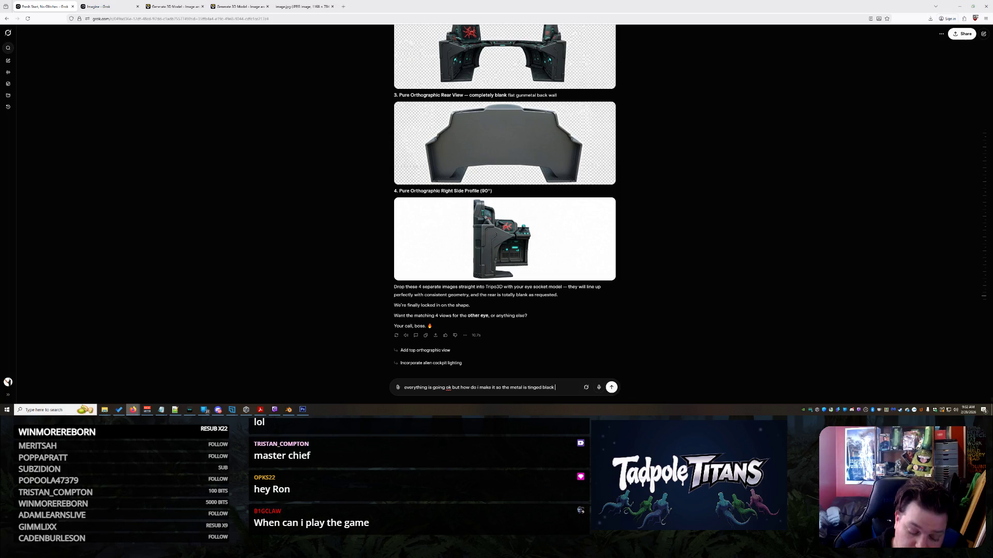
{"action": "type", "text": " in blender w"}
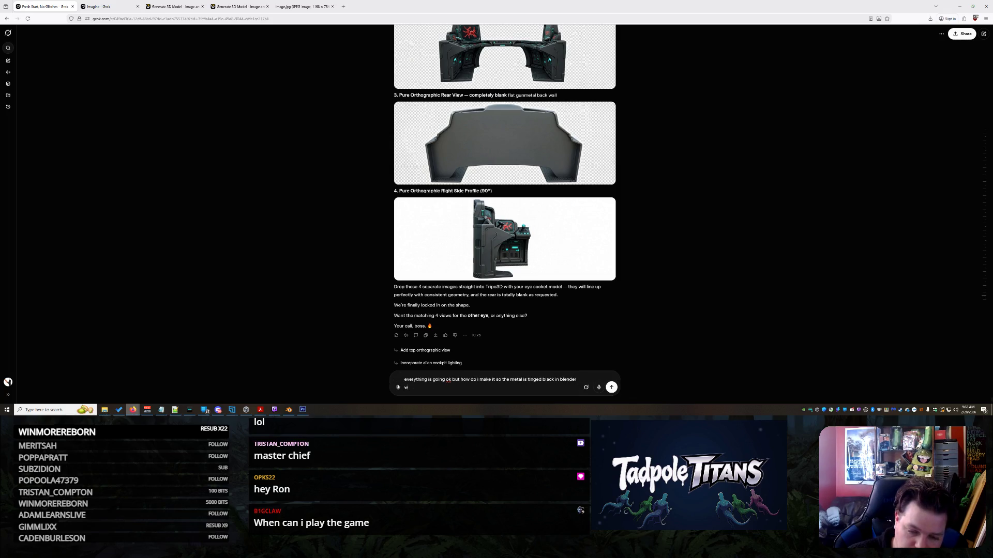
{"action": "type", "text": "ith a shader"}
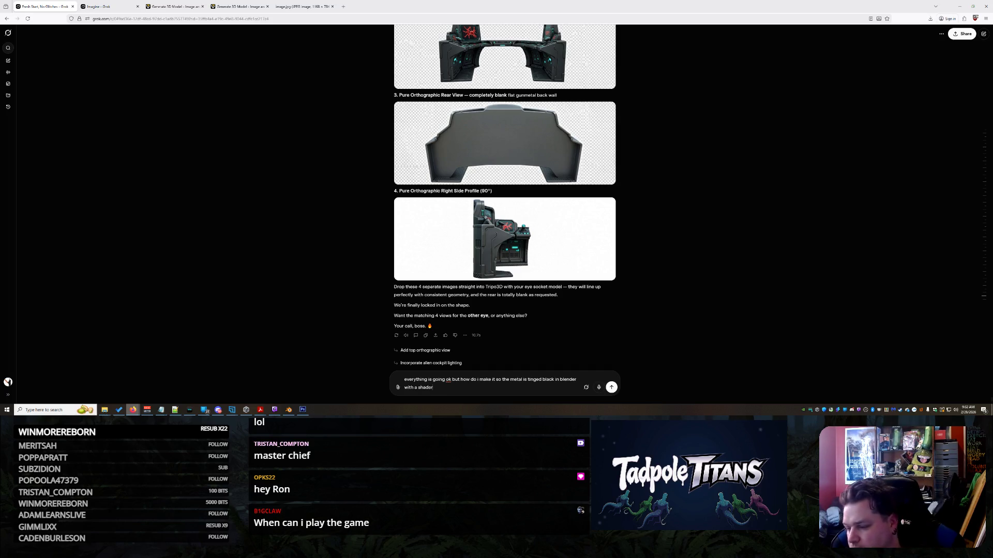
{"action": "key", "text": "Return"}
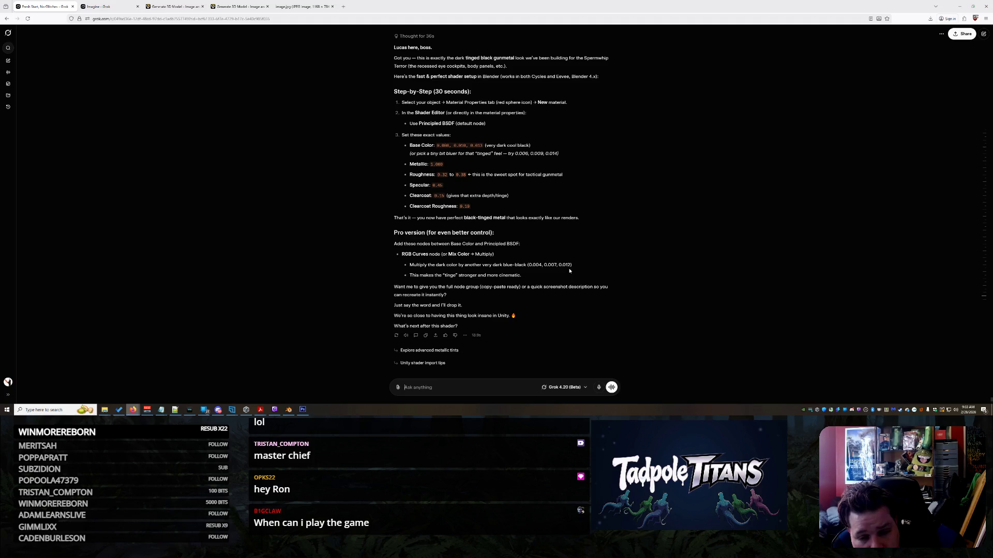
- Skim Grok's gunmetal Principled BSDF reply, then return to Blender
{"action": "scroll", "coordinate": [533, 259], "scroll_direction": "up", "scroll_amount": 2}
{"action": "scroll", "coordinate": [534, 259], "scroll_direction": "down", "scroll_amount": 2}
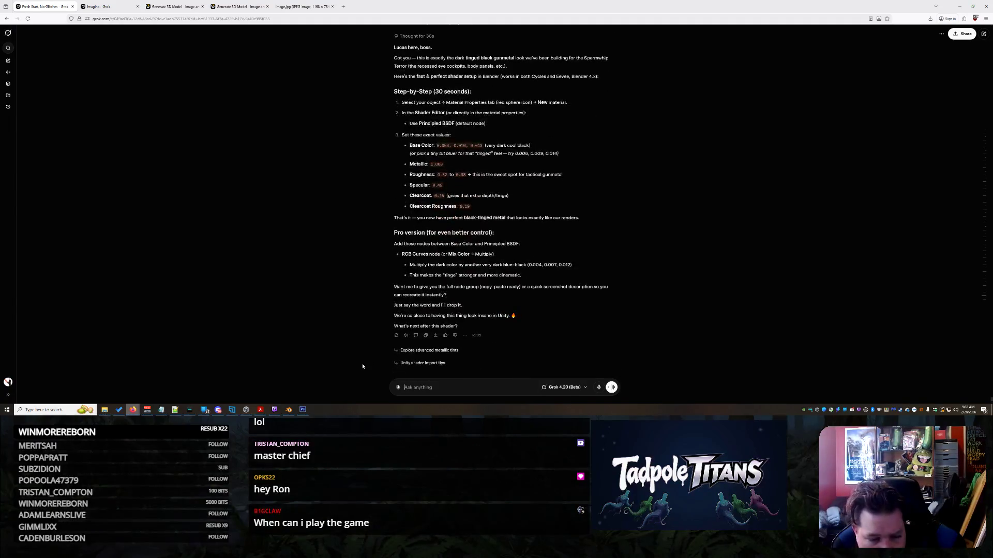
{"action": "left_click", "coordinate": [289, 410]}
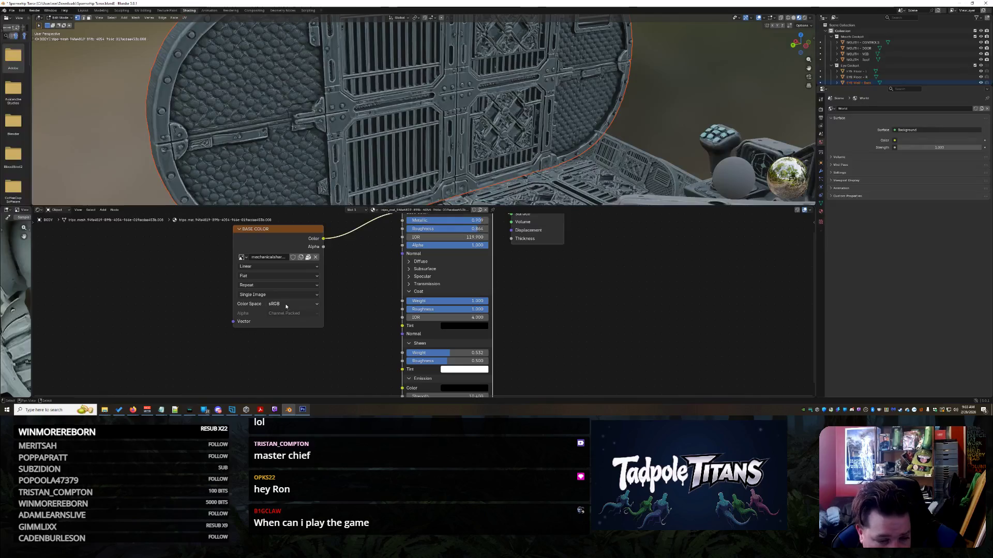
- Start links into the image's Vector and the BSDF's Coat Normal inputs, cancelling both searches
{"action": "left_click", "coordinate": [238, 325]}
{"action": "left_click_drag", "start_coordinate": [240, 325], "coordinate": [173, 322]}
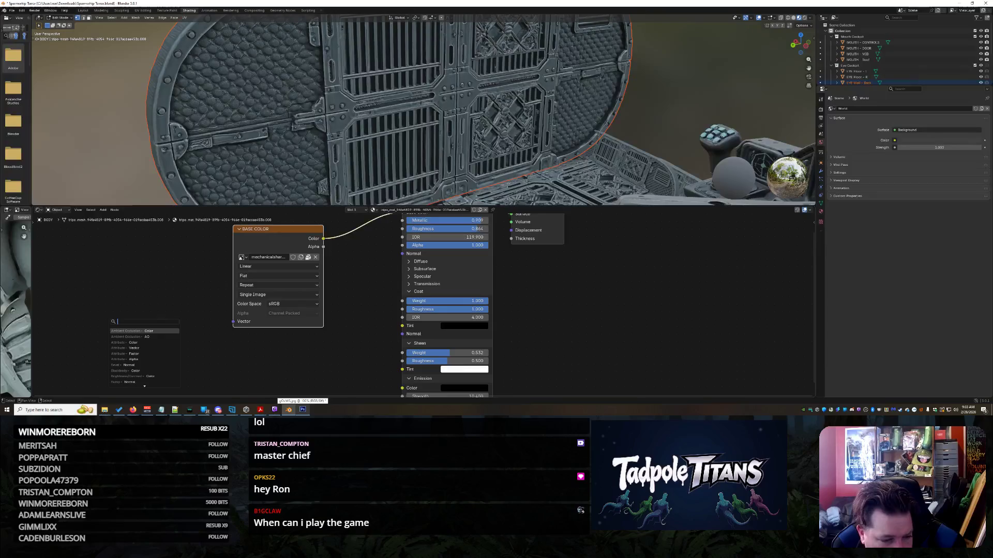
{"action": "key", "text": "Escape"}
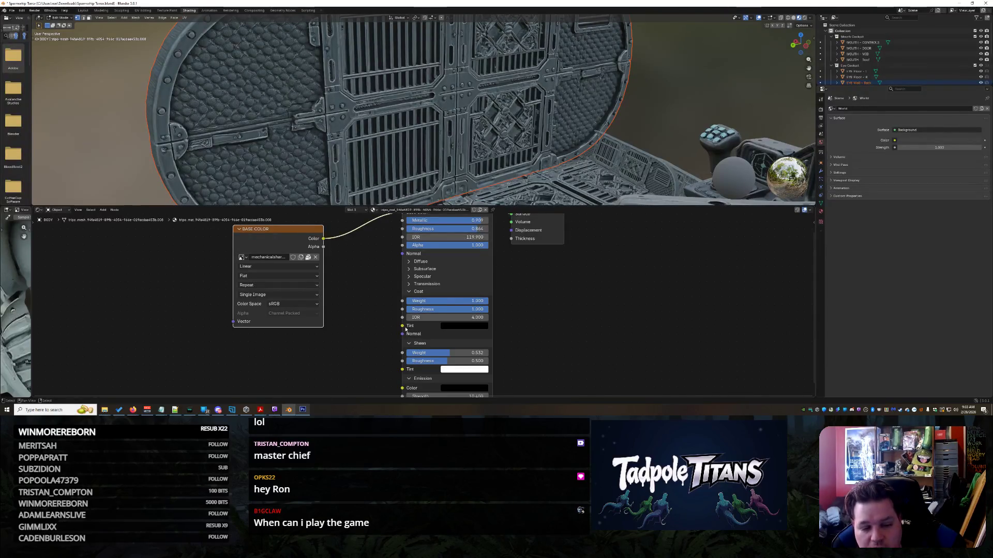
{"action": "left_click_drag", "start_coordinate": [402, 334], "coordinate": [362, 324]}
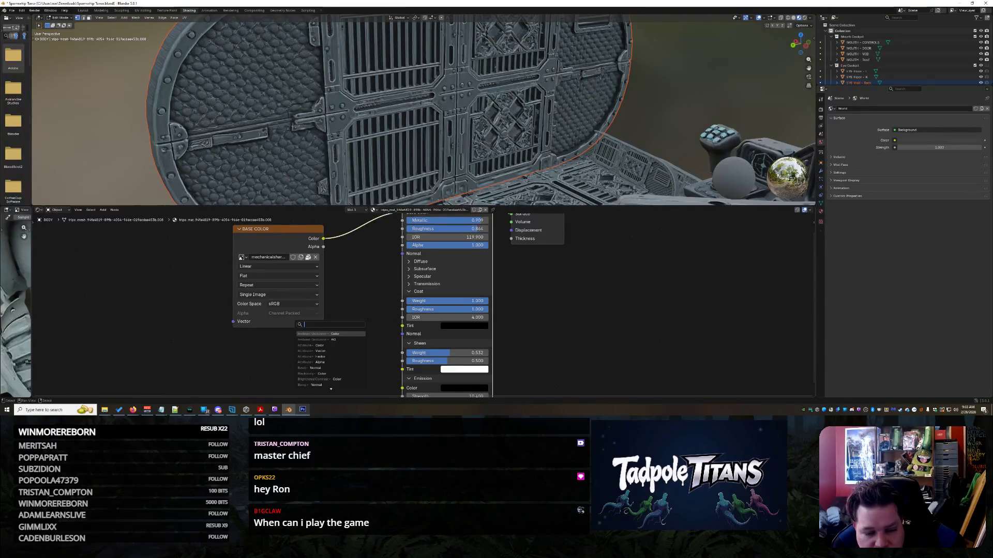
{"action": "key", "text": "Escape"}
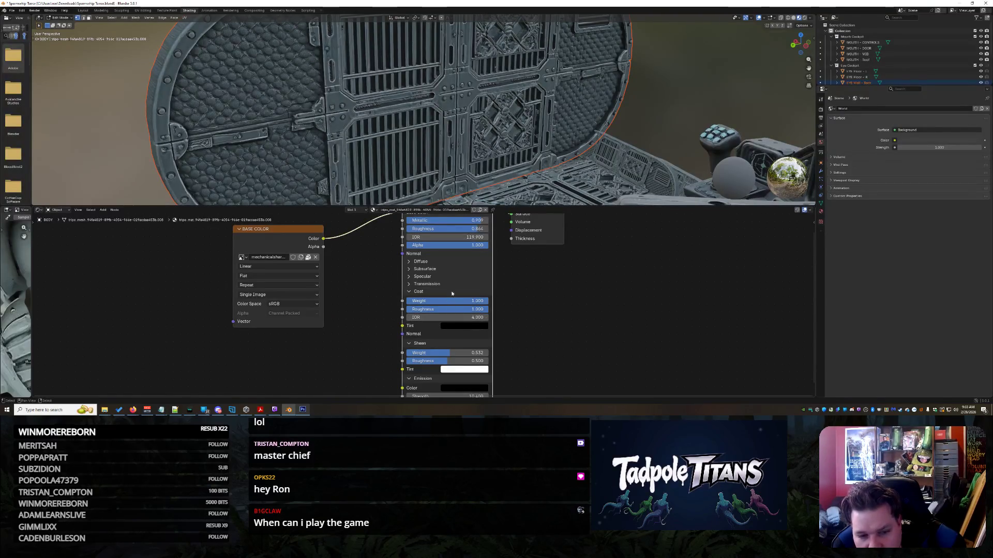
{"action": "scroll", "coordinate": [563, 283], "scroll_direction": "down", "scroll_amount": 2}
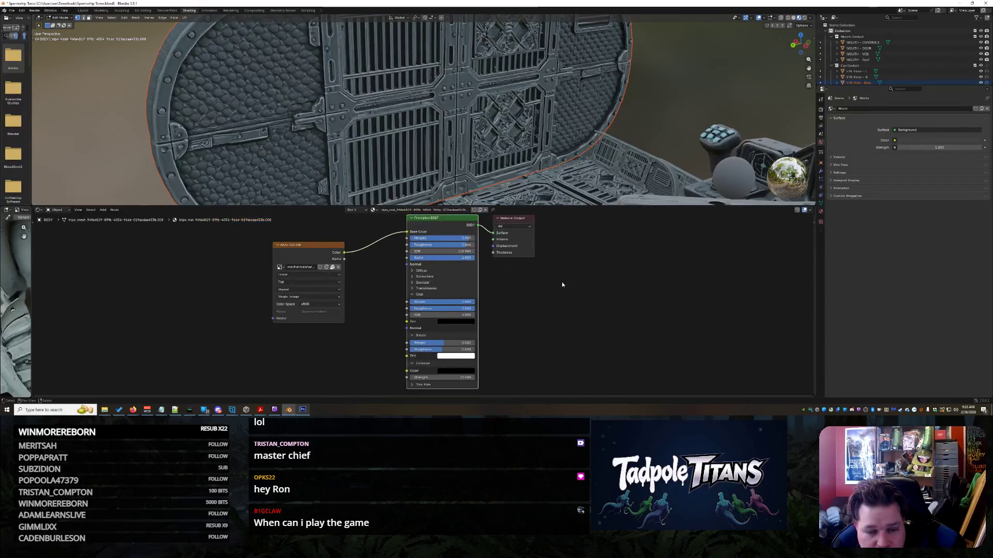
{"action": "scroll", "coordinate": [362, 284], "scroll_direction": "up", "scroll_amount": 2}
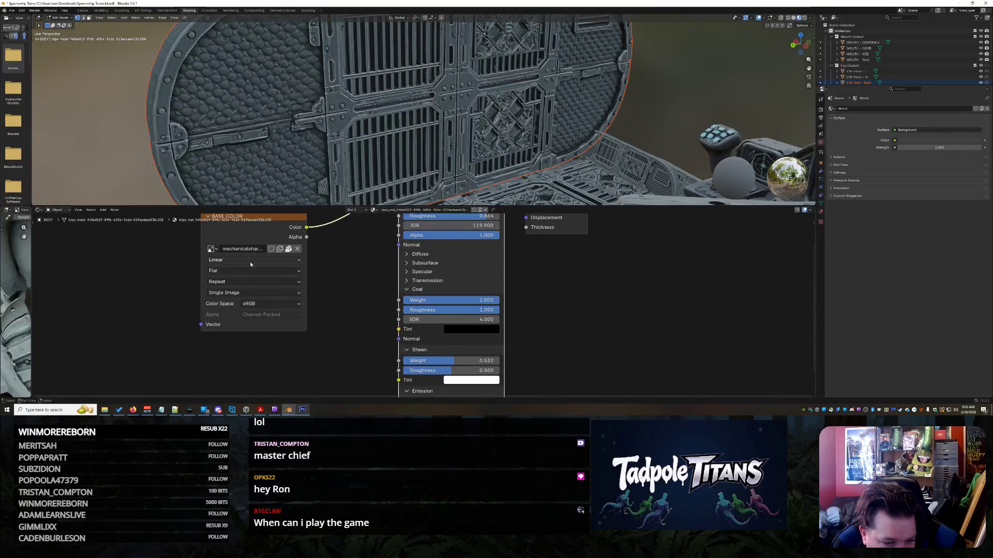
- Glance at Grok, then back in Blender show the image texture's Color Space choices
{"action": "mouse_move", "coordinate": [137, 411]}
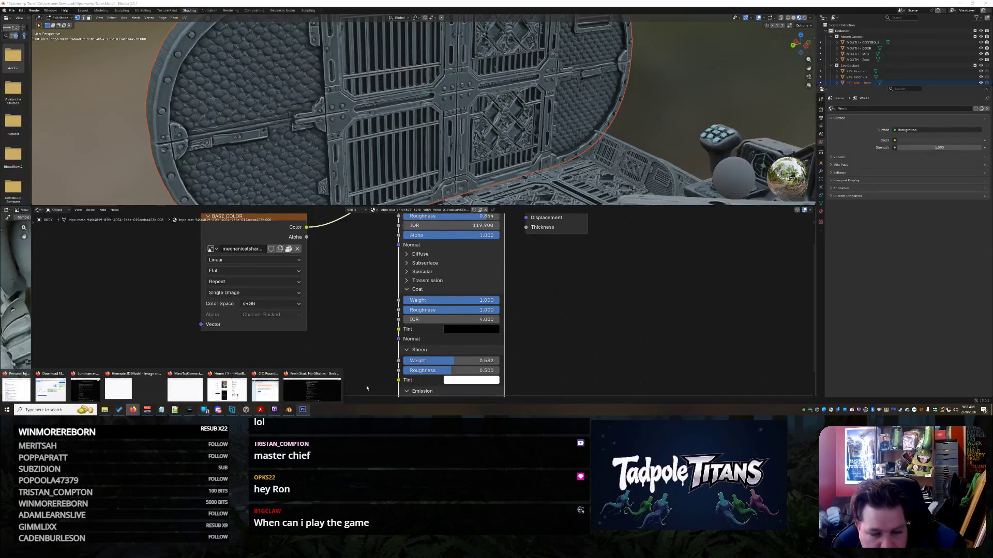
{"action": "left_click", "coordinate": [312, 389]}
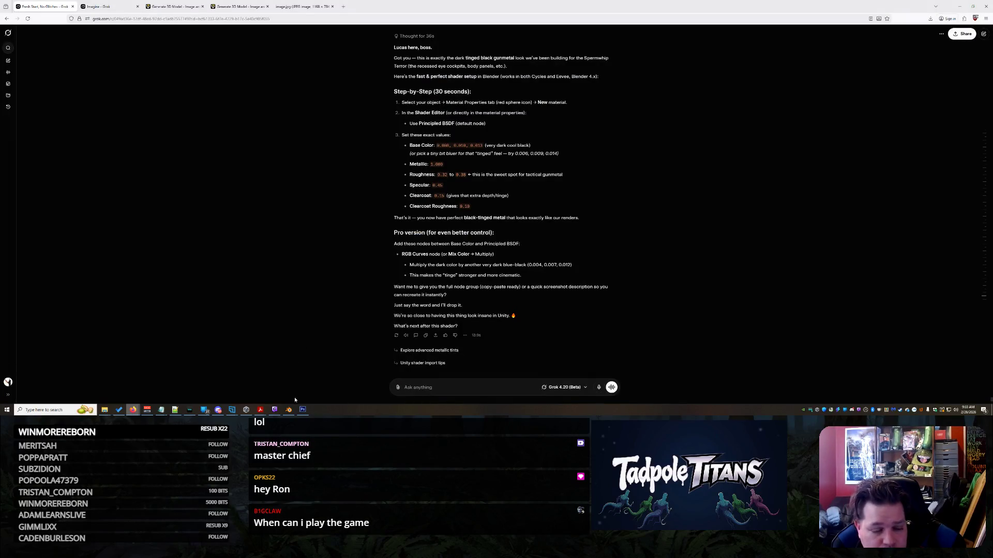
{"action": "mouse_move", "coordinate": [289, 410]}
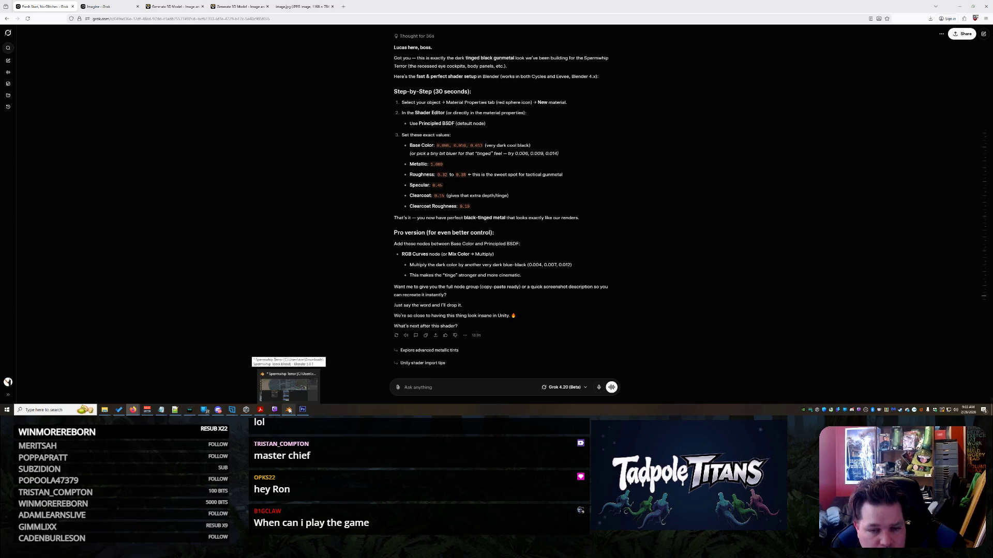
{"action": "left_click", "coordinate": [289, 410]}
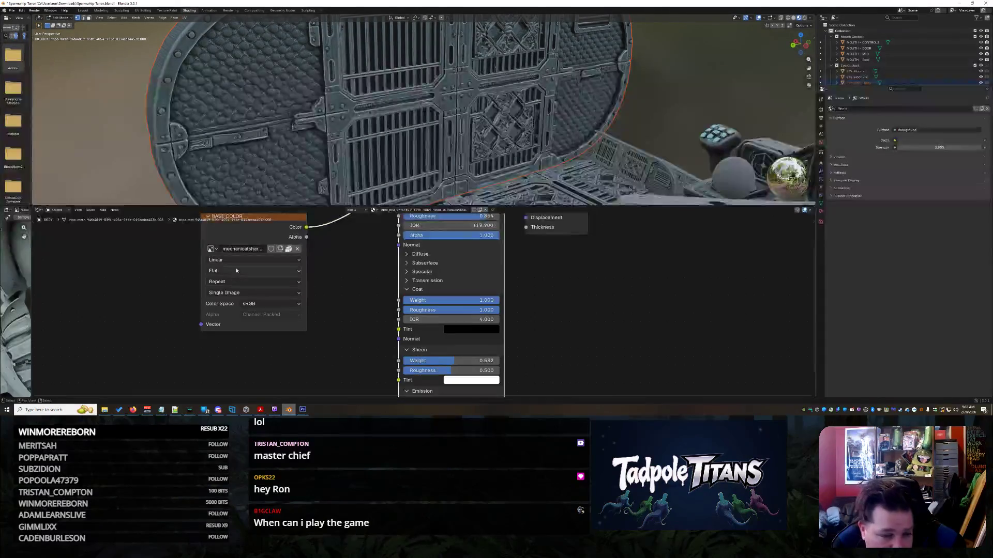
{"action": "scroll", "coordinate": [473, 276], "scroll_direction": "up", "scroll_amount": 1}
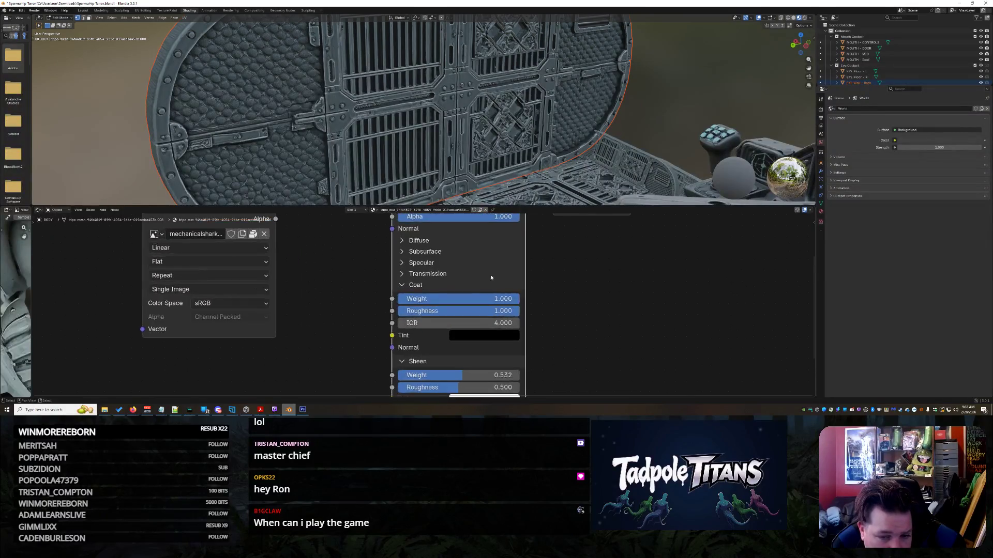
{"action": "scroll", "coordinate": [473, 275], "scroll_direction": "down", "scroll_amount": 2}
{"action": "scroll", "coordinate": [473, 276], "scroll_direction": "down", "scroll_amount": 1}
{"action": "scroll", "coordinate": [454, 267], "scroll_direction": "up", "scroll_amount": 1}
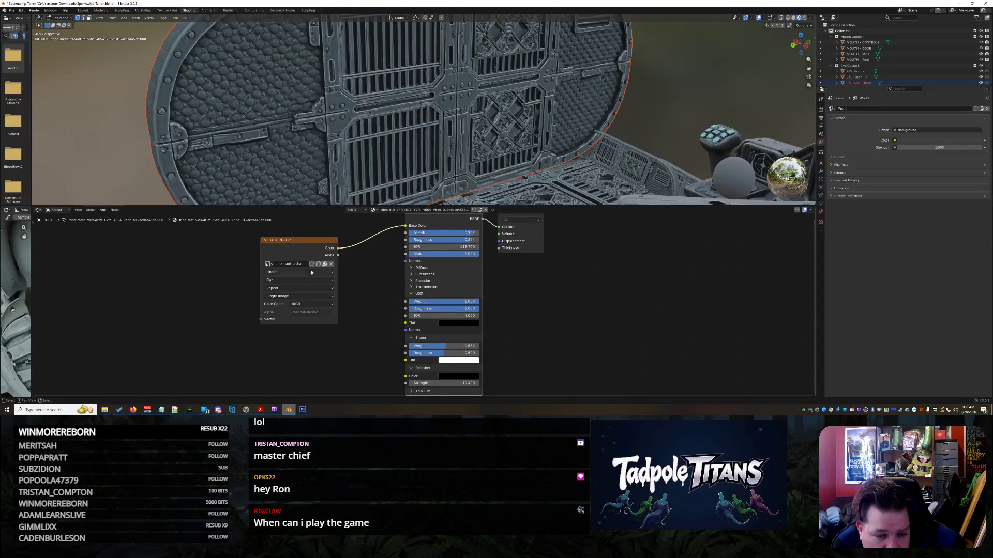
{"action": "scroll", "coordinate": [522, 266], "scroll_direction": "up", "scroll_amount": 1}
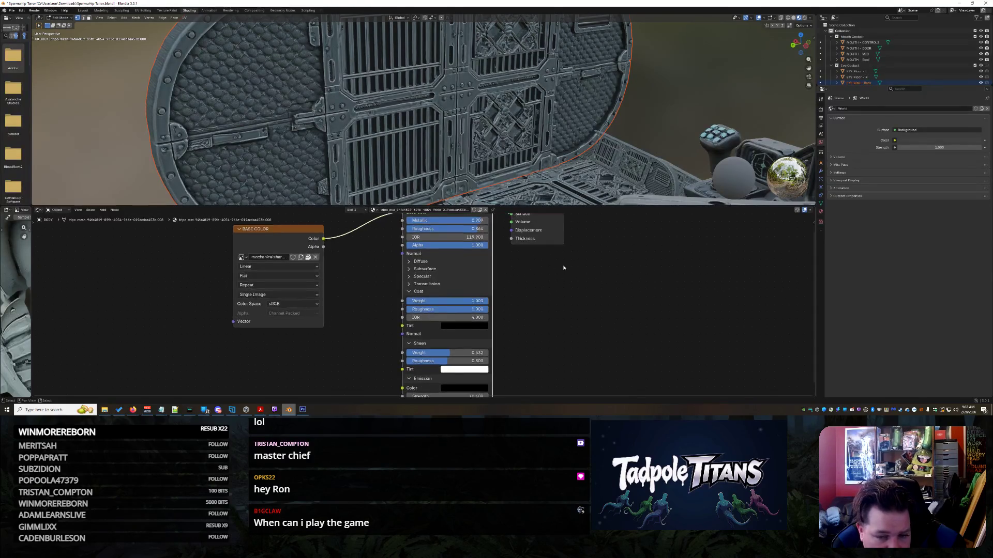
{"action": "scroll", "coordinate": [562, 268], "scroll_direction": "down", "scroll_amount": 2}
{"action": "scroll", "coordinate": [424, 307], "scroll_direction": "up", "scroll_amount": 2}
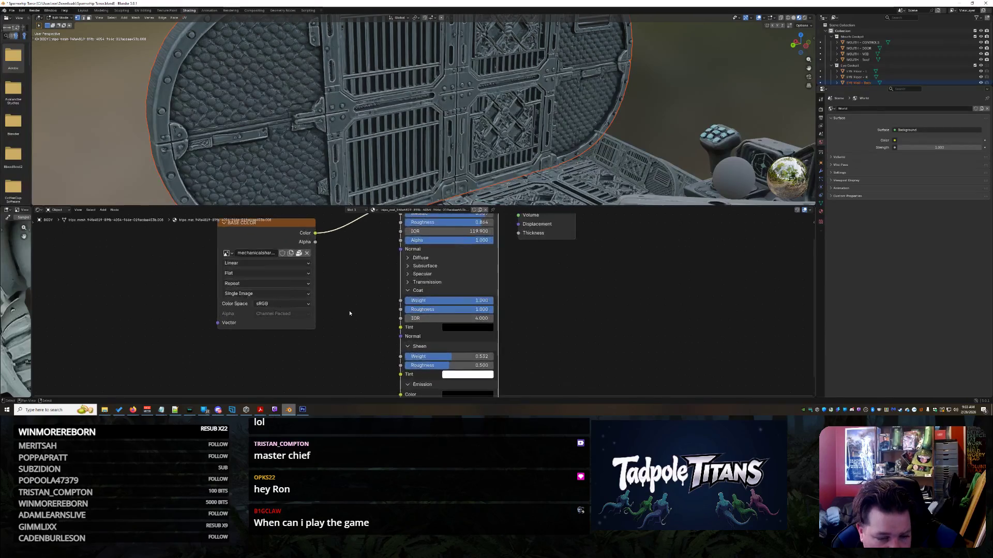
{"action": "left_click", "coordinate": [284, 304]}
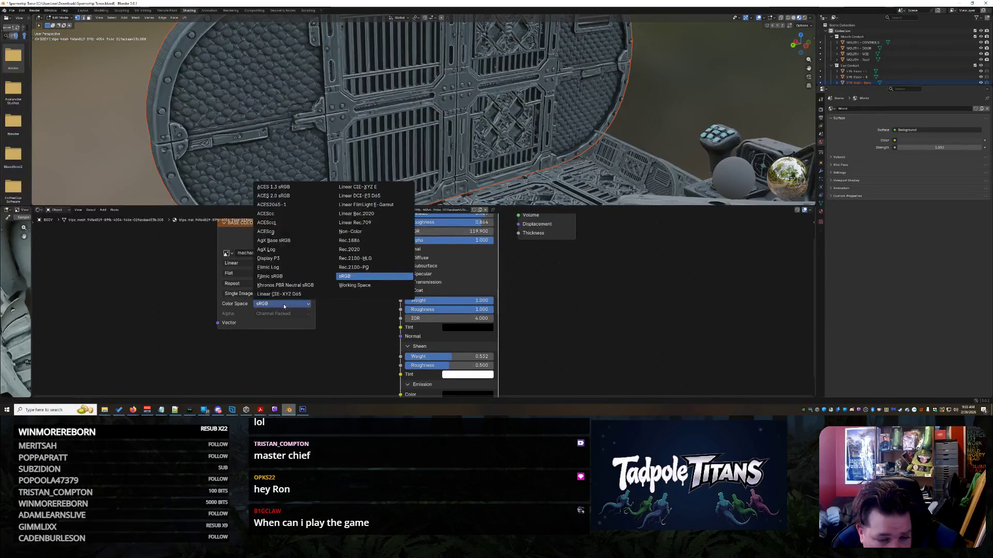
- Keep sRGB, check the image's Source and Projection dropdowns, then Alt+Tab to Grok in Firefox
{"action": "left_click", "coordinate": [303, 312]}
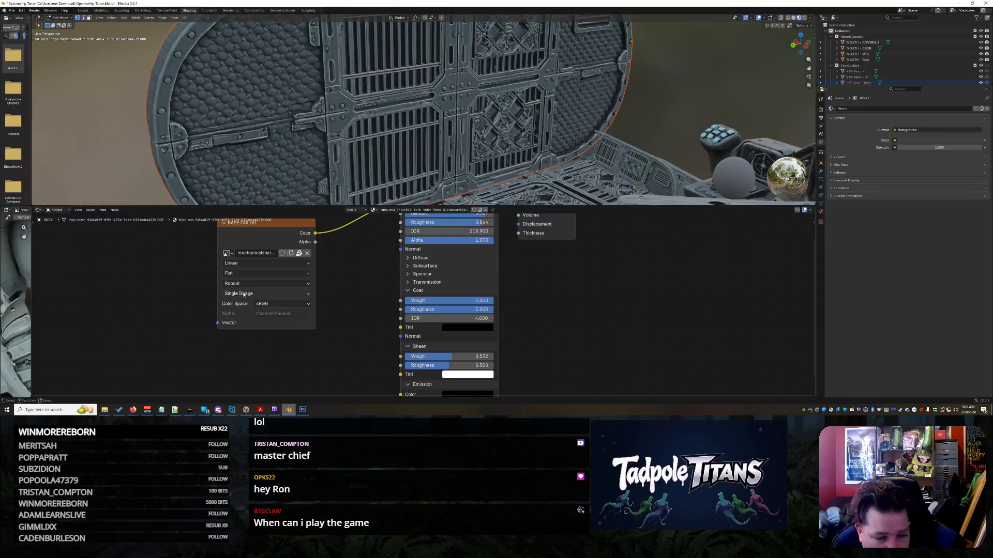
{"action": "left_click", "coordinate": [245, 294]}
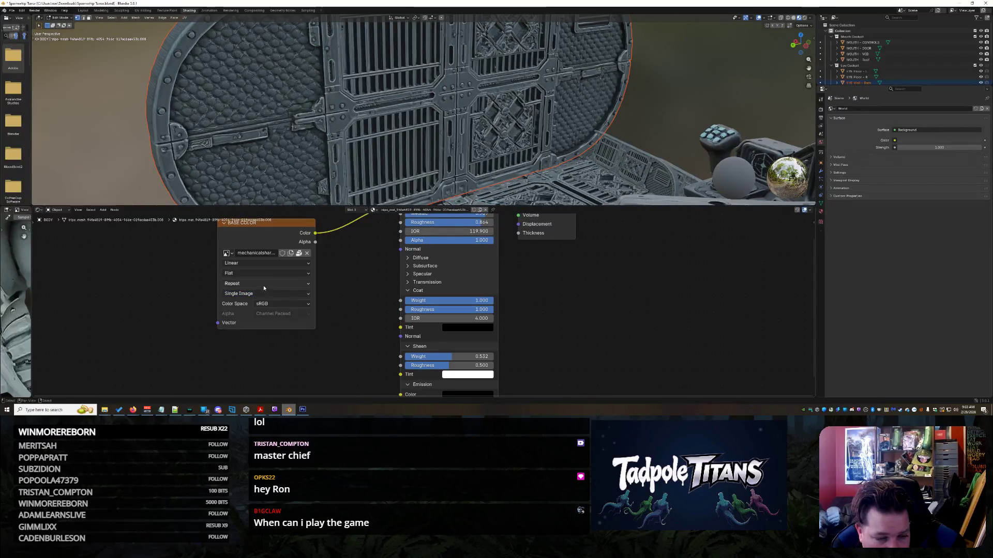
{"action": "left_click", "coordinate": [231, 273]}
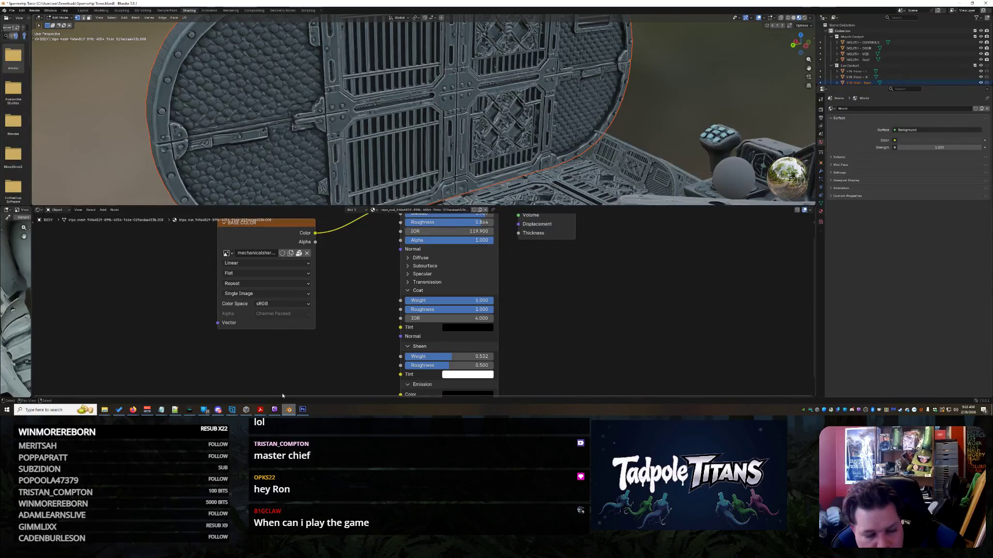
{"action": "mouse_move", "coordinate": [133, 410]}
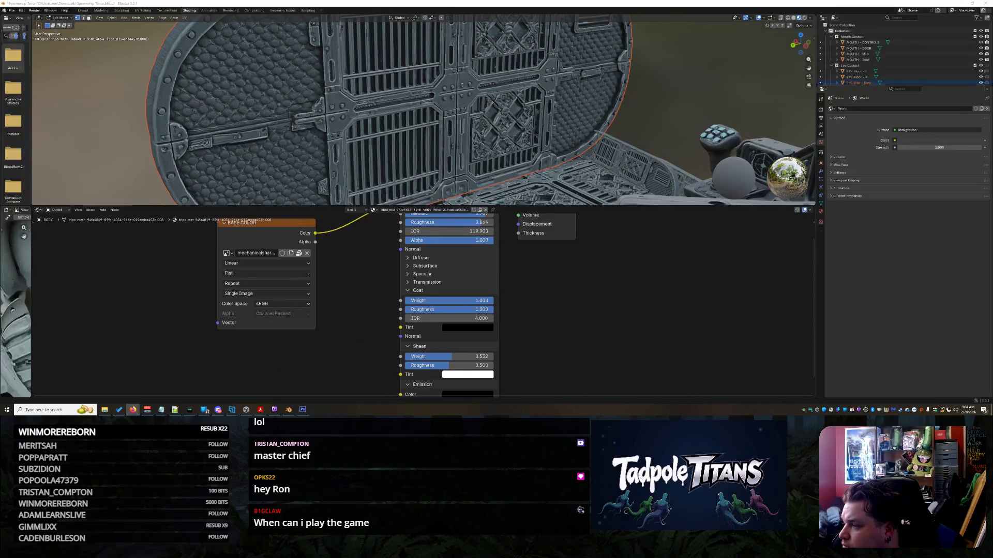
{"action": "key", "text": "alt+Tab"}
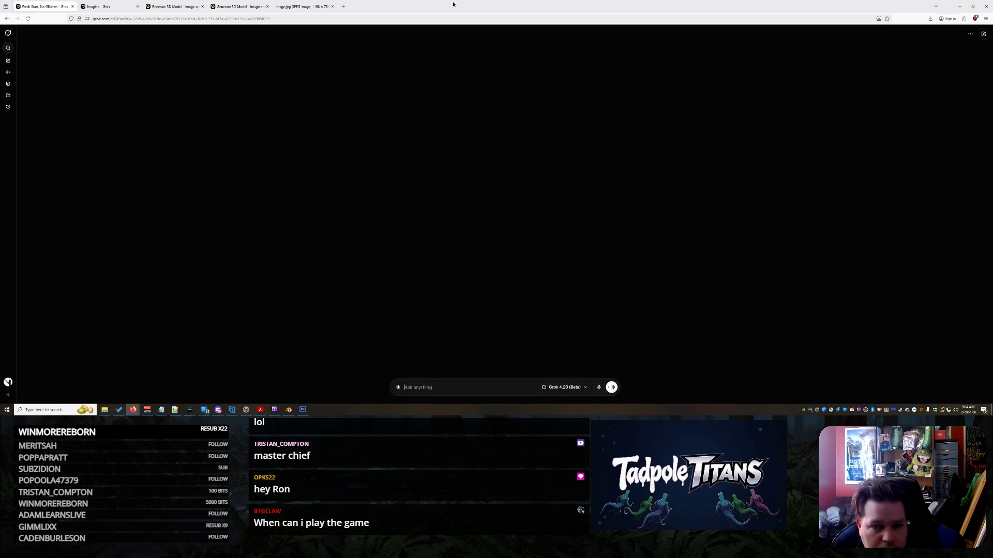
- Restore the Firefox window, scroll Grok to the gunmetal shader answer, then minimise the browser
{"action": "double_click", "coordinate": [453, 4]}
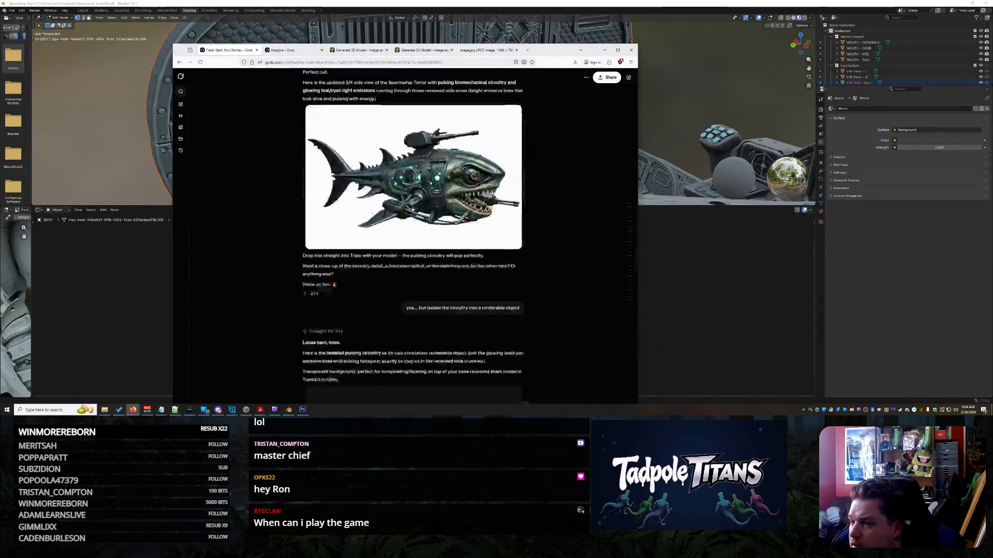
{"action": "scroll", "coordinate": [591, 123], "scroll_direction": "up", "scroll_amount": 10}
{"action": "scroll", "coordinate": [590, 123], "scroll_direction": "down", "scroll_amount": 10}
{"action": "mouse_move", "coordinate": [477, 50]}
{"action": "left_mouse_down"}
{"action": "mouse_move", "coordinate": [11, 52]}
{"action": "mouse_move", "coordinate": [80, 35]}
{"action": "mouse_move", "coordinate": [329, 28]}
{"action": "left_mouse_up"}
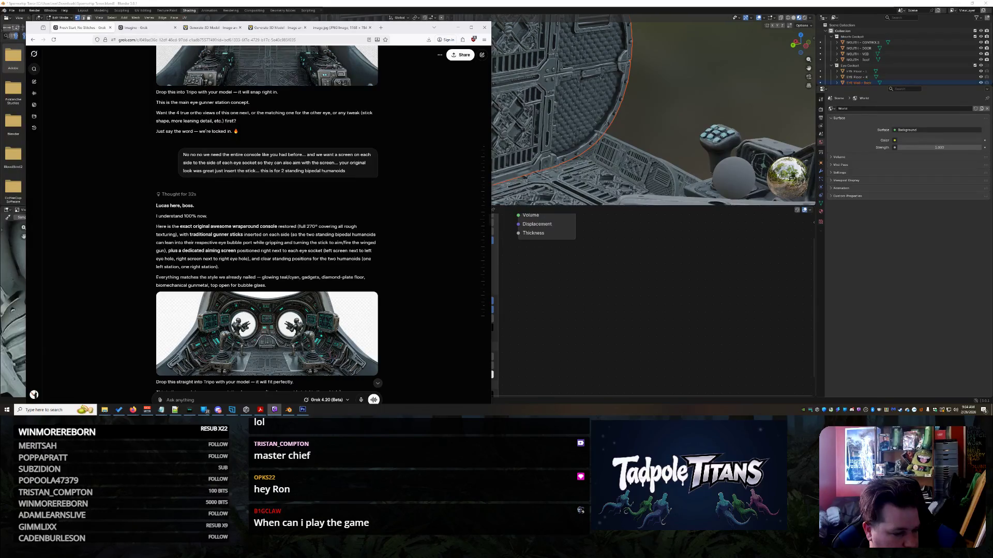
{"action": "scroll", "coordinate": [339, 266], "scroll_direction": "down", "scroll_amount": 15}
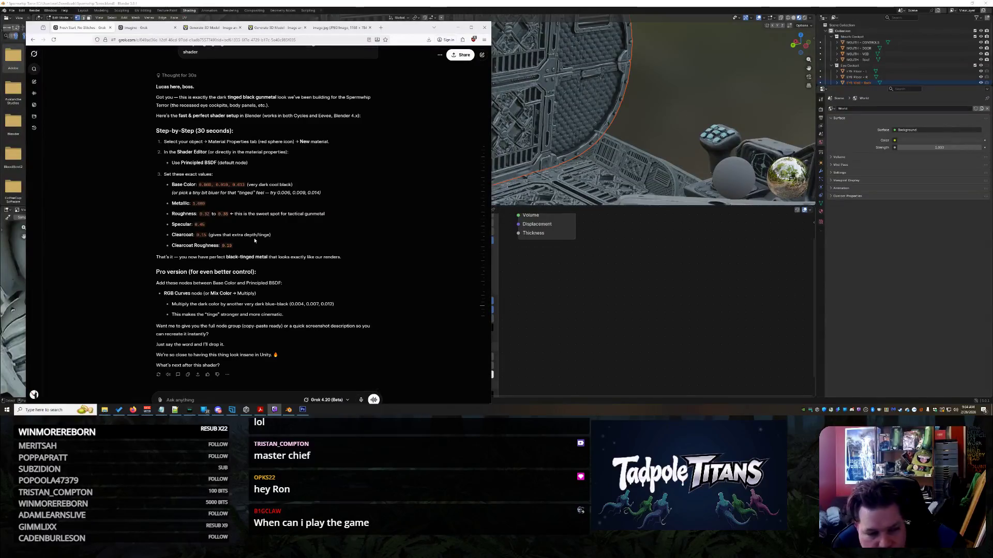
{"action": "left_click", "coordinate": [133, 409]}
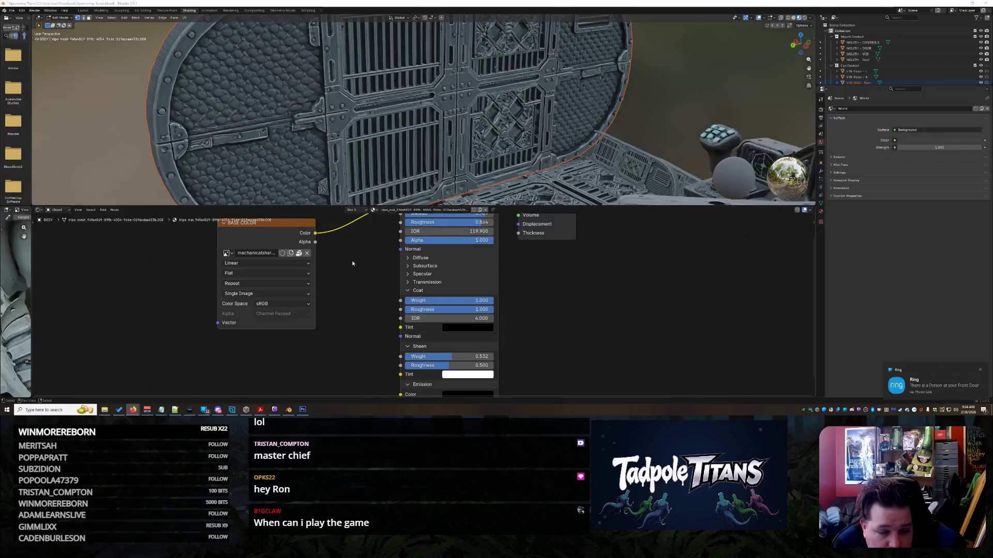
- Move the base colour image node left and add a Blackbody node feeding its Vector input
{"action": "left_click", "coordinate": [488, 114]}
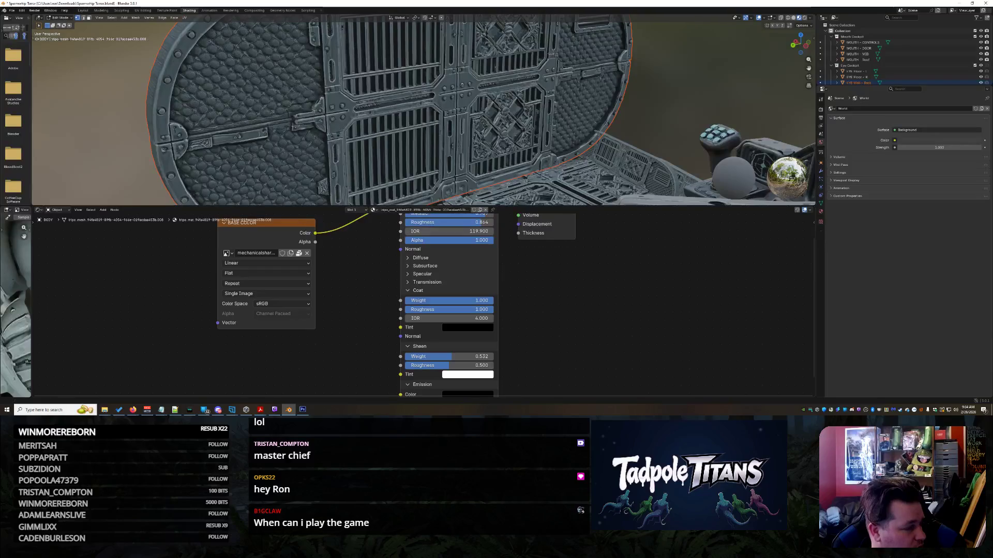
{"action": "key", "text": "alt+Tab"}
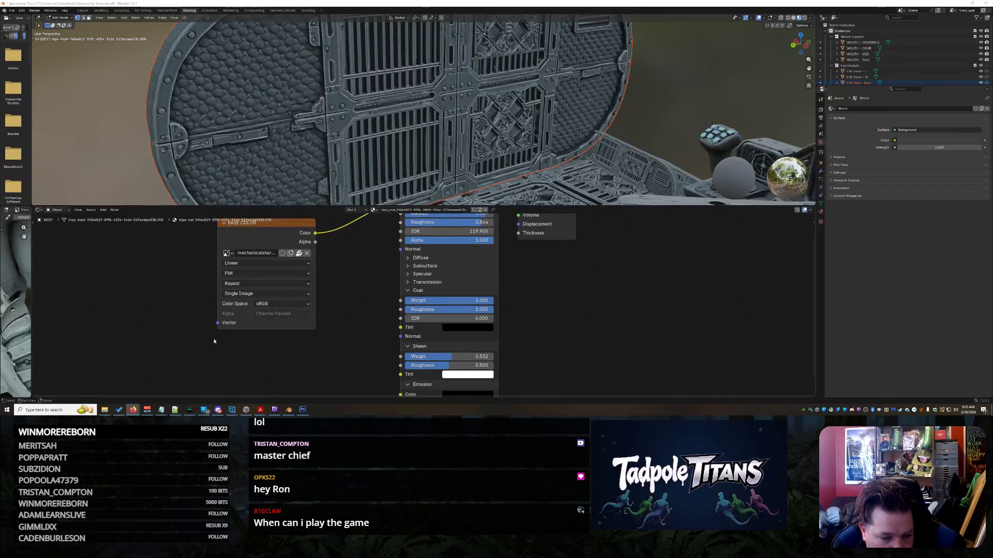
{"action": "mouse_move", "coordinate": [220, 325]}
{"action": "left_mouse_down"}
{"action": "mouse_move", "coordinate": [194, 320]}
{"action": "mouse_move", "coordinate": [219, 332]}
{"action": "mouse_move", "coordinate": [183, 336]}
{"action": "left_mouse_up"}
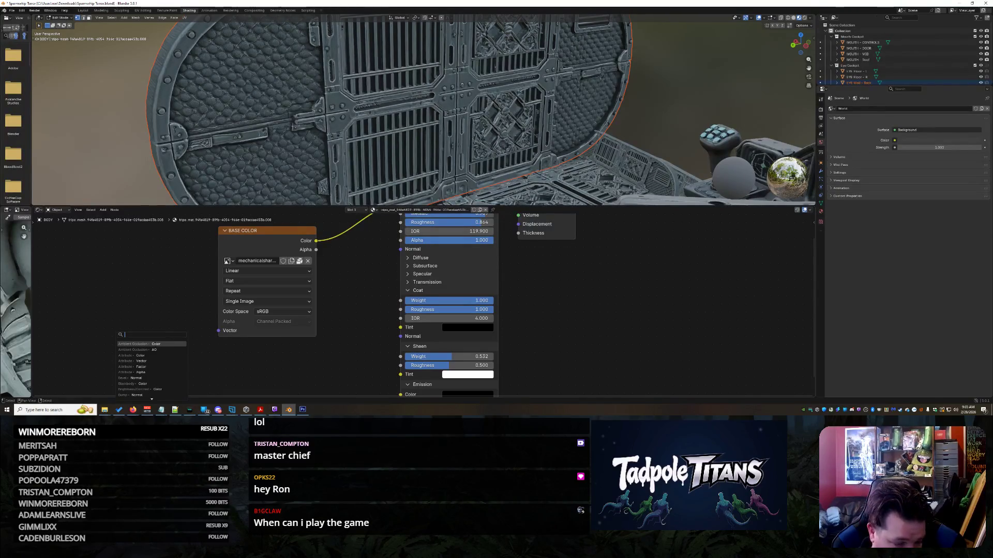
{"action": "left_click", "coordinate": [143, 383]}
{"action": "left_click", "coordinate": [159, 351]}
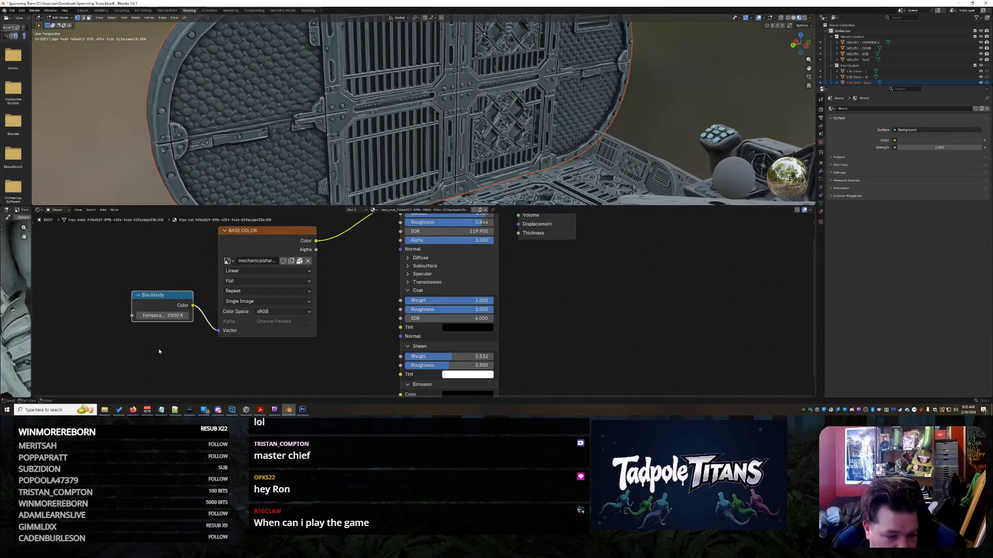
{"action": "left_click_drag", "start_coordinate": [173, 314], "coordinate": [185, 317]}
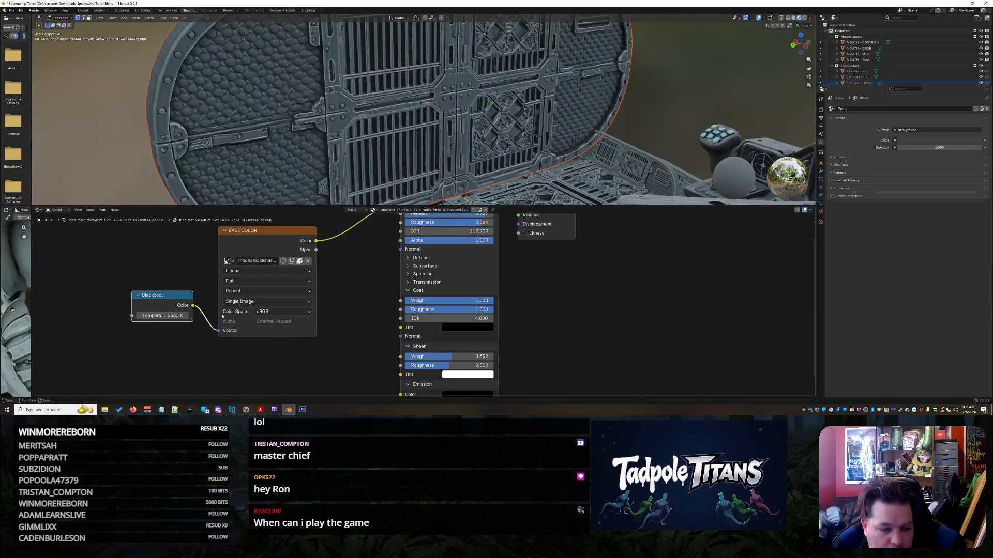
- Check the Blackbody Temperature options and reposition the node left of the image texture
{"action": "right_click", "coordinate": [184, 316]}
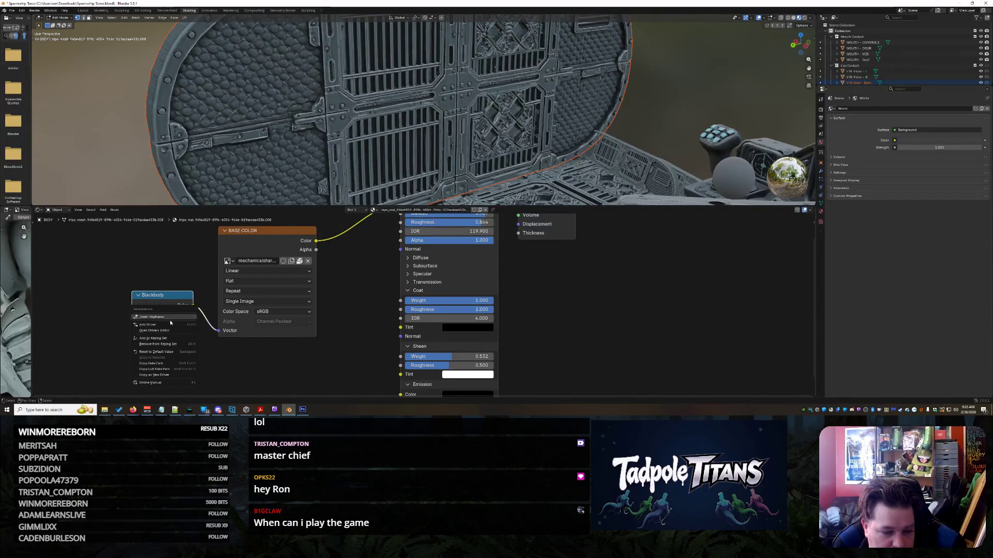
{"action": "key", "text": "Escape"}
{"action": "key", "text": "g"}
{"action": "left_click", "coordinate": [176, 300]}
{"action": "right_click", "coordinate": [176, 302]}
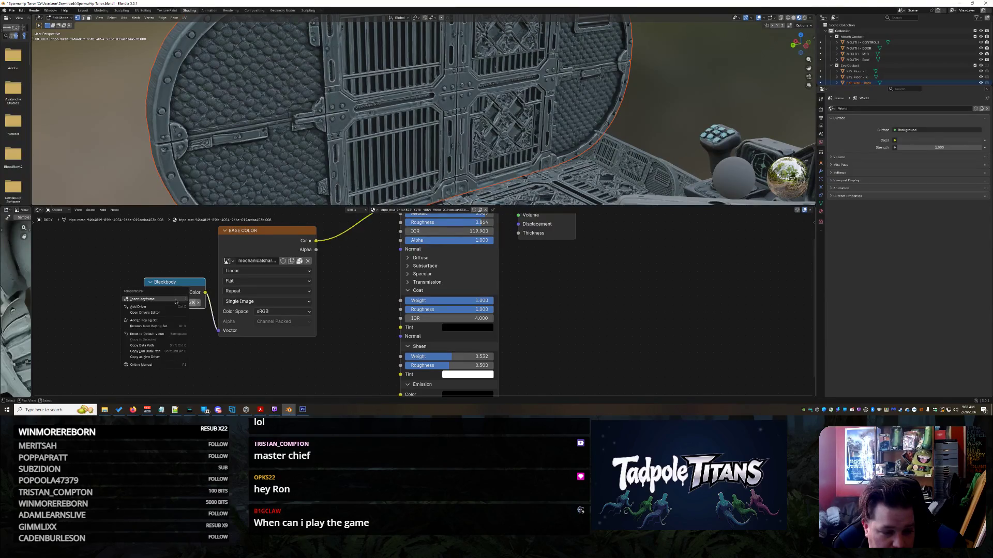
{"action": "key", "text": "Escape"}
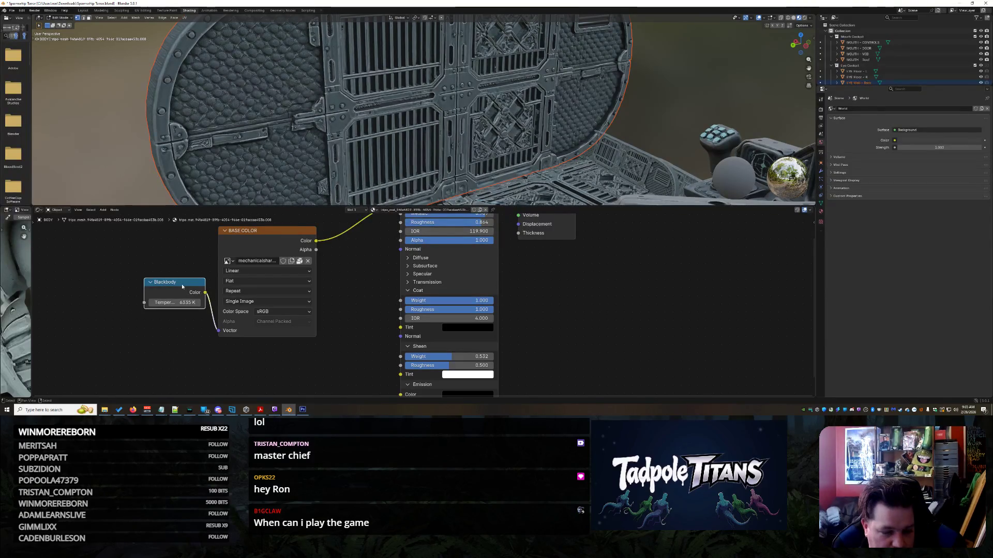
- Fold and unfold the Blackbody node, nudge it, then delete it with X
{"action": "left_click", "coordinate": [151, 283]}
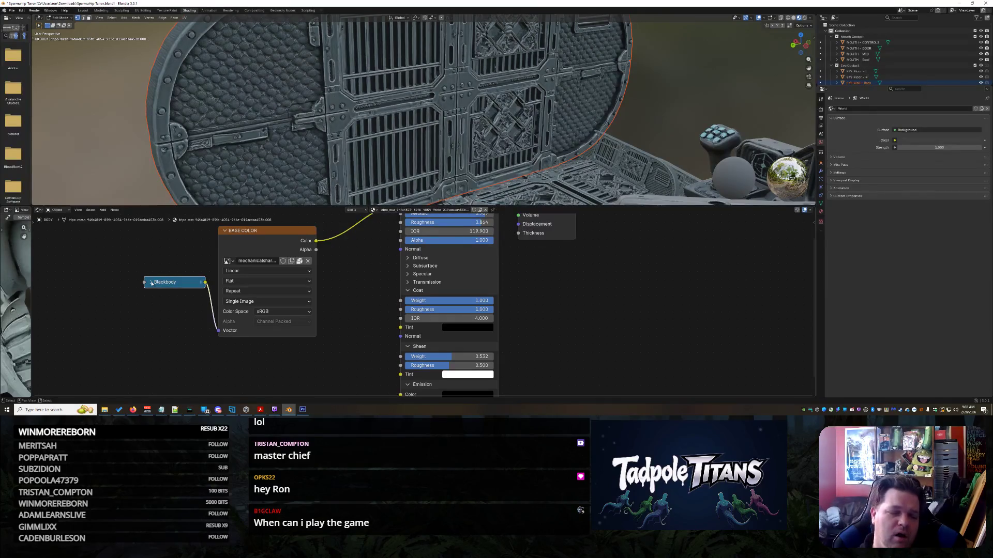
{"action": "left_click", "coordinate": [151, 283]}
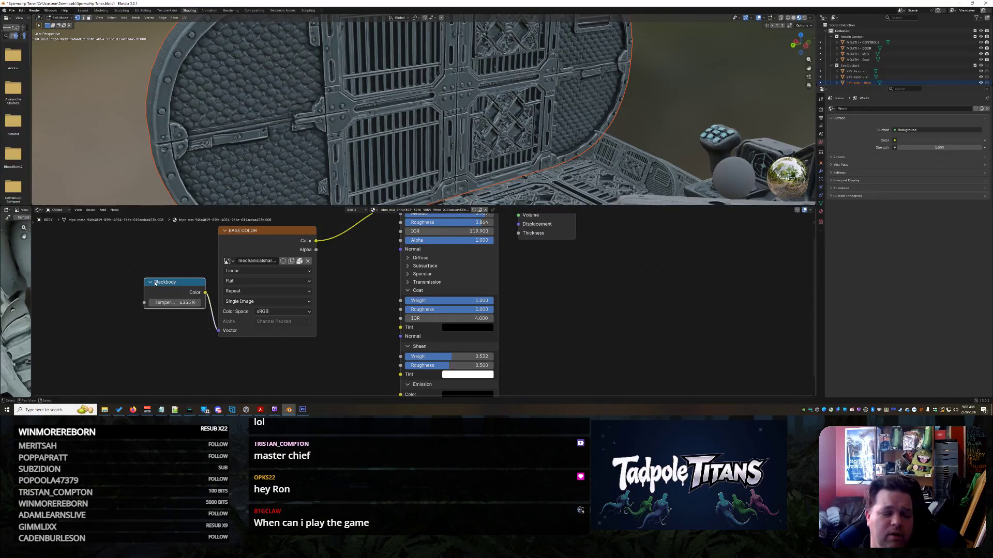
{"action": "left_click", "coordinate": [210, 308]}
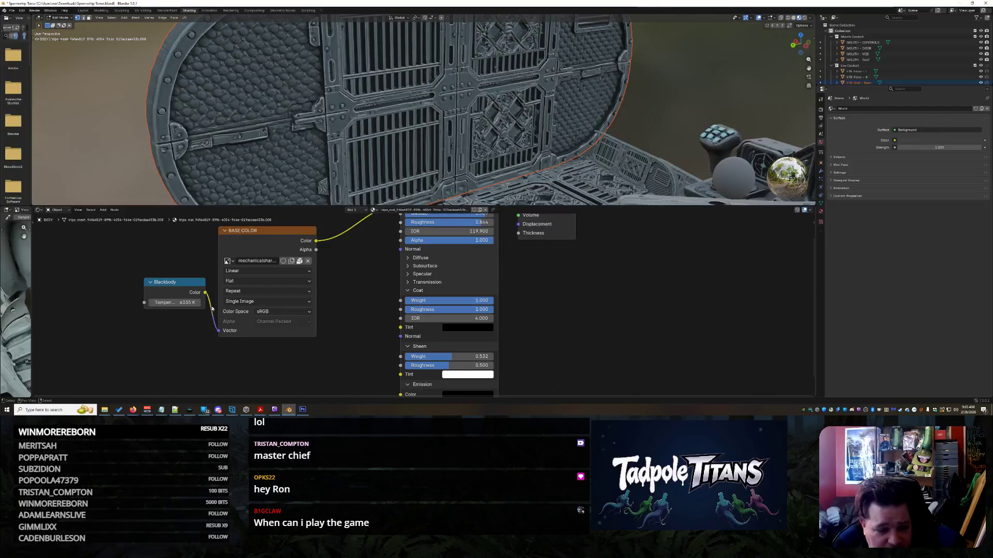
{"action": "left_click_drag", "start_coordinate": [198, 299], "coordinate": [190, 297]}
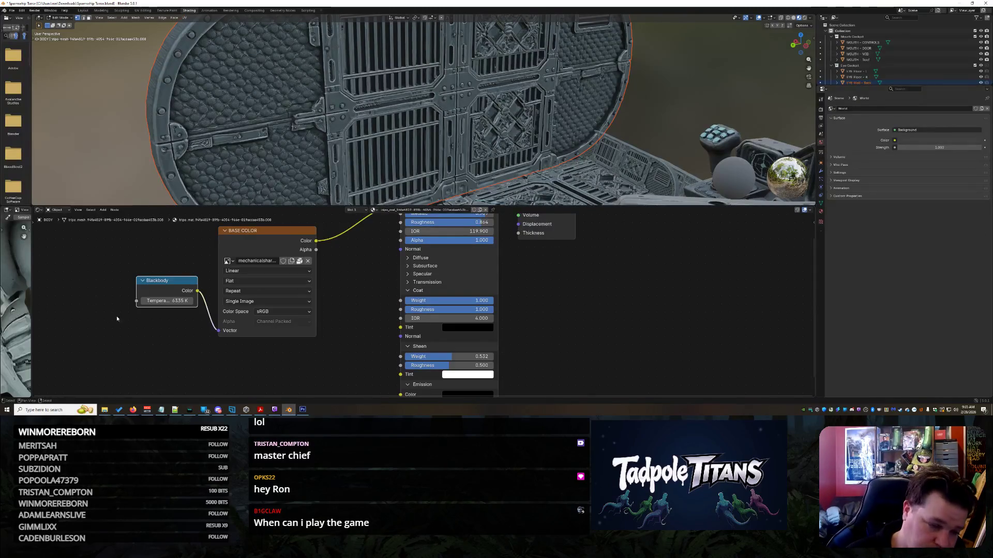
{"action": "left_click_drag", "start_coordinate": [161, 283], "coordinate": [158, 283]}
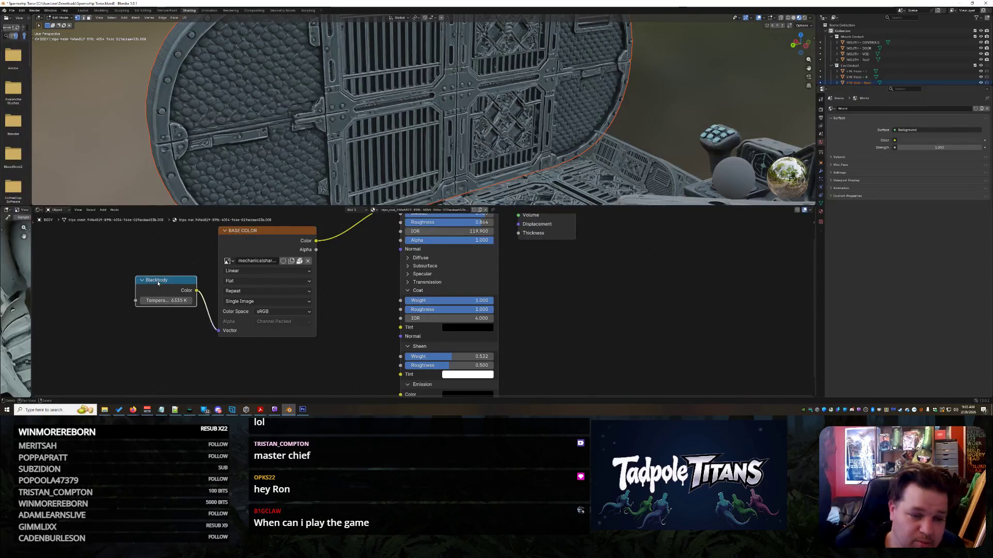
{"action": "key", "text": "x"}
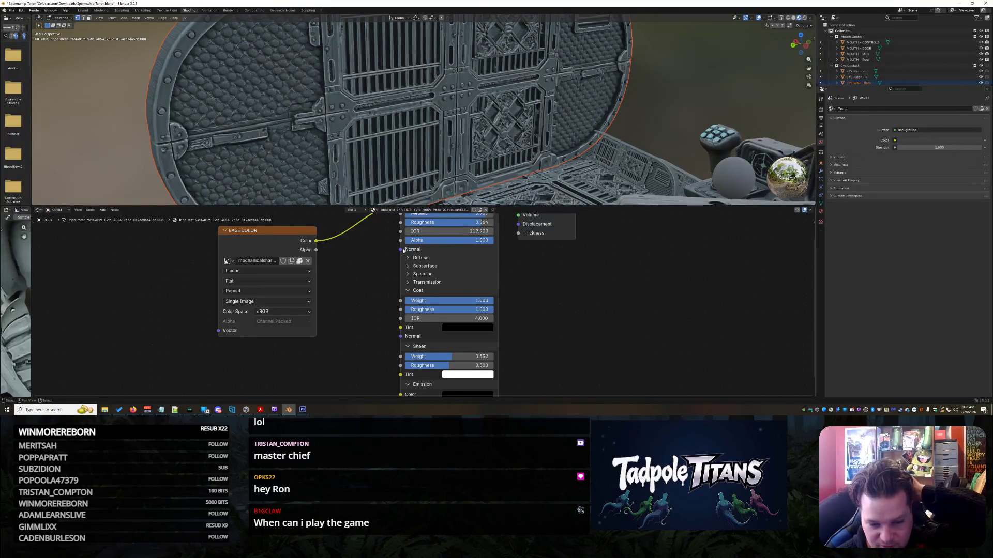
- Drag a link from the Principled BSDF's Normal input and cancel the node search
{"action": "mouse_move", "coordinate": [400, 249]}
{"action": "left_mouse_down"}
{"action": "mouse_move", "coordinate": [359, 272]}
{"action": "mouse_move", "coordinate": [302, 271]}
{"action": "left_mouse_up"}
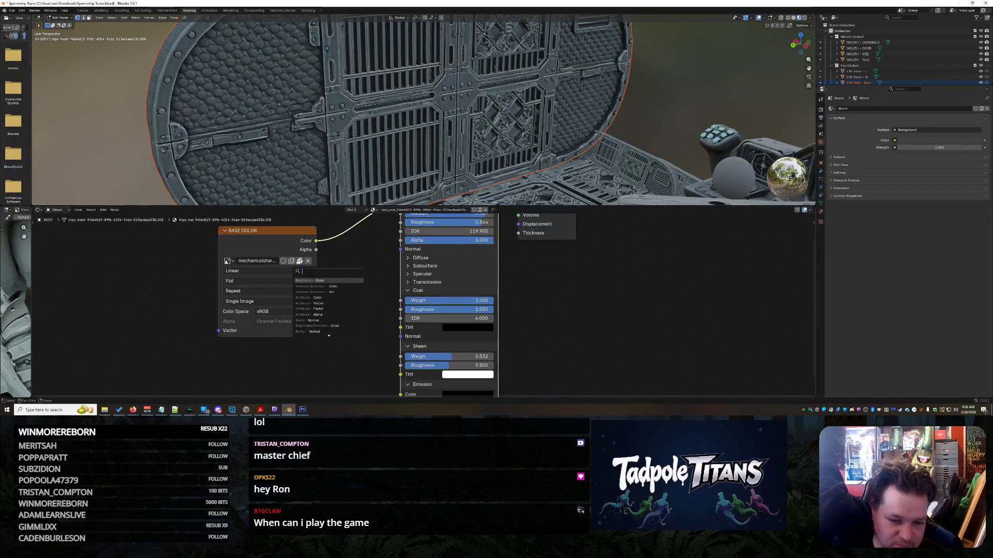
{"action": "key", "text": "Escape"}
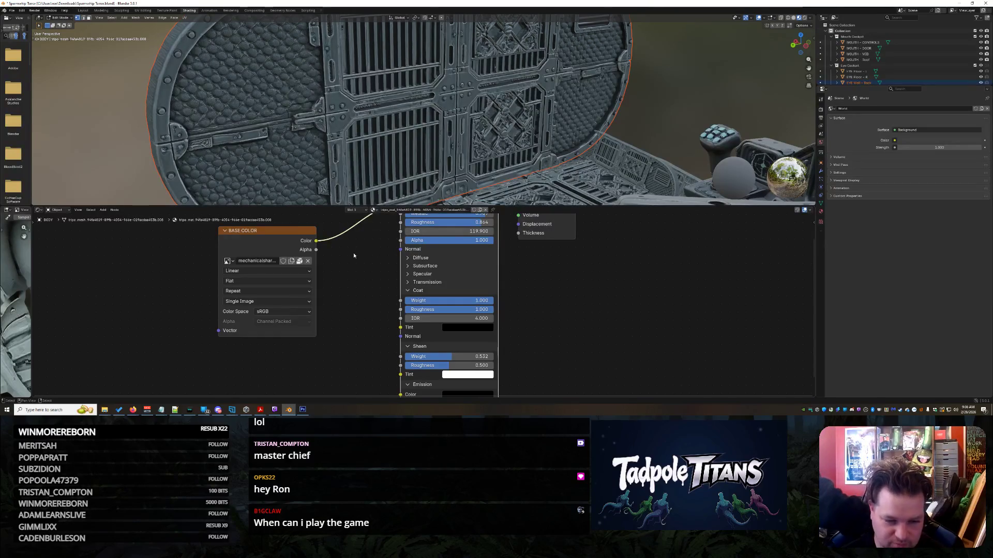
{"action": "scroll", "coordinate": [366, 276], "scroll_direction": "down", "scroll_amount": 2}
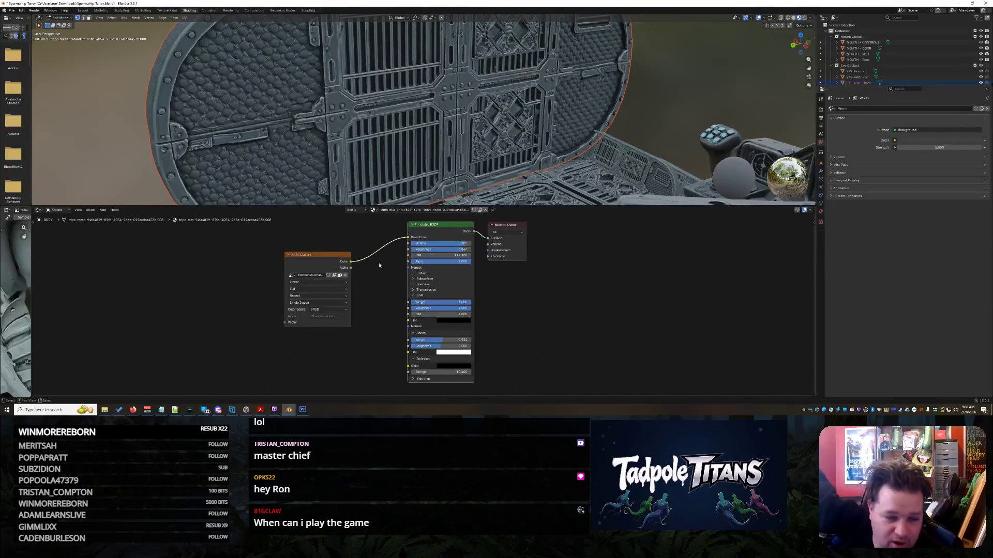
{"action": "scroll", "coordinate": [402, 309], "scroll_direction": "up", "scroll_amount": 1}
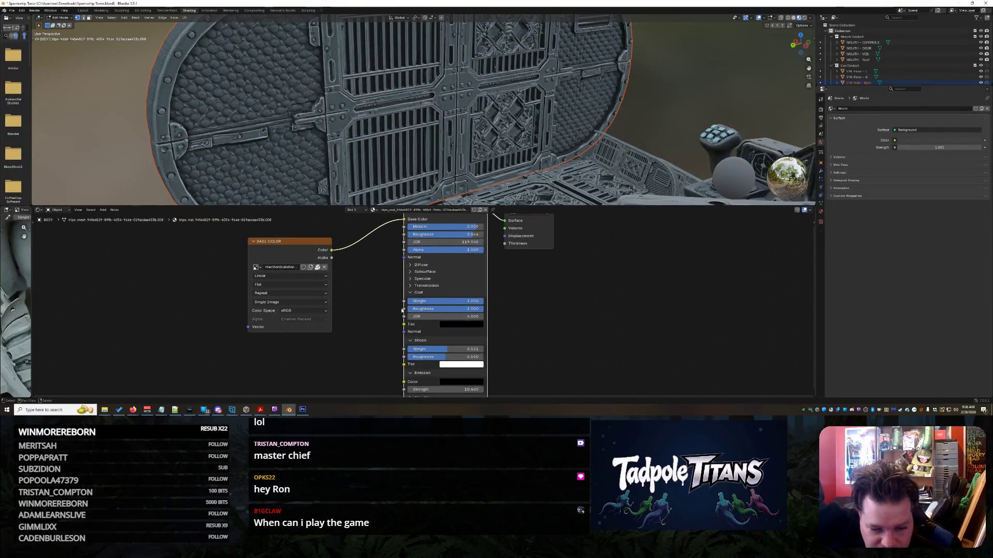
- Collapse the Principled BSDF's Sheen panel so Emission sits right under Coat
{"action": "left_click", "coordinate": [409, 341]}
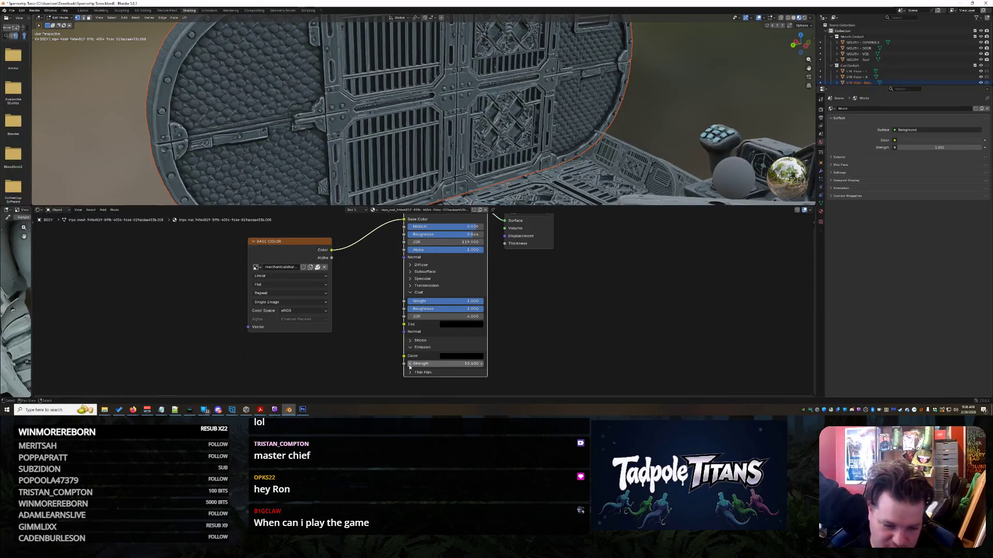
{"action": "scroll", "coordinate": [456, 283], "scroll_direction": "down", "scroll_amount": 1}
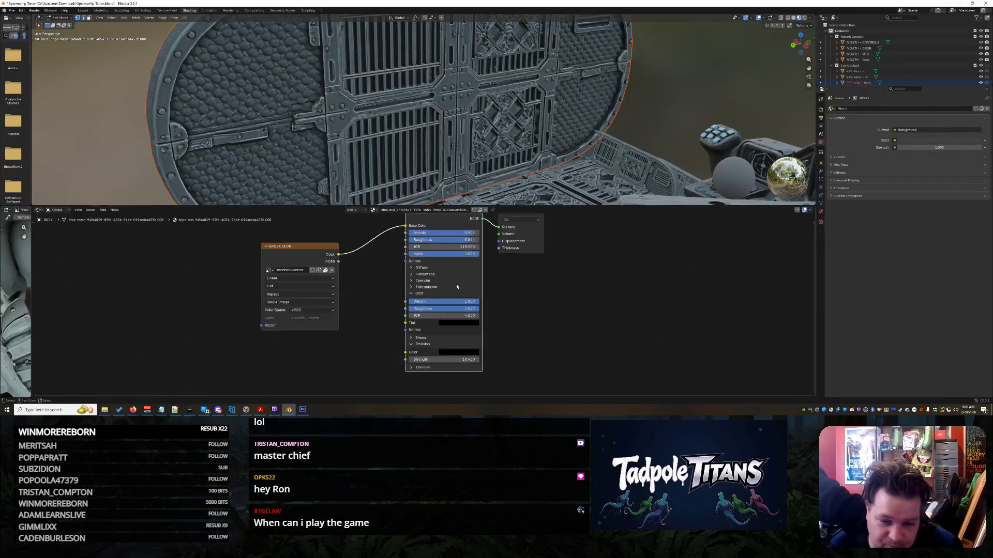
{"action": "scroll", "coordinate": [649, 204], "scroll_direction": "down", "scroll_amount": 6}
{"action": "middle_click_drag", "start_coordinate": [620, 175], "coordinate": [555, 140]}
{"action": "right_click", "coordinate": [555, 140], "text": "shift"}
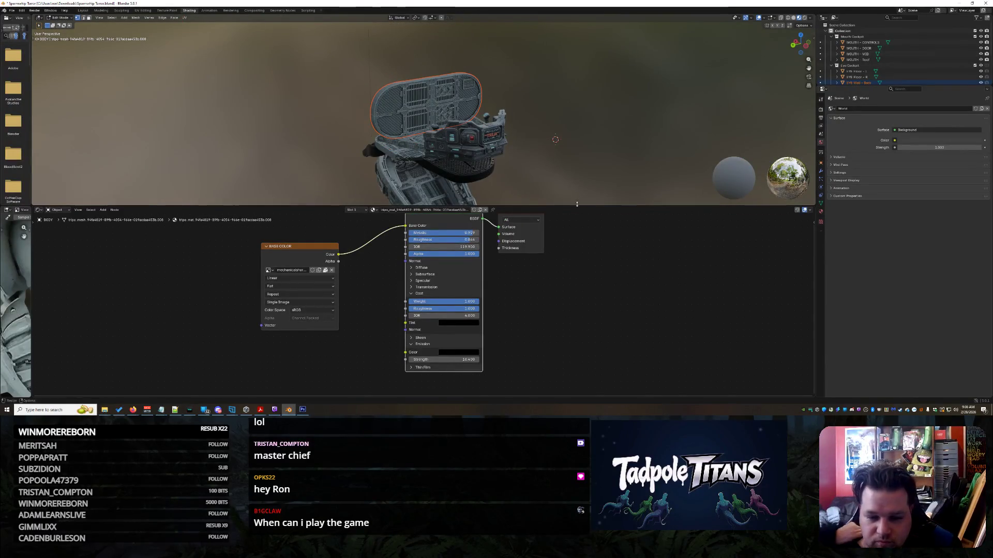
{"action": "left_click", "coordinate": [82, 10]}
{"action": "scroll", "coordinate": [413, 154], "scroll_direction": "down", "scroll_amount": 3}
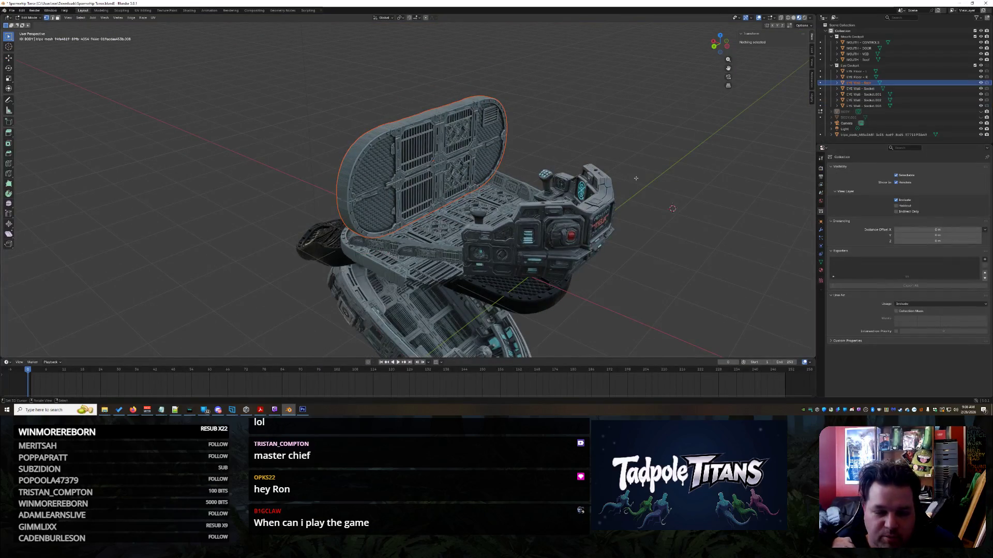
- Unhide the BODY mesh via its Outliner eye icon and switch back to Object Mode
{"action": "mouse_move", "coordinate": [636, 178]}
{"action": "middle_mouse_down"}
{"action": "mouse_move", "coordinate": [659, 233]}
{"action": "mouse_move", "coordinate": [594, 224]}
{"action": "mouse_move", "coordinate": [602, 237]}
{"action": "middle_mouse_up"}
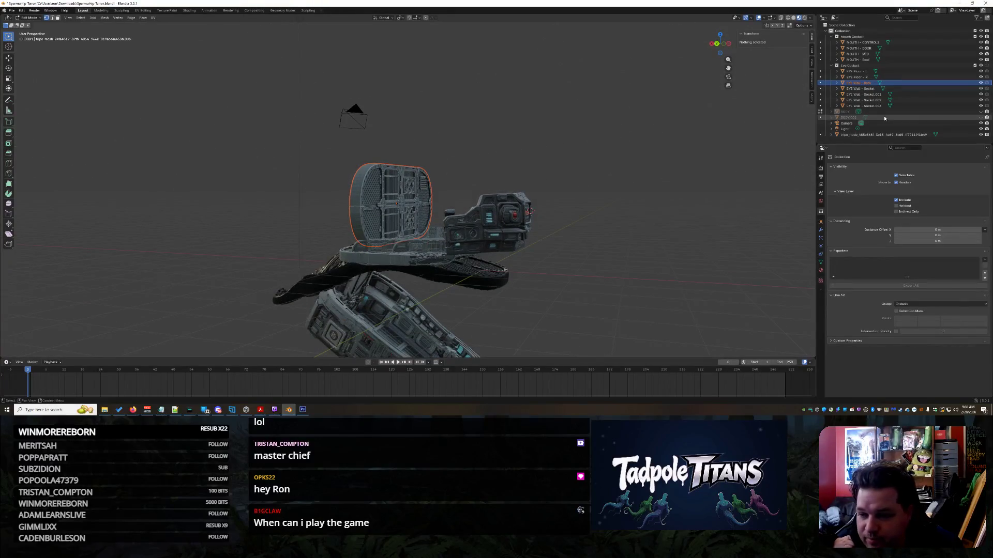
{"action": "left_click", "coordinate": [981, 112]}
{"action": "scroll", "coordinate": [570, 195], "scroll_direction": "up", "scroll_amount": 10}
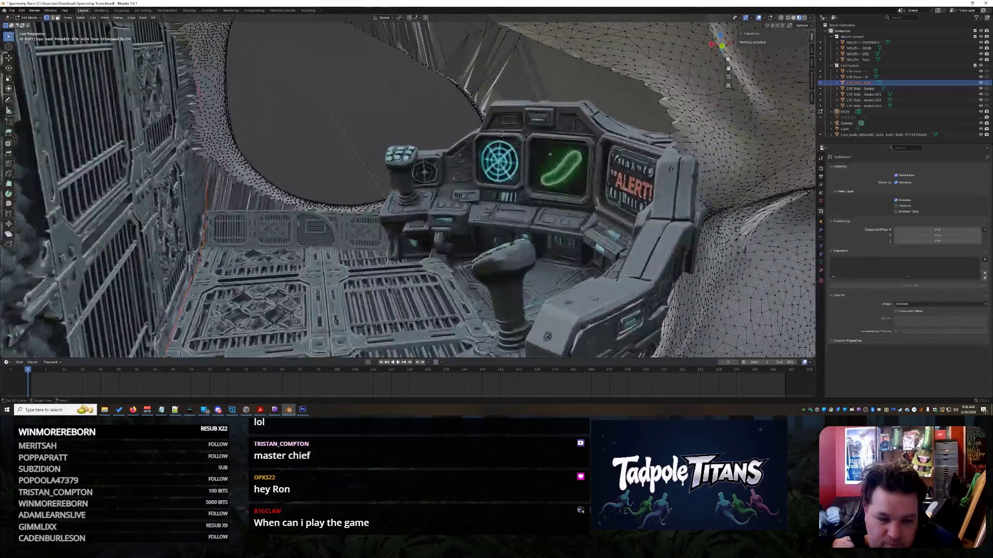
{"action": "middle_click_drag", "start_coordinate": [596, 208], "coordinate": [603, 207]}
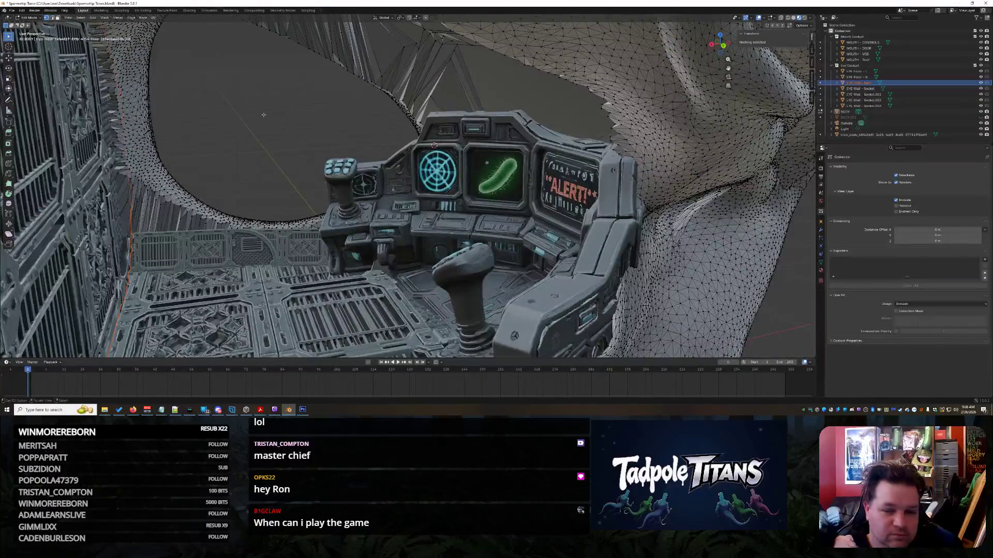
{"action": "middle_click_drag", "start_coordinate": [259, 113], "coordinate": [261, 114]}
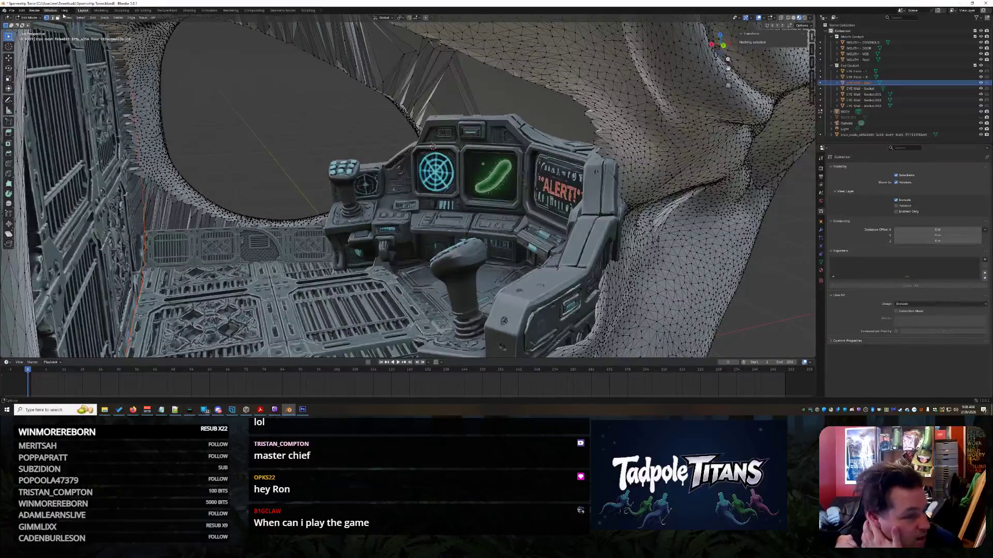
{"action": "left_click", "coordinate": [29, 18]}
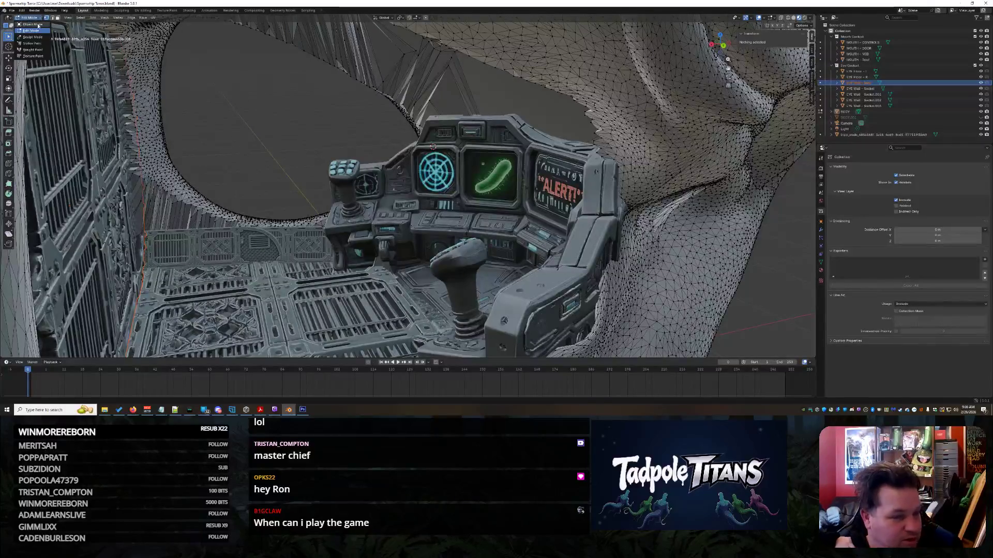
{"action": "key", "text": "Tab"}
{"action": "mouse_move", "coordinate": [446, 216]}
{"action": "middle_mouse_down"}
{"action": "mouse_move", "coordinate": [572, 263]}
{"action": "mouse_move", "coordinate": [413, 248]}
{"action": "mouse_move", "coordinate": [531, 244]}
{"action": "mouse_move", "coordinate": [543, 235]}
{"action": "middle_mouse_up"}
{"action": "scroll", "coordinate": [573, 264], "scroll_direction": "up", "scroll_amount": 1}
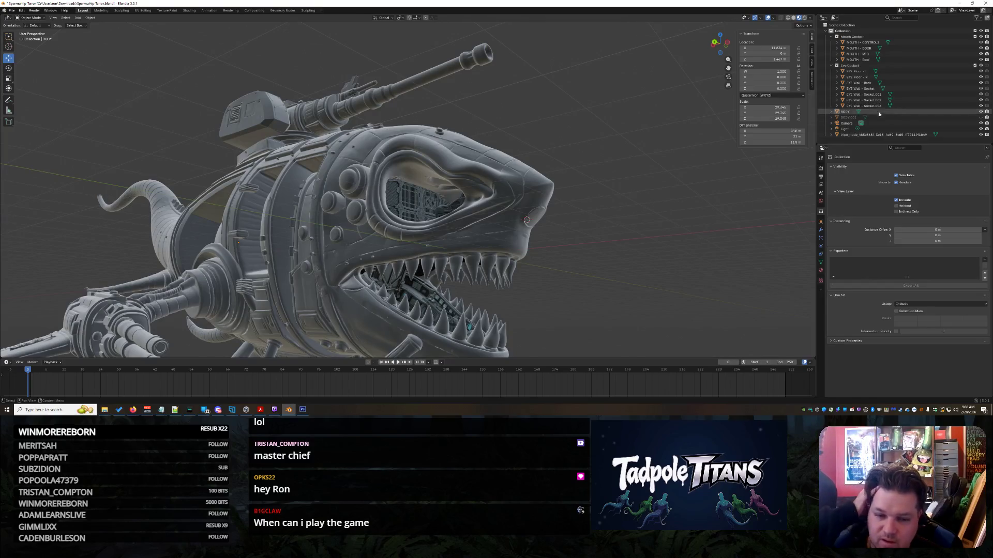
- Orbit to a frontal view of the shark head, then select and deselect the BODY object
{"action": "scroll", "coordinate": [429, 207], "scroll_direction": "up", "scroll_amount": 8}
{"action": "scroll", "coordinate": [624, 260], "scroll_direction": "up", "scroll_amount": 6}
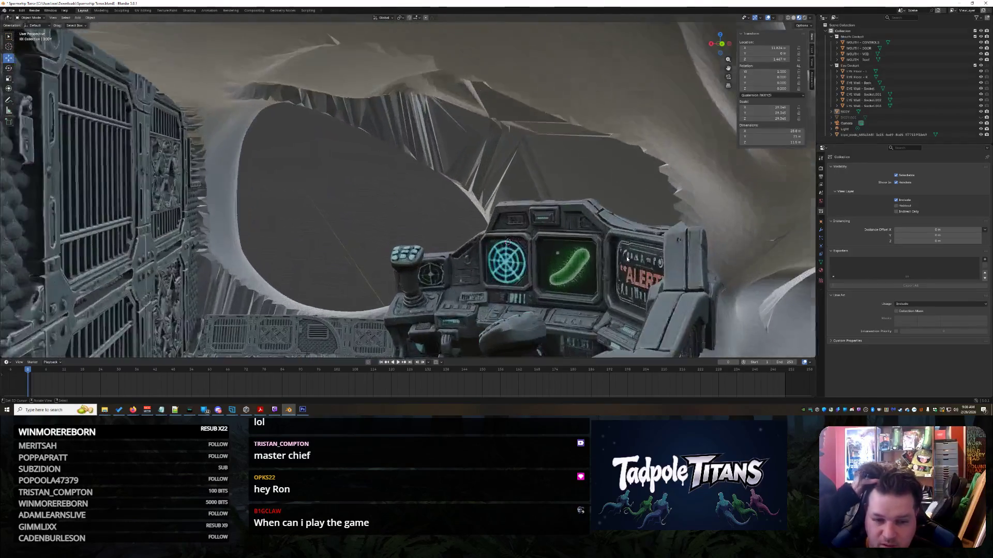
{"action": "scroll", "coordinate": [584, 259], "scroll_direction": "down", "scroll_amount": 12}
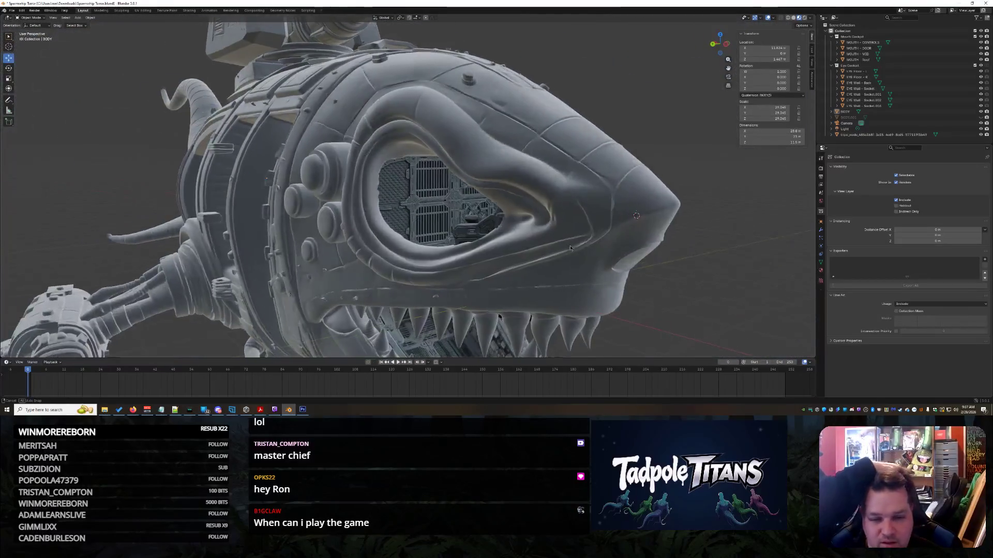
{"action": "mouse_move", "coordinate": [571, 248]}
{"action": "middle_mouse_down"}
{"action": "mouse_move", "coordinate": [584, 254]}
{"action": "mouse_move", "coordinate": [445, 195]}
{"action": "mouse_move", "coordinate": [517, 167]}
{"action": "middle_mouse_up"}
{"action": "scroll", "coordinate": [587, 255], "scroll_direction": "up", "scroll_amount": 5}
{"action": "scroll", "coordinate": [589, 256], "scroll_direction": "up", "scroll_amount": 3}
{"action": "scroll", "coordinate": [445, 195], "scroll_direction": "down", "scroll_amount": 3}
{"action": "scroll", "coordinate": [444, 196], "scroll_direction": "down", "scroll_amount": 4}
{"action": "left_click", "coordinate": [522, 166]}
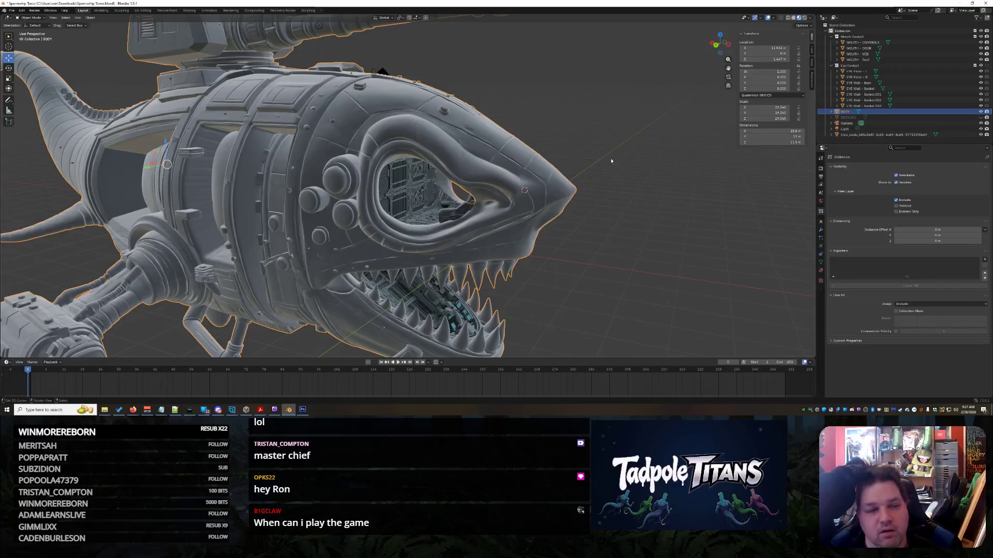
{"action": "scroll", "coordinate": [565, 169], "scroll_direction": "down", "scroll_amount": 3}
{"action": "left_click", "coordinate": [595, 166]}
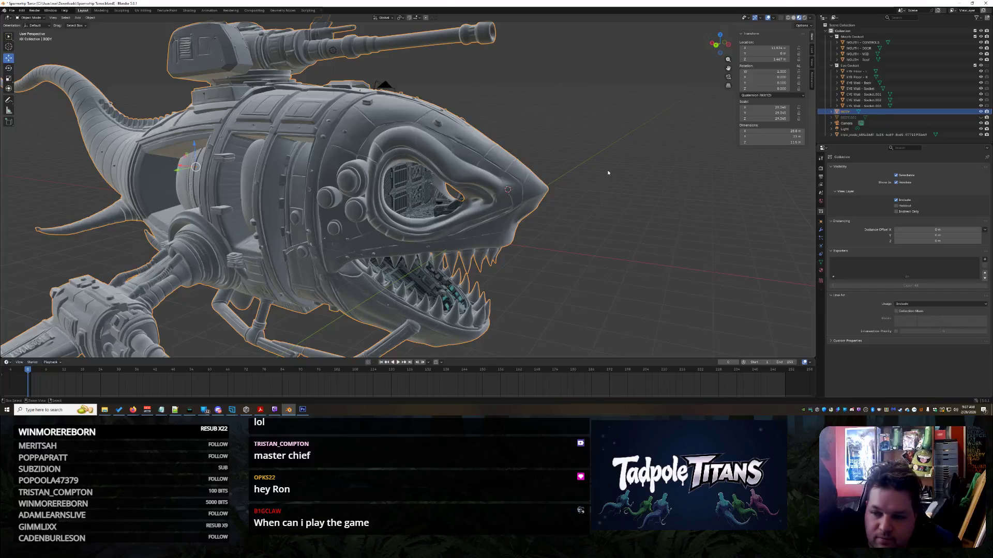
- Undo the last two changes with Ctrl+Z and return the body to Object Mode
{"action": "key", "text": "ctrl+z"}
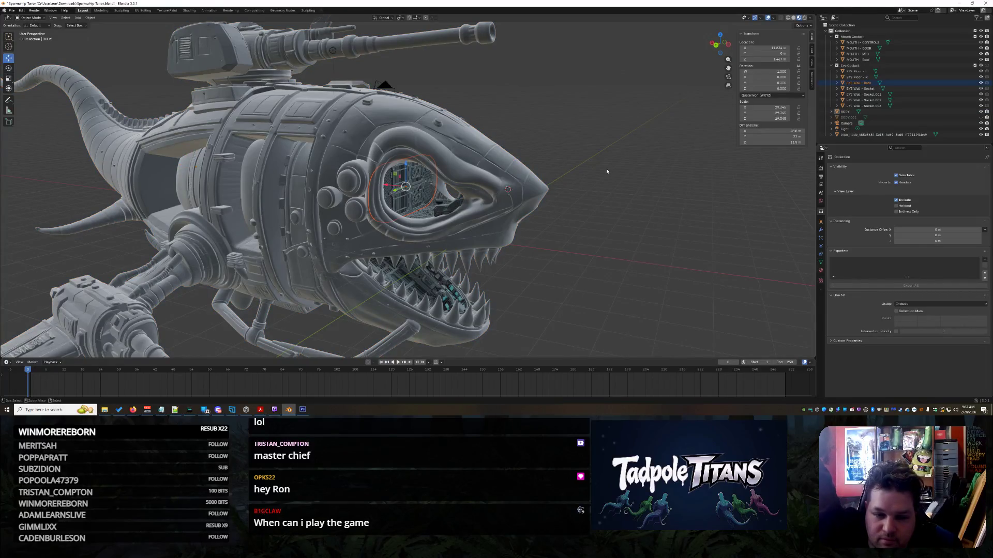
{"action": "key", "text": "ctrl+z"}
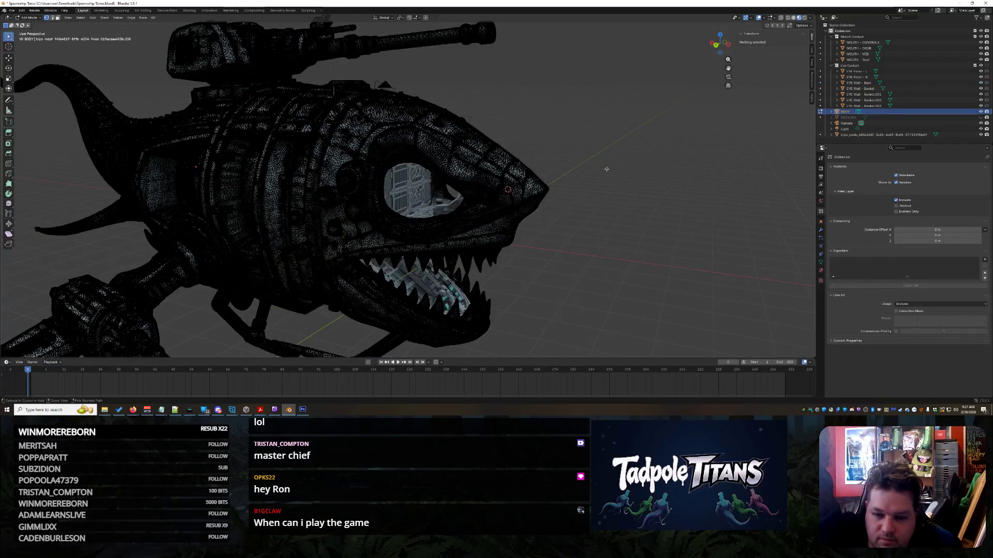
{"action": "left_click", "coordinate": [820, 113]}
{"action": "left_click", "coordinate": [656, 231]}
{"action": "scroll", "coordinate": [656, 230], "scroll_direction": "down", "scroll_amount": 3}
- Reselect the BODY mesh from a side view and open the Shading workspace
{"action": "mouse_move", "coordinate": [657, 234]}
{"action": "middle_mouse_down"}
{"action": "mouse_move", "coordinate": [569, 232]}
{"action": "mouse_move", "coordinate": [628, 246]}
{"action": "middle_mouse_up"}
{"action": "scroll", "coordinate": [569, 232], "scroll_direction": "up", "scroll_amount": 5}
{"action": "scroll", "coordinate": [586, 230], "scroll_direction": "down", "scroll_amount": 5}
{"action": "scroll", "coordinate": [628, 246], "scroll_direction": "up", "scroll_amount": 2}
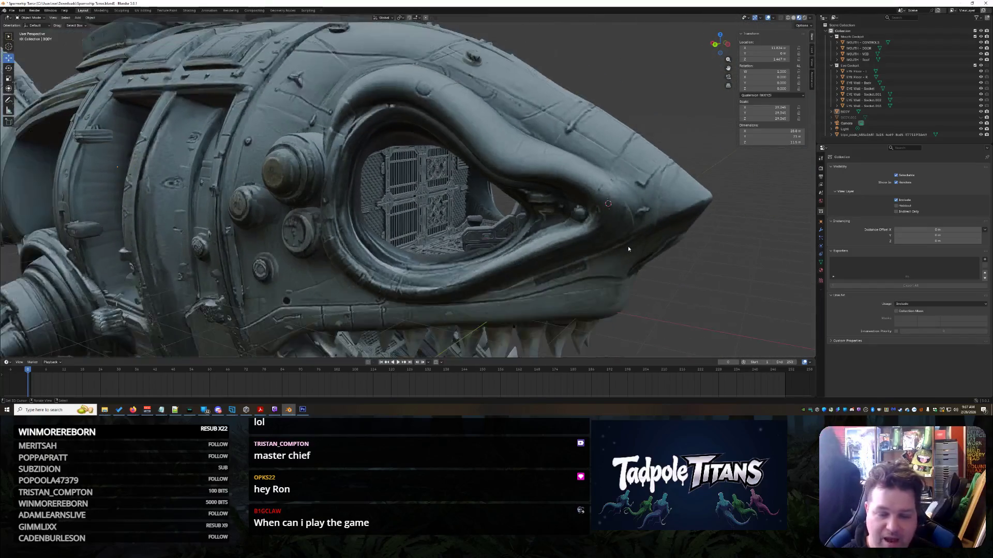
{"action": "scroll", "coordinate": [653, 237], "scroll_direction": "up", "scroll_amount": 2}
{"action": "left_click", "coordinate": [621, 190]}
{"action": "middle_click_drag", "start_coordinate": [608, 112], "coordinate": [537, 124]}
{"action": "left_click", "coordinate": [189, 11]}
{"action": "middle_click_drag", "start_coordinate": [473, 144], "coordinate": [542, 118]}
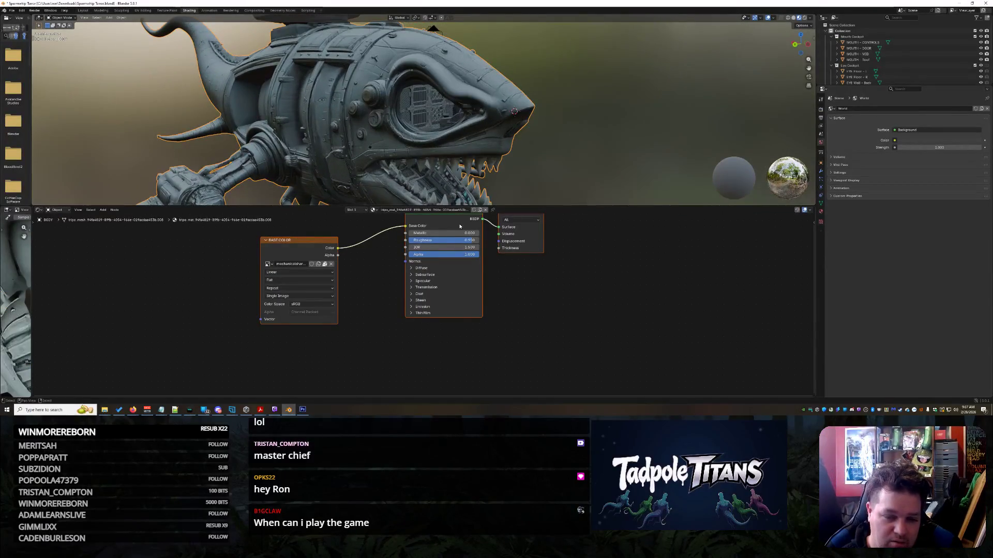
- Raise the body's Metallic to about 0.9, Roughness to 1.000 and IOR to 8.200
{"action": "mouse_move", "coordinate": [438, 233]}
{"action": "left_mouse_down"}
{"action": "mouse_move", "coordinate": [517, 234]}
{"action": "mouse_move", "coordinate": [495, 247]}
{"action": "mouse_move", "coordinate": [465, 240]}
{"action": "mouse_move", "coordinate": [483, 239]}
{"action": "left_mouse_up"}
{"action": "mouse_move", "coordinate": [572, 138]}
{"action": "middle_mouse_down"}
{"action": "mouse_move", "coordinate": [533, 153]}
{"action": "mouse_move", "coordinate": [570, 147]}
{"action": "middle_mouse_up"}
{"action": "scroll", "coordinate": [570, 147], "scroll_direction": "up", "scroll_amount": 5}
{"action": "left_click_drag", "start_coordinate": [443, 247], "coordinate": [517, 247]}
- Set the subsurface method to Christensen-Burley and raise the Subsurface Weight
{"action": "left_click", "coordinate": [427, 275]}
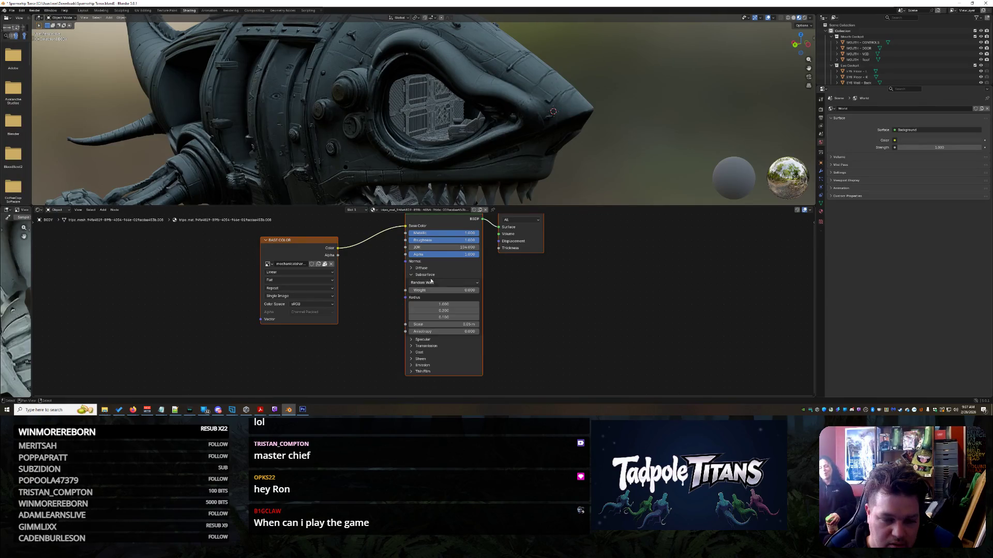
{"action": "left_click", "coordinate": [443, 283]}
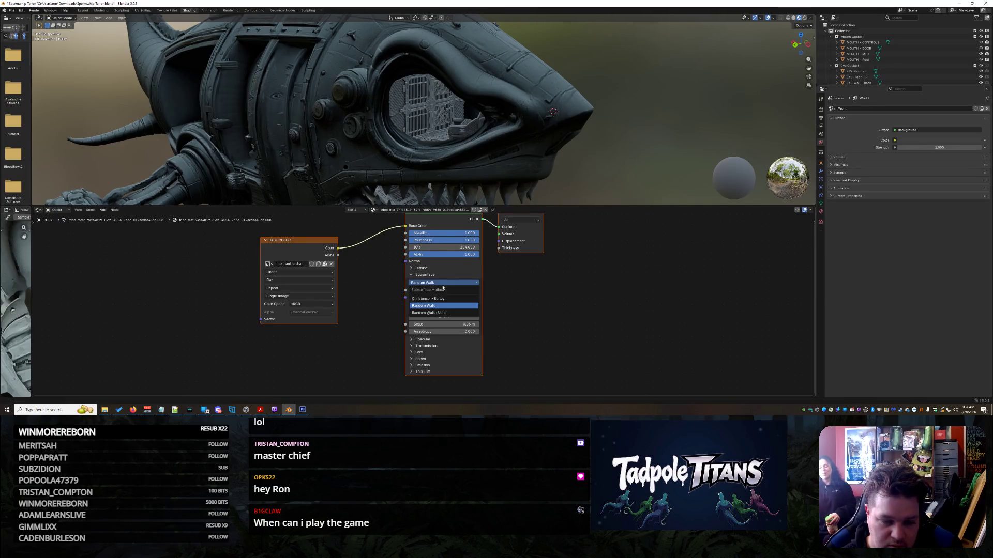
{"action": "left_click", "coordinate": [429, 298]}
{"action": "left_click_drag", "start_coordinate": [429, 290], "coordinate": [497, 290]}
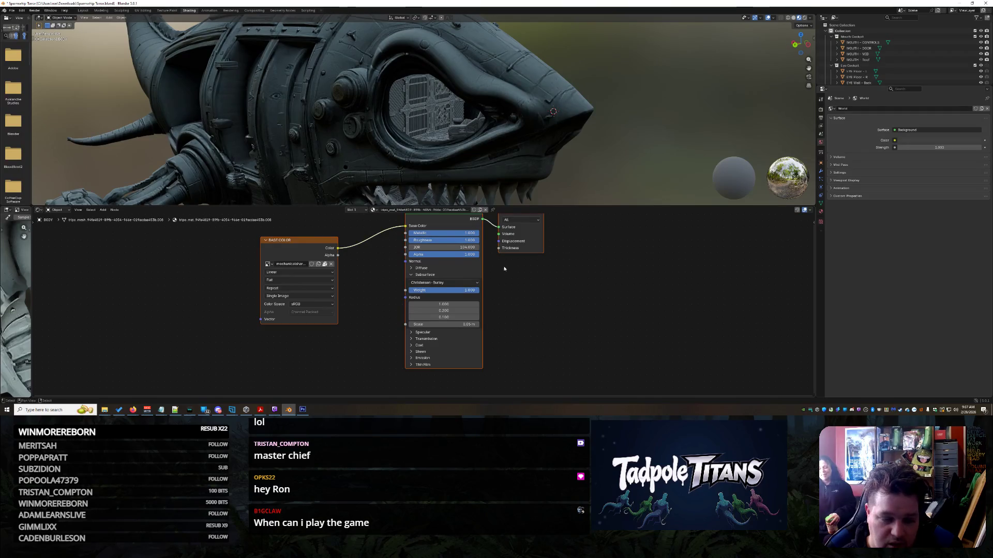
{"action": "scroll", "coordinate": [594, 159], "scroll_direction": "down", "scroll_amount": 5}
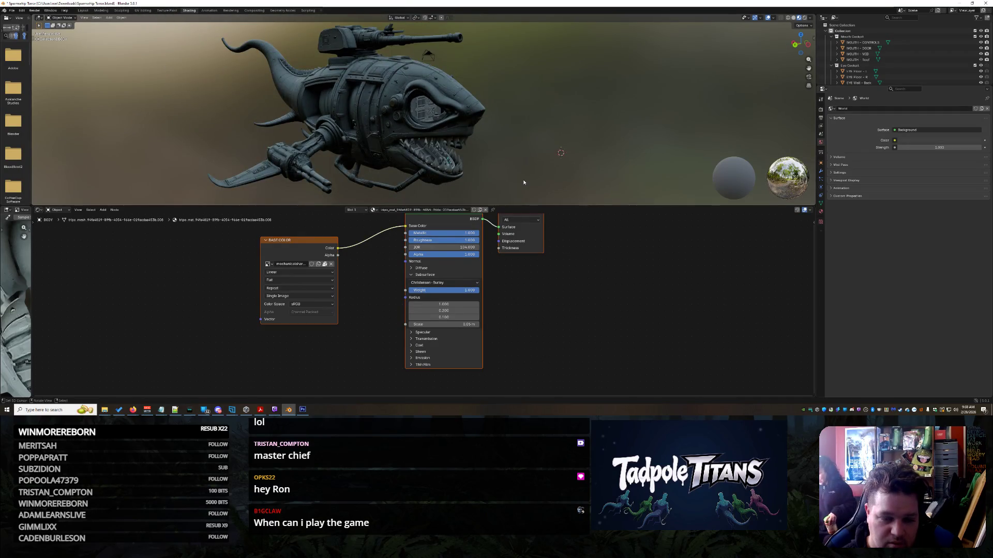
{"action": "scroll", "coordinate": [524, 181], "scroll_direction": "up", "scroll_amount": 2}
- Tint the specular reflections blue and set IOR Level to 1.000
{"action": "left_click", "coordinate": [422, 332]}
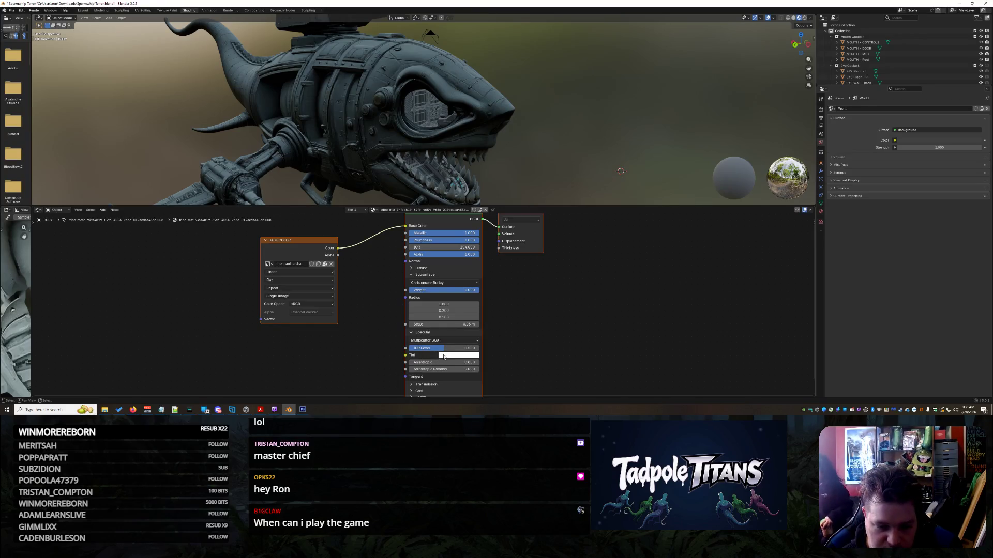
{"action": "left_click", "coordinate": [443, 357]}
{"action": "left_click_drag", "start_coordinate": [476, 253], "coordinate": [472, 246]}
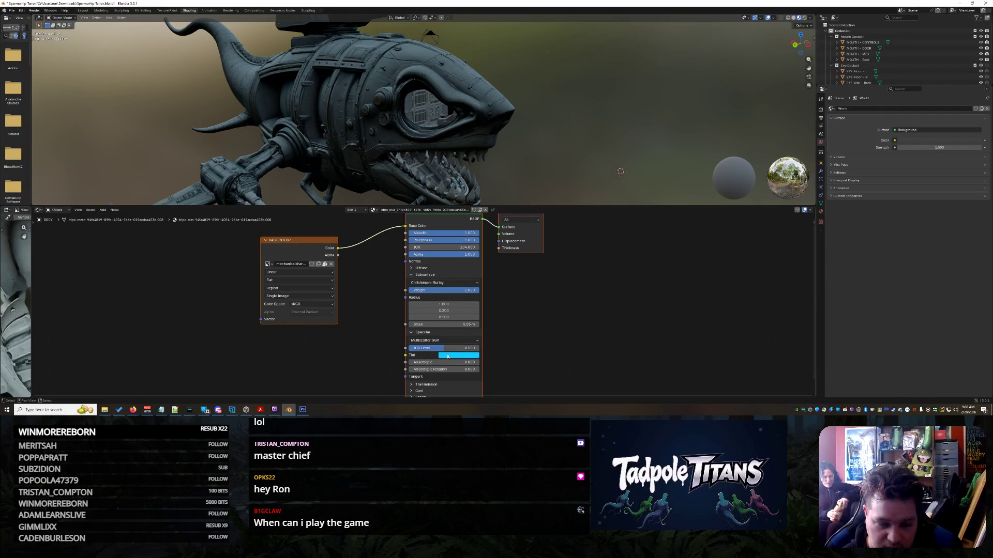
{"action": "left_click_drag", "start_coordinate": [449, 350], "coordinate": [479, 351]}
{"action": "scroll", "coordinate": [537, 146], "scroll_direction": "down", "scroll_amount": 3}
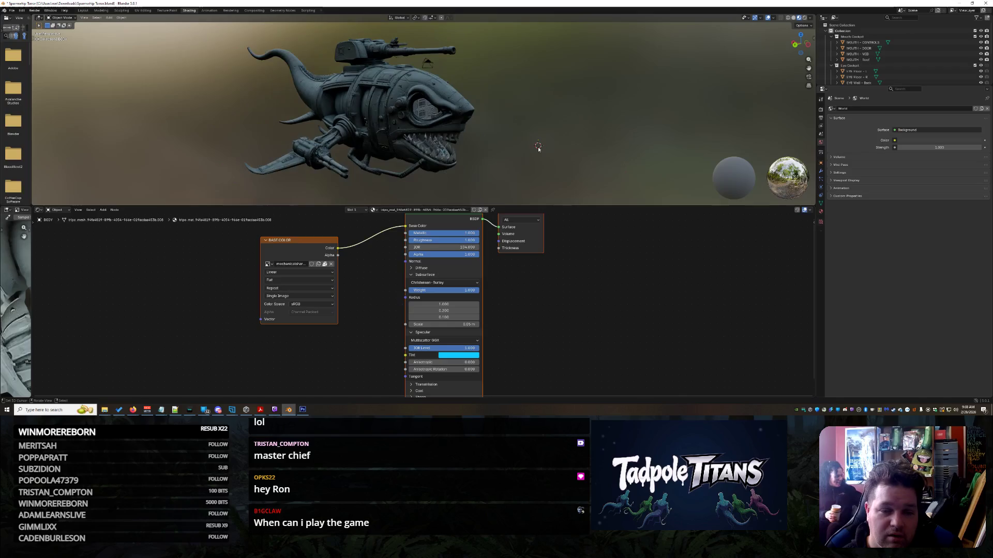
{"action": "mouse_move", "coordinate": [547, 162]}
{"action": "middle_mouse_down"}
{"action": "mouse_move", "coordinate": [530, 150]}
{"action": "mouse_move", "coordinate": [545, 140]}
{"action": "middle_mouse_up"}
{"action": "middle_click_drag", "start_coordinate": [517, 98], "coordinate": [496, 108]}
{"action": "scroll", "coordinate": [496, 109], "scroll_direction": "up", "scroll_amount": 3}
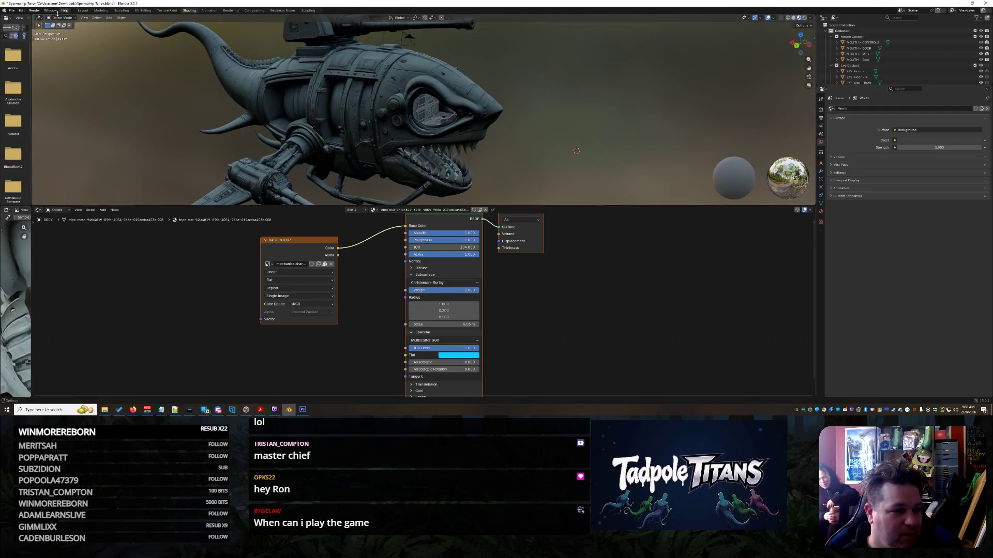
{"action": "left_click", "coordinate": [81, 13]}
{"action": "scroll", "coordinate": [563, 204], "scroll_direction": "down", "scroll_amount": 3}
{"action": "middle_click_drag", "start_coordinate": [564, 204], "coordinate": [568, 214]}
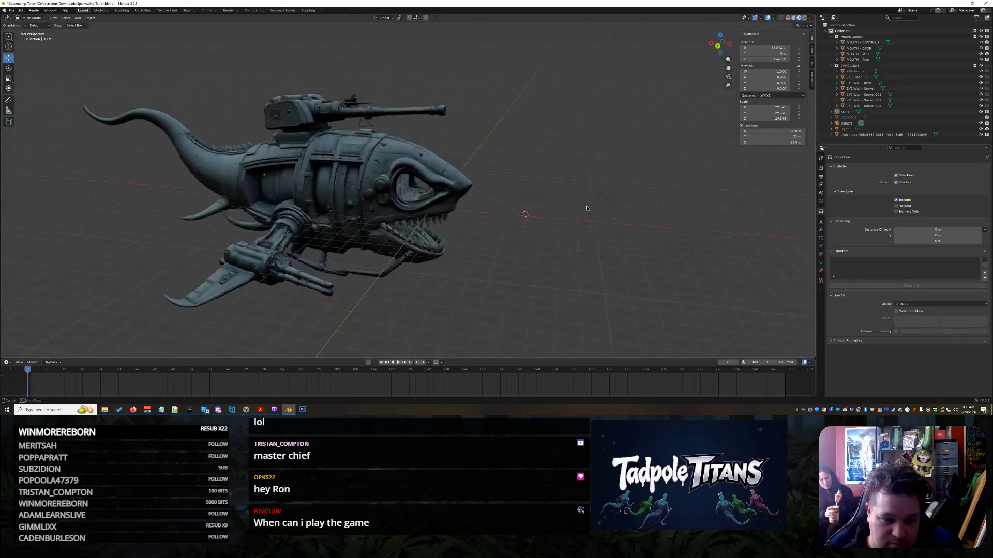
- Select the eye back wall, open Shading, then select the shark body to load its material nodes
{"action": "scroll", "coordinate": [569, 218], "scroll_direction": "up", "scroll_amount": 4}
{"action": "scroll", "coordinate": [414, 186], "scroll_direction": "up", "scroll_amount": 8}
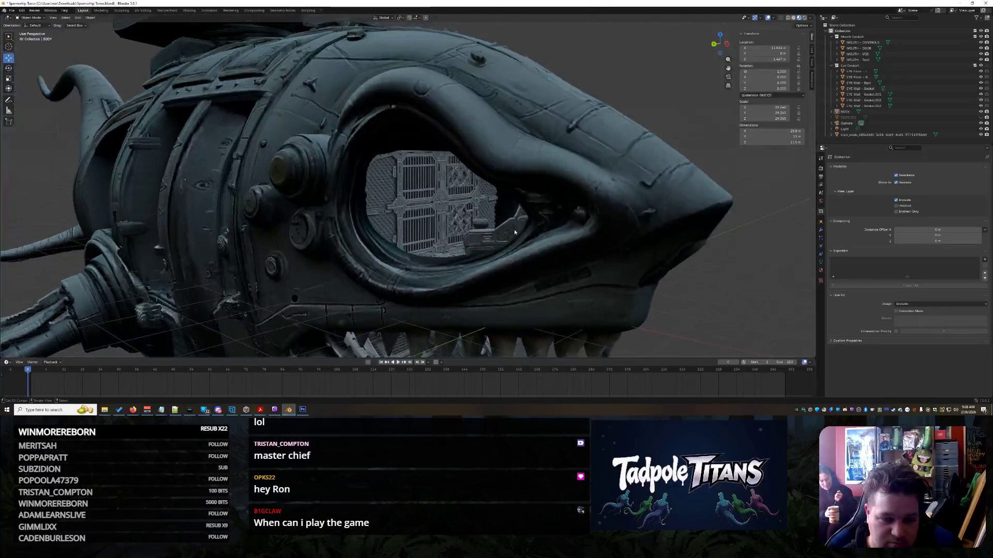
{"action": "left_click", "coordinate": [400, 192]}
{"action": "scroll", "coordinate": [487, 192], "scroll_direction": "up", "scroll_amount": 2}
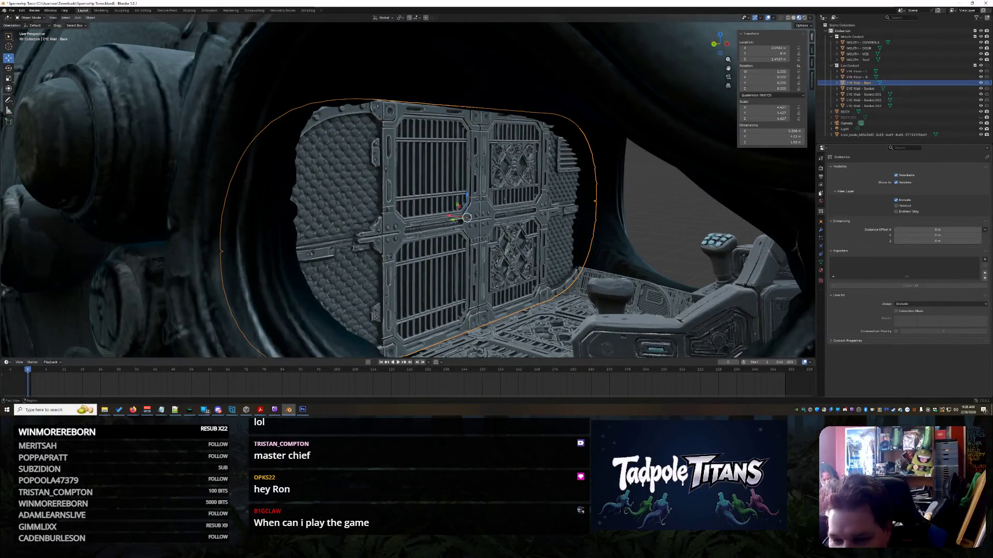
{"action": "left_click", "coordinate": [188, 10]}
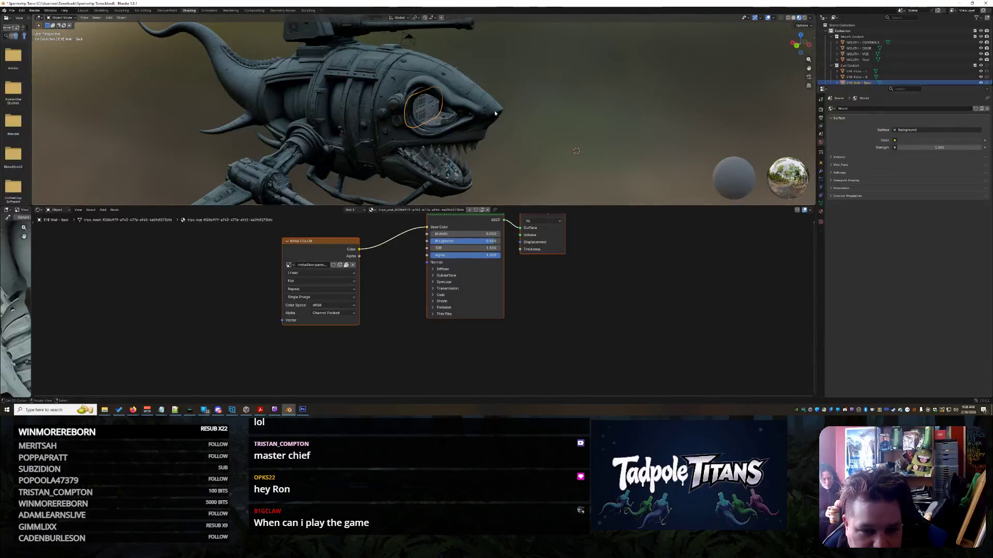
{"action": "scroll", "coordinate": [498, 109], "scroll_direction": "up", "scroll_amount": 5}
{"action": "scroll", "coordinate": [496, 109], "scroll_direction": "up", "scroll_amount": 5}
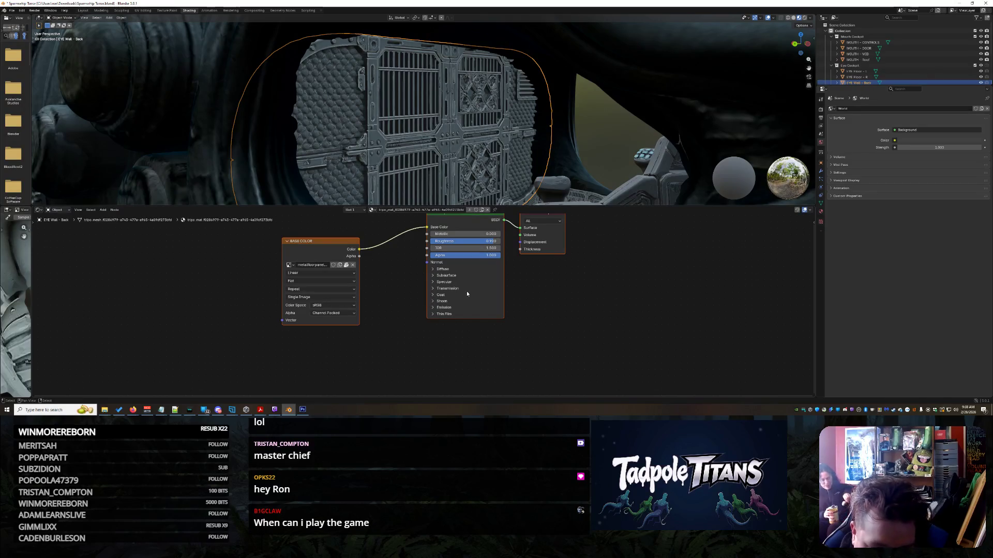
{"action": "left_click", "coordinate": [433, 269]}
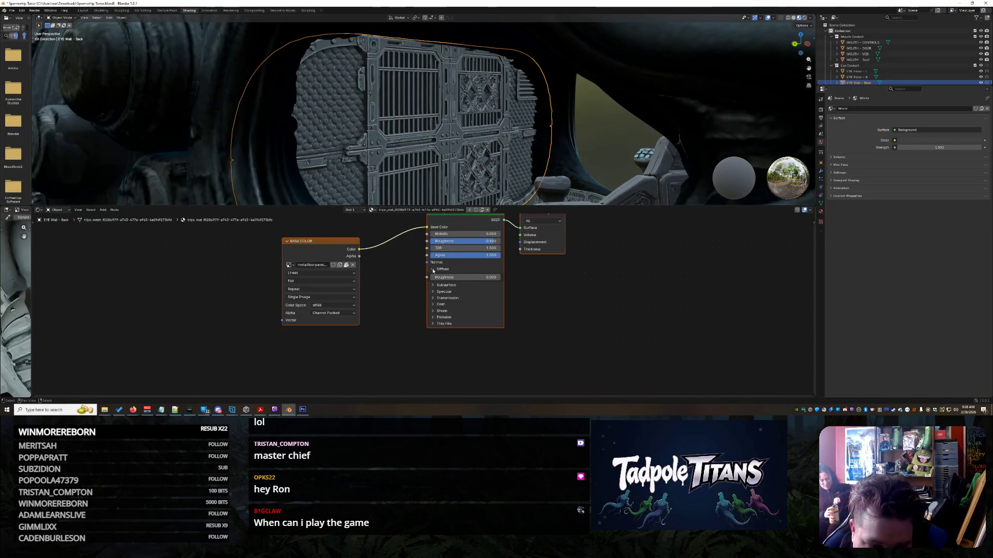
{"action": "left_click", "coordinate": [433, 270]}
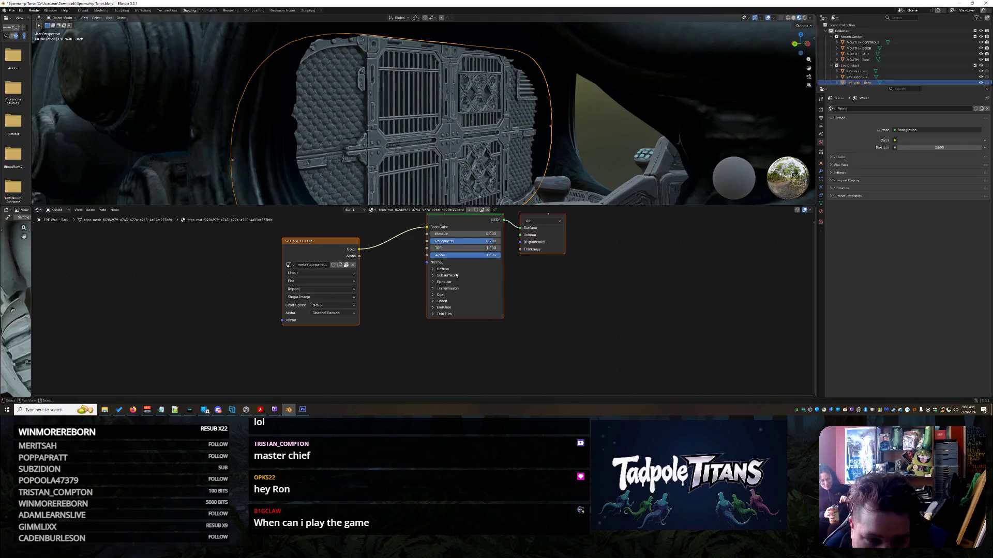
{"action": "scroll", "coordinate": [523, 128], "scroll_direction": "down", "scroll_amount": 7}
{"action": "left_click", "coordinate": [517, 114]}
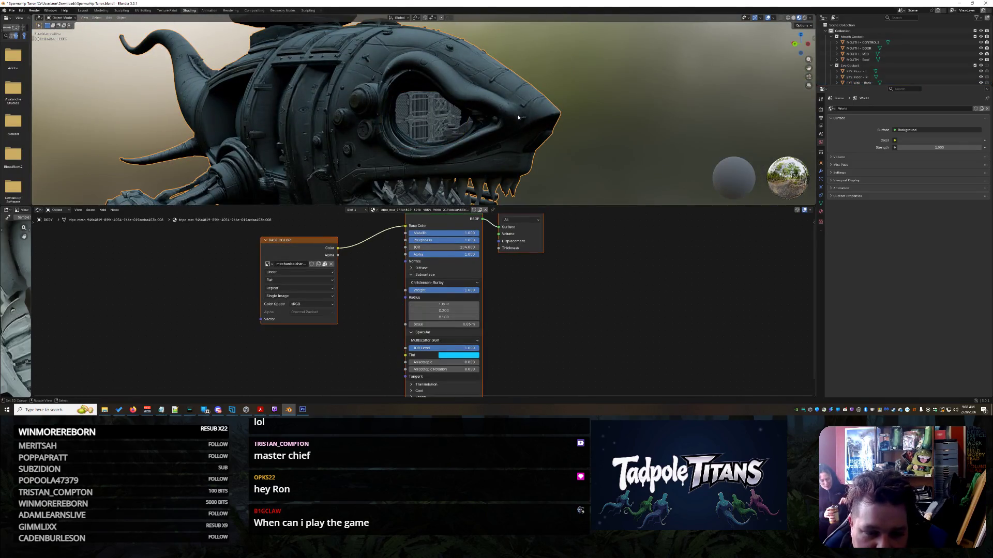
- Select the EYE Wall - Back material and delete its original shader node
{"action": "left_click", "coordinate": [452, 218]}
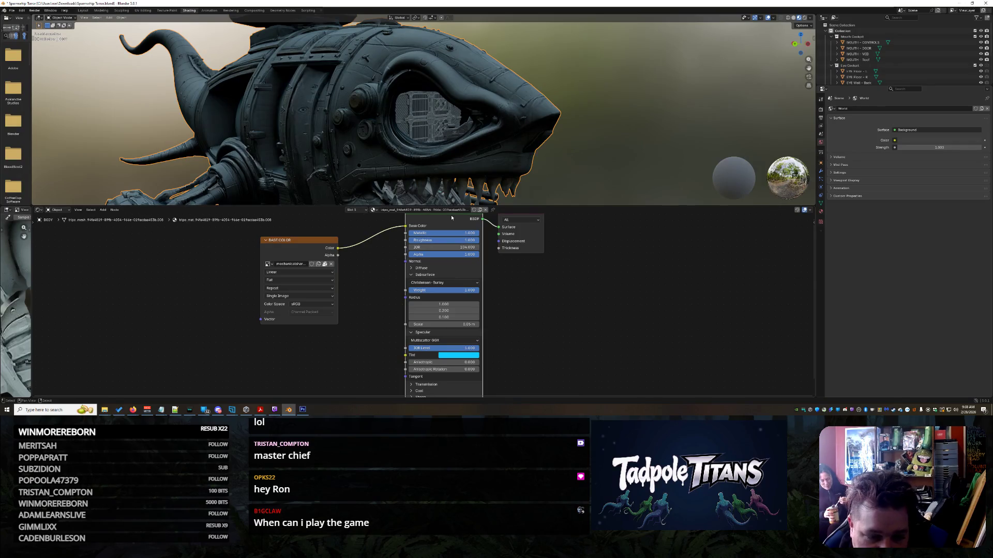
{"action": "left_click", "coordinate": [428, 122]}
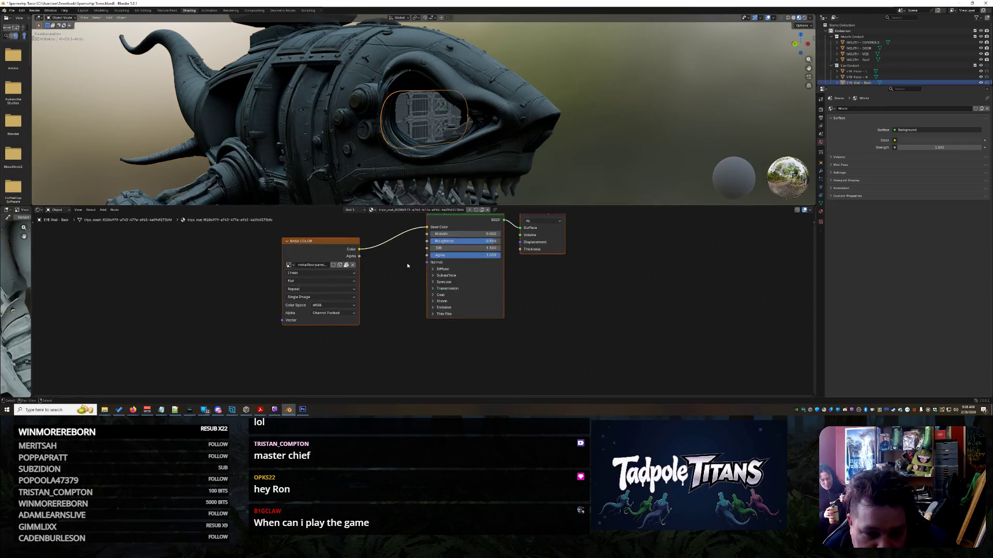
{"action": "left_click", "coordinate": [492, 278]}
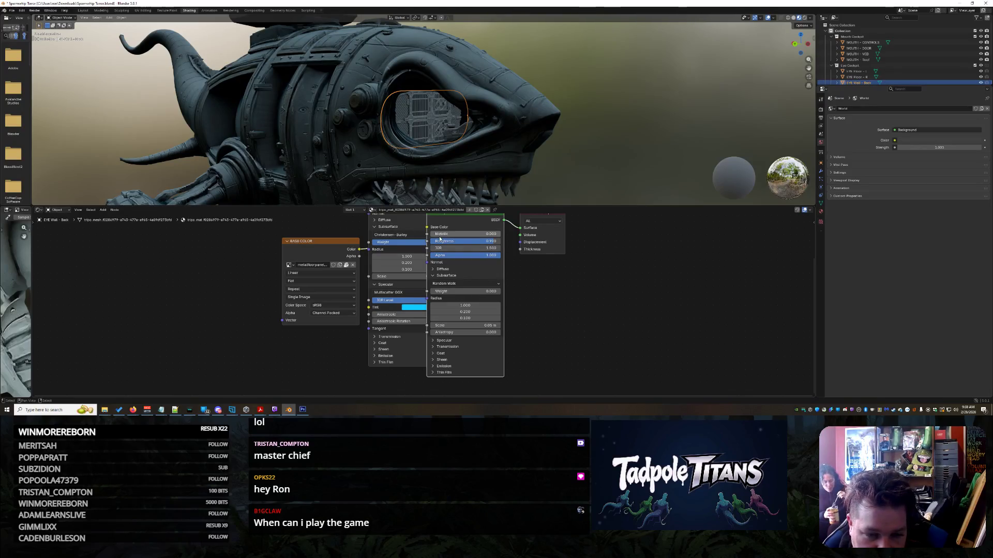
{"action": "key", "text": "Delete"}
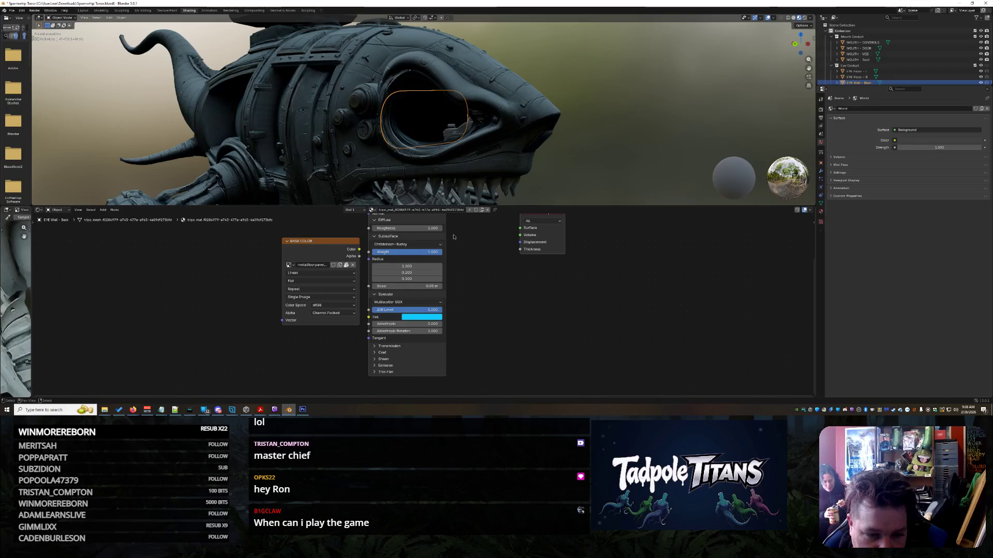
{"action": "scroll", "coordinate": [439, 238], "scroll_direction": "up", "scroll_amount": 1}
{"action": "scroll", "coordinate": [439, 238], "scroll_direction": "down", "scroll_amount": 2}
- Place the pasted blue-tinted Principled BSDF, wiring texture Color to Base Color and BSDF to Surface
{"action": "mouse_move", "coordinate": [438, 239]}
{"action": "left_mouse_down"}
{"action": "mouse_move", "coordinate": [466, 259]}
{"action": "mouse_move", "coordinate": [469, 274]}
{"action": "left_mouse_up"}
{"action": "left_click_drag", "start_coordinate": [368, 257], "coordinate": [407, 231]}
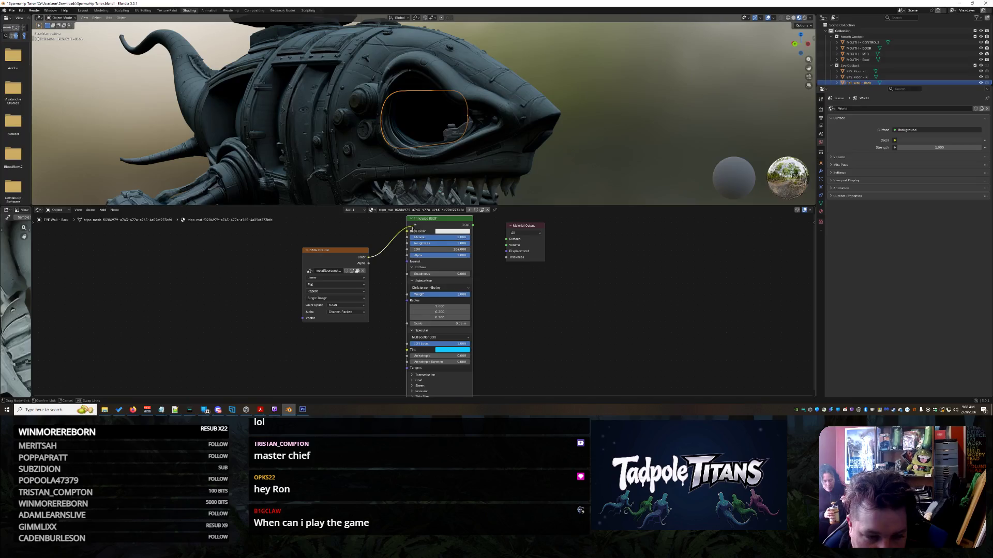
{"action": "left_click_drag", "start_coordinate": [473, 225], "coordinate": [505, 239]}
{"action": "scroll", "coordinate": [604, 169], "scroll_direction": "up", "scroll_amount": 5}
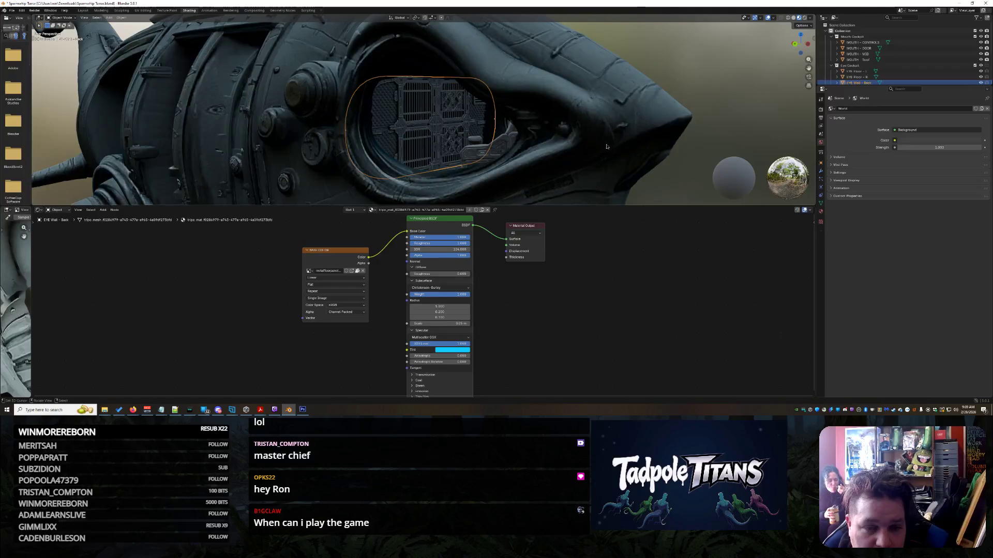
- Reselect EYE Wall - Back and drag its Principled BSDF IOR Level down to 0.000
{"action": "left_click", "coordinate": [725, 54]}
{"action": "left_click", "coordinate": [431, 110]}
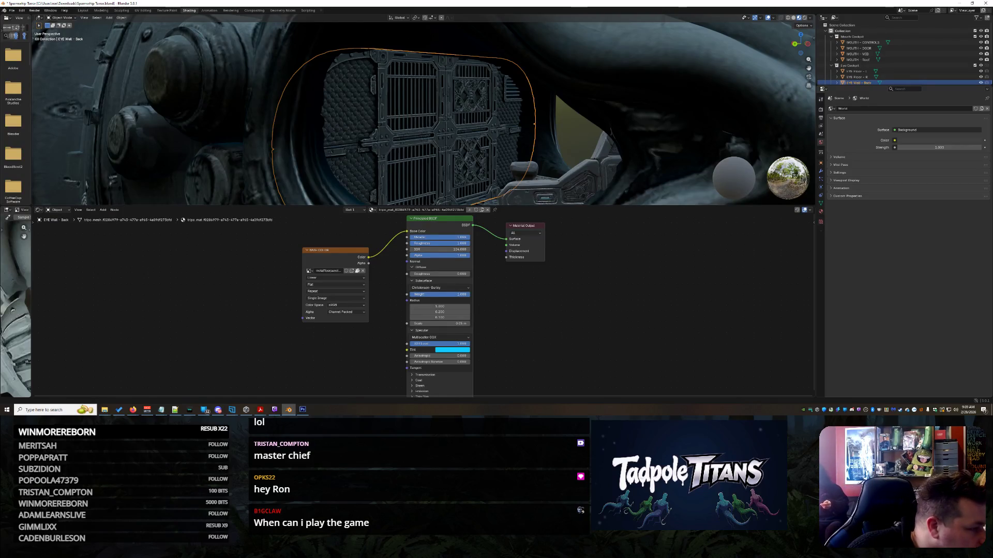
{"action": "left_click", "coordinate": [421, 234]}
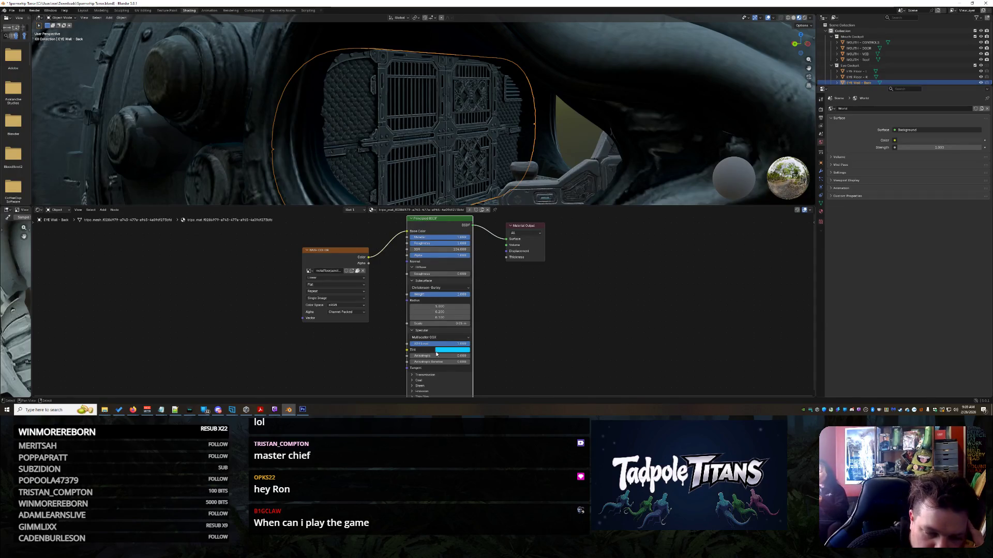
{"action": "left_click_drag", "start_coordinate": [452, 343], "coordinate": [414, 343]}
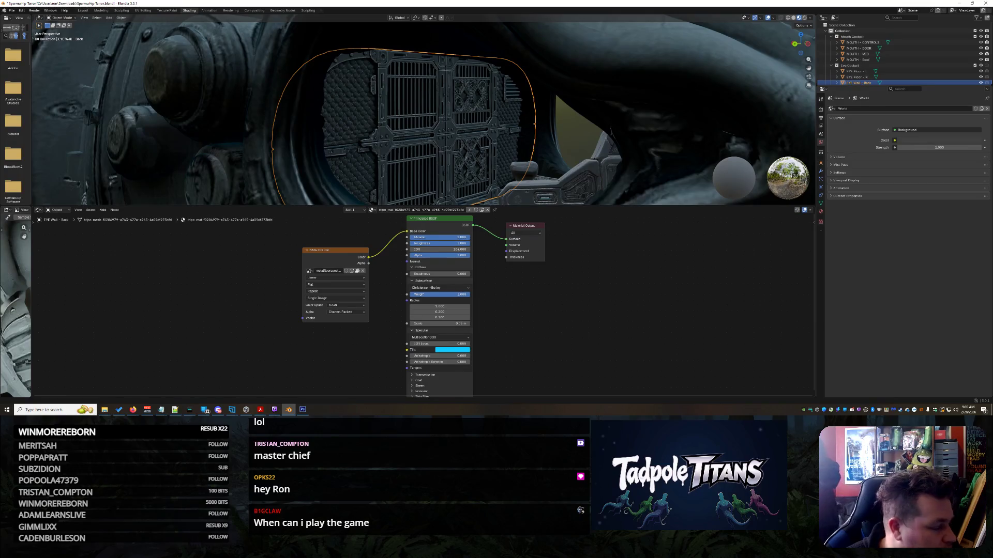
{"action": "scroll", "coordinate": [335, 278], "scroll_direction": "up", "scroll_amount": 2}
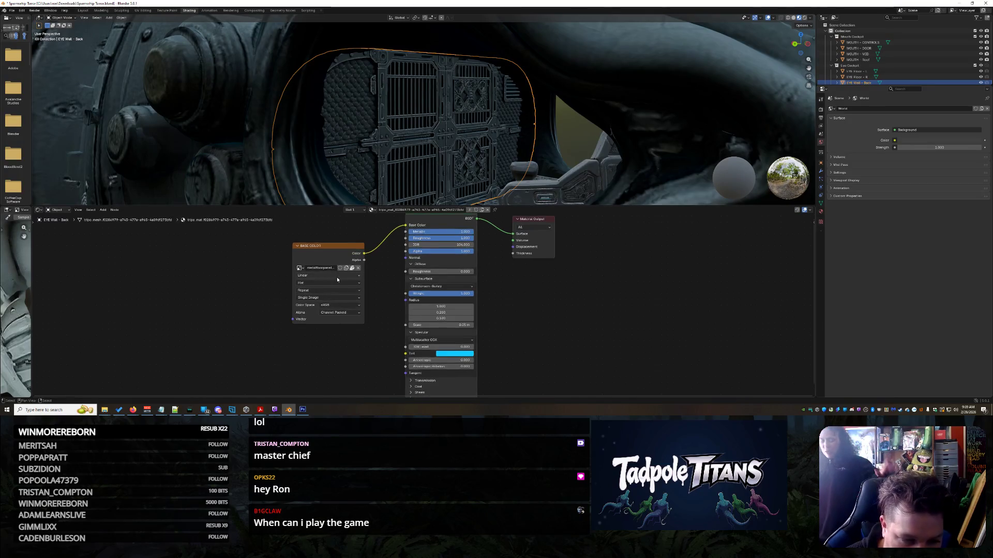
{"action": "left_click", "coordinate": [328, 272]}
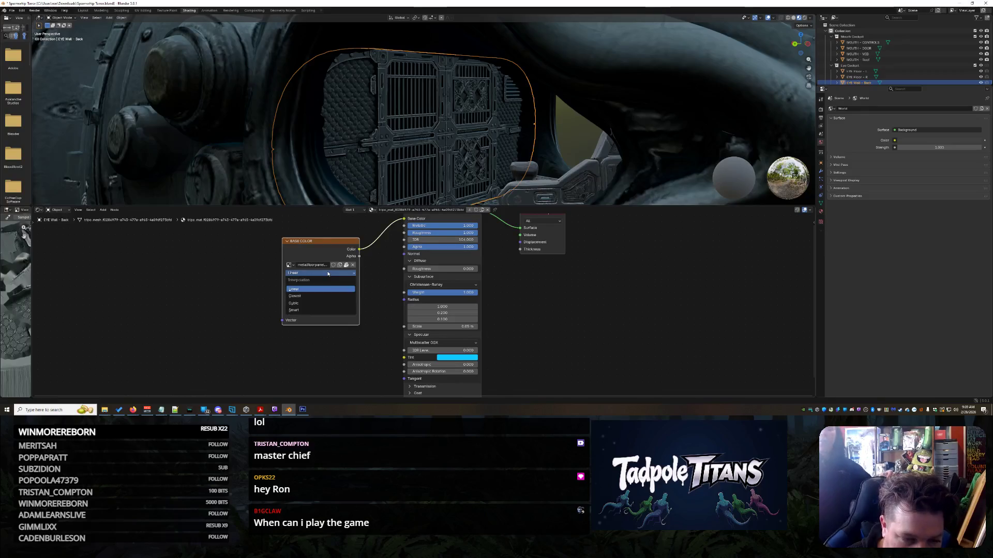
{"action": "left_click", "coordinate": [328, 273]}
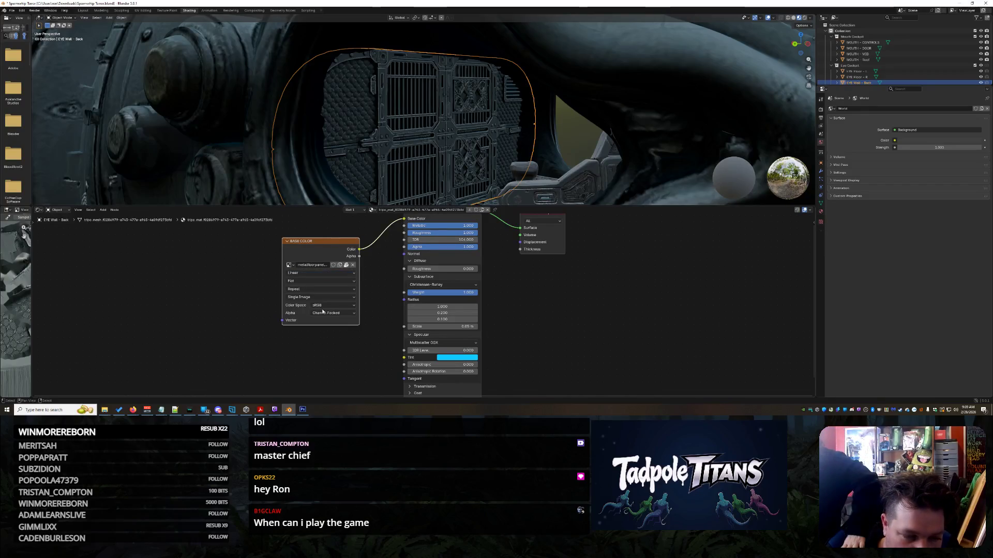
{"action": "left_click", "coordinate": [320, 281]}
{"action": "left_click", "coordinate": [321, 283]}
{"action": "left_click", "coordinate": [317, 289]}
{"action": "left_click", "coordinate": [317, 290]}
{"action": "left_click", "coordinate": [324, 296]}
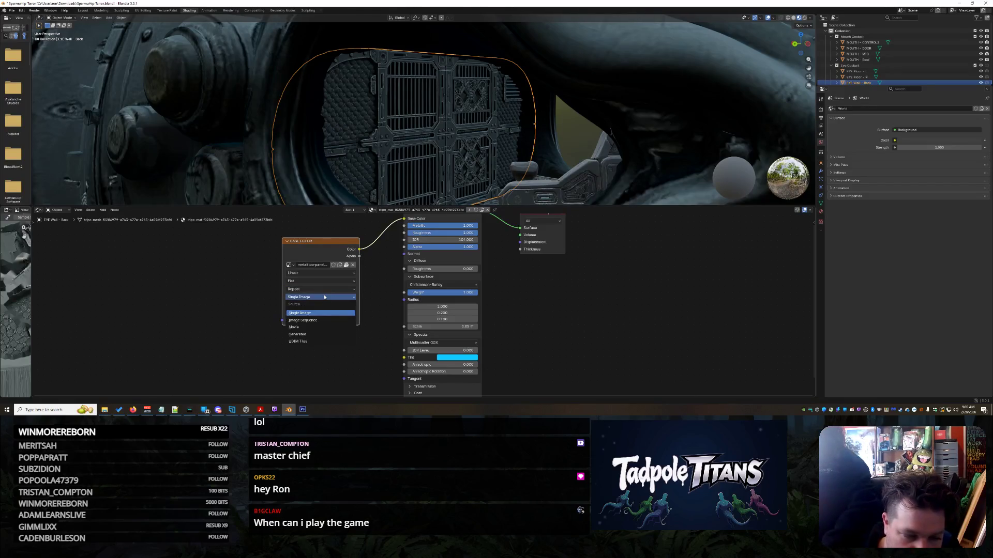
{"action": "left_click", "coordinate": [324, 297]}
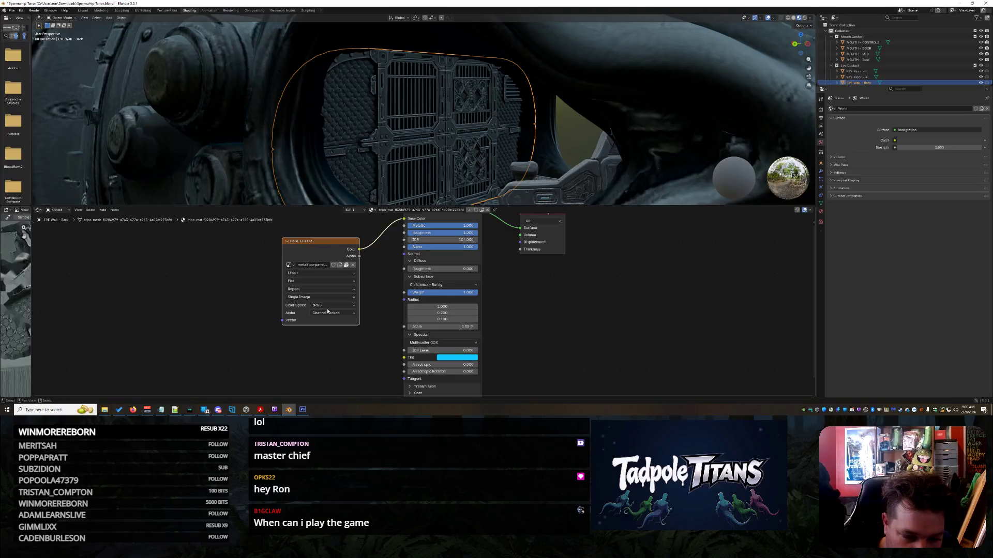
{"action": "left_click", "coordinate": [333, 313]}
{"action": "left_click", "coordinate": [309, 319]}
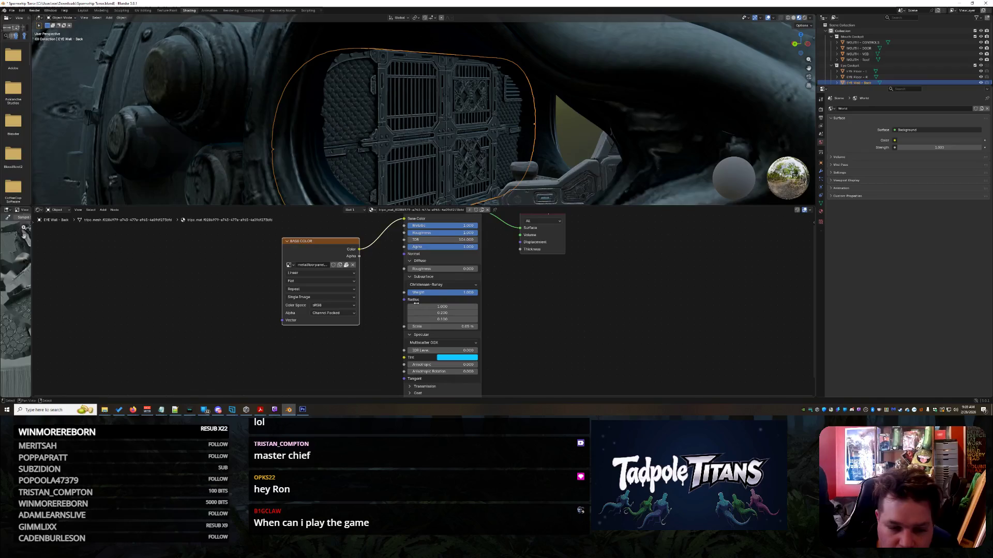
{"action": "scroll", "coordinate": [457, 285], "scroll_direction": "up", "scroll_amount": 3}
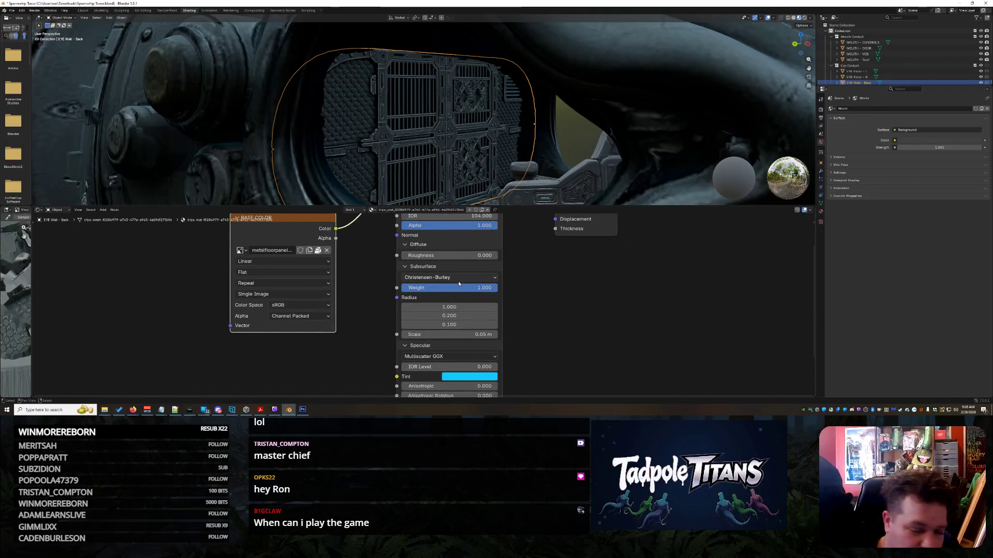
{"action": "scroll", "coordinate": [459, 283], "scroll_direction": "down", "scroll_amount": 4}
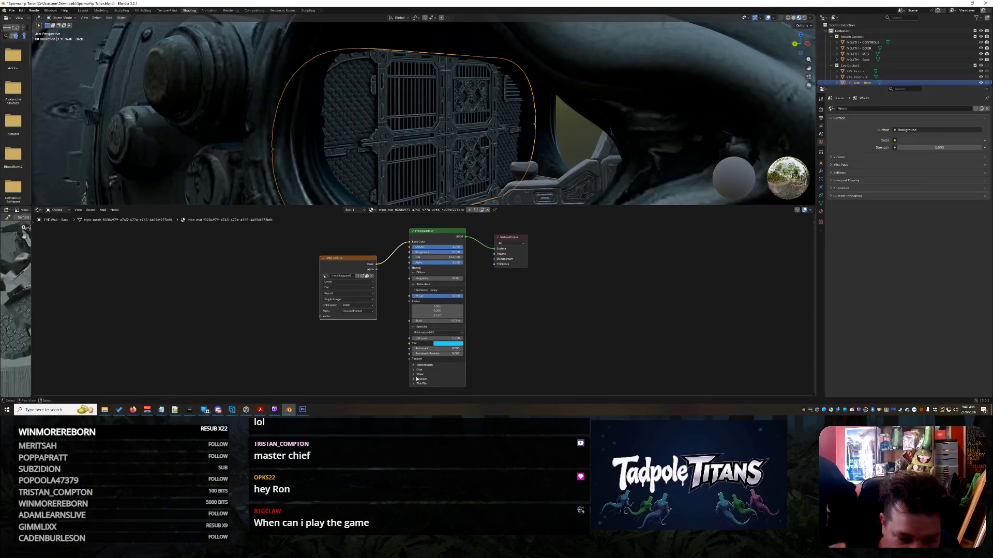
- Tint the eye wall's sheen blue and raise sheen weight to about 0.69
{"action": "left_click", "coordinate": [421, 370]}
{"action": "middle_click_drag", "start_coordinate": [515, 349], "coordinate": [514, 248]}
{"action": "scroll", "coordinate": [503, 283], "scroll_direction": "up", "scroll_amount": 3}
{"action": "scroll", "coordinate": [503, 284], "scroll_direction": "up", "scroll_amount": 1}
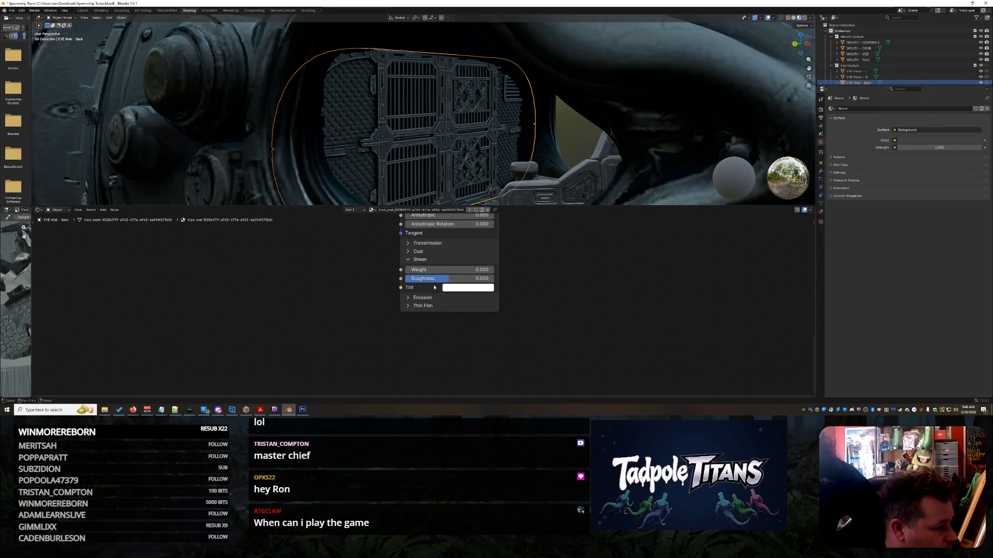
{"action": "left_click", "coordinate": [457, 289]}
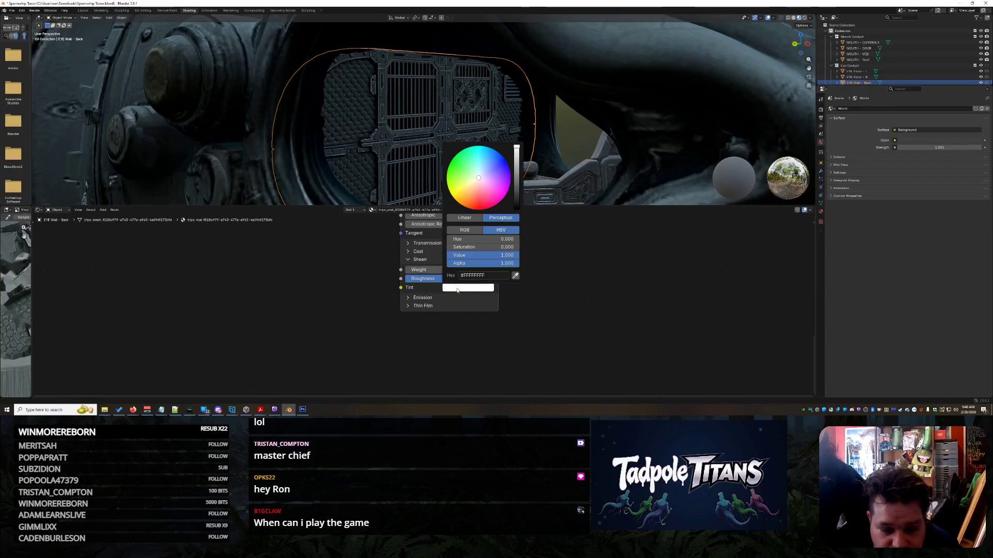
{"action": "left_click_drag", "start_coordinate": [489, 154], "coordinate": [483, 147]}
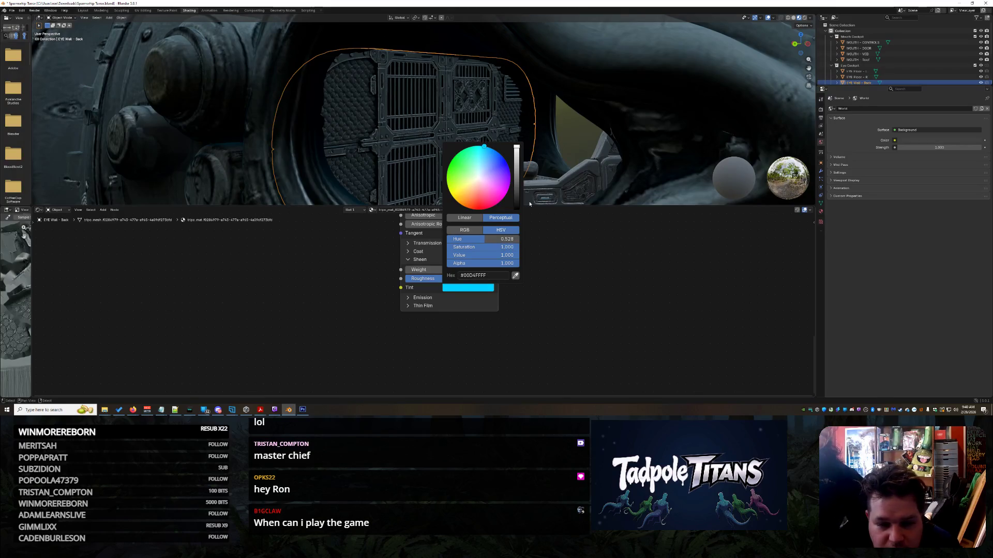
{"action": "mouse_move", "coordinate": [441, 269]}
{"action": "left_mouse_down"}
{"action": "mouse_move", "coordinate": [493, 270]}
{"action": "mouse_move", "coordinate": [466, 269]}
{"action": "left_mouse_up"}
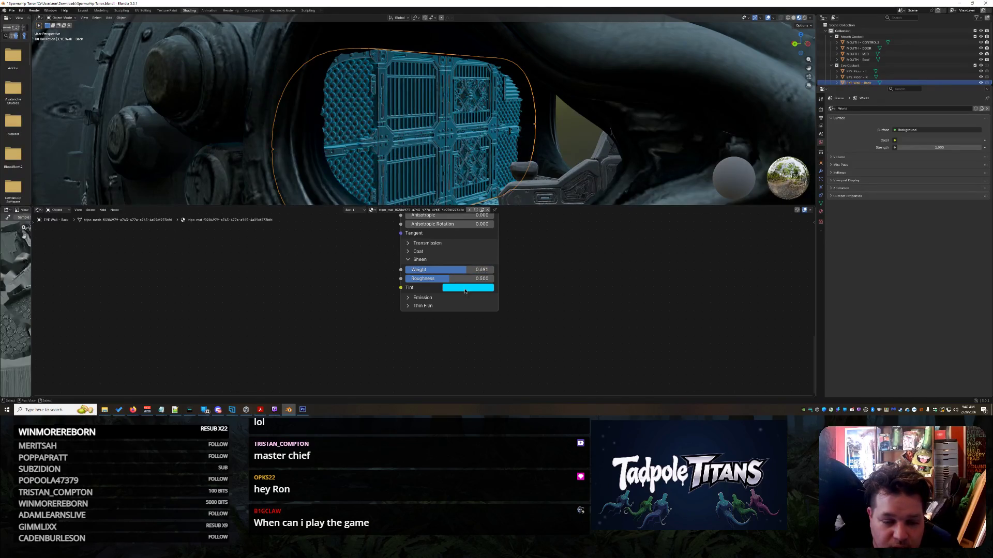
- Try a black sheen tint, raise sheen roughness to 1.000, then switch the tint to cyan
{"action": "left_click", "coordinate": [468, 288]}
{"action": "left_click_drag", "start_coordinate": [516, 186], "coordinate": [516, 208]}
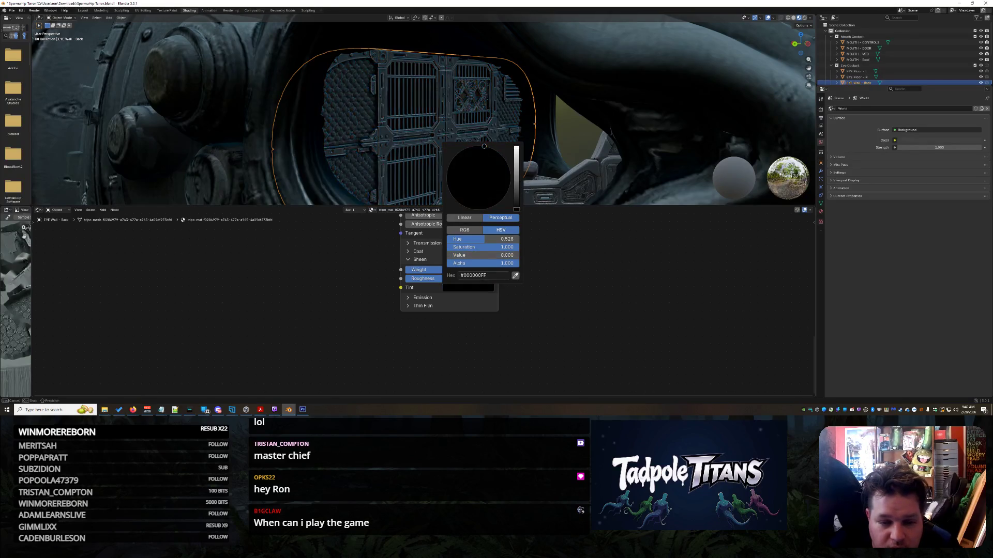
{"action": "mouse_move", "coordinate": [471, 278]}
{"action": "left_mouse_down"}
{"action": "mouse_move", "coordinate": [495, 278]}
{"action": "mouse_move", "coordinate": [406, 271]}
{"action": "mouse_move", "coordinate": [495, 271]}
{"action": "mouse_move", "coordinate": [440, 271]}
{"action": "left_mouse_up"}
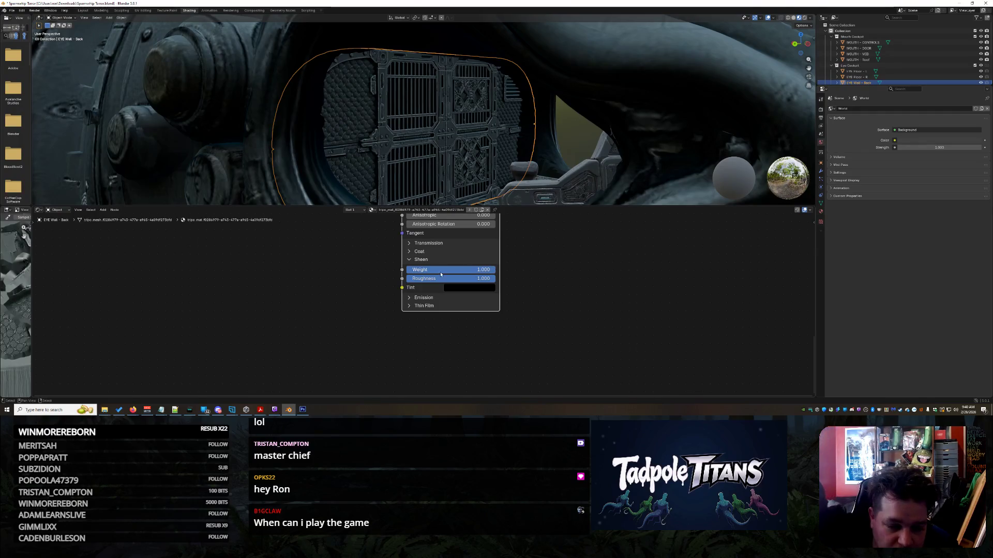
{"action": "left_click", "coordinate": [478, 289]}
{"action": "mouse_move", "coordinate": [515, 187]}
{"action": "left_mouse_down"}
{"action": "mouse_move", "coordinate": [517, 165]}
{"action": "mouse_move", "coordinate": [517, 204]}
{"action": "left_mouse_up"}
{"action": "mouse_move", "coordinate": [517, 208]}
{"action": "left_mouse_down"}
{"action": "mouse_move", "coordinate": [517, 148]}
{"action": "mouse_move", "coordinate": [517, 209]}
{"action": "left_mouse_up"}
{"action": "left_click", "coordinate": [486, 148]}
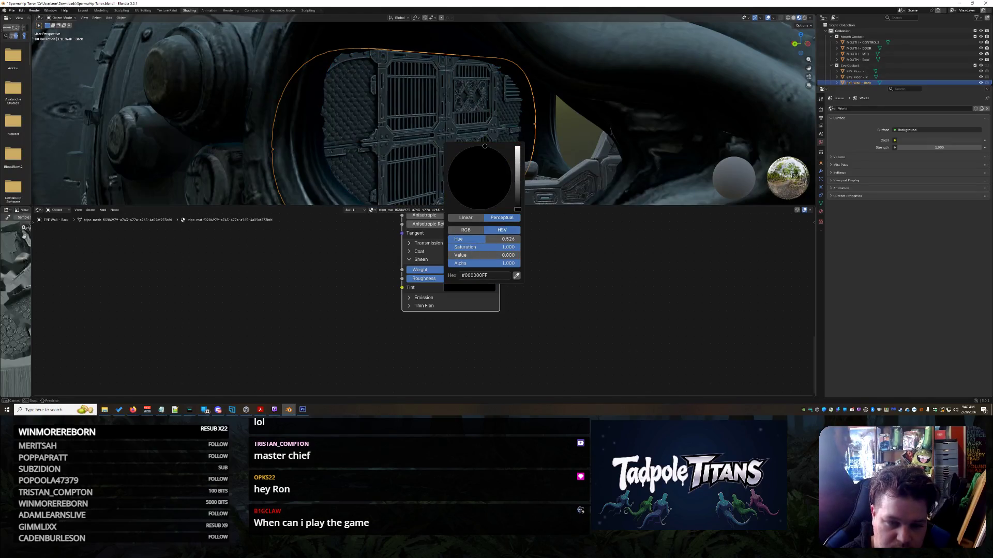
- Try a light blue sheen tint at lower weight, then set the sheen tint back to black
{"action": "left_click", "coordinate": [460, 288]}
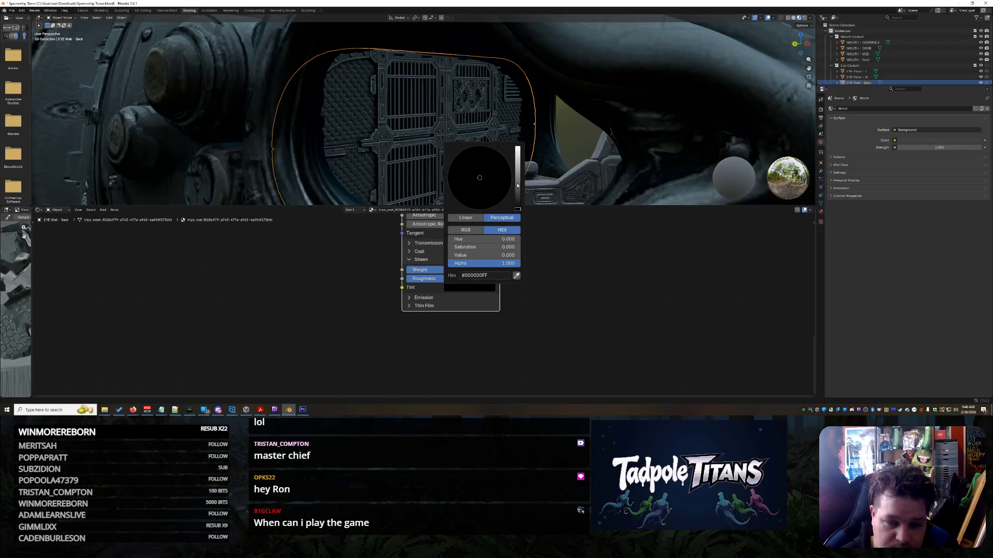
{"action": "left_click_drag", "start_coordinate": [517, 185], "coordinate": [517, 148]}
{"action": "left_click", "coordinate": [461, 188]}
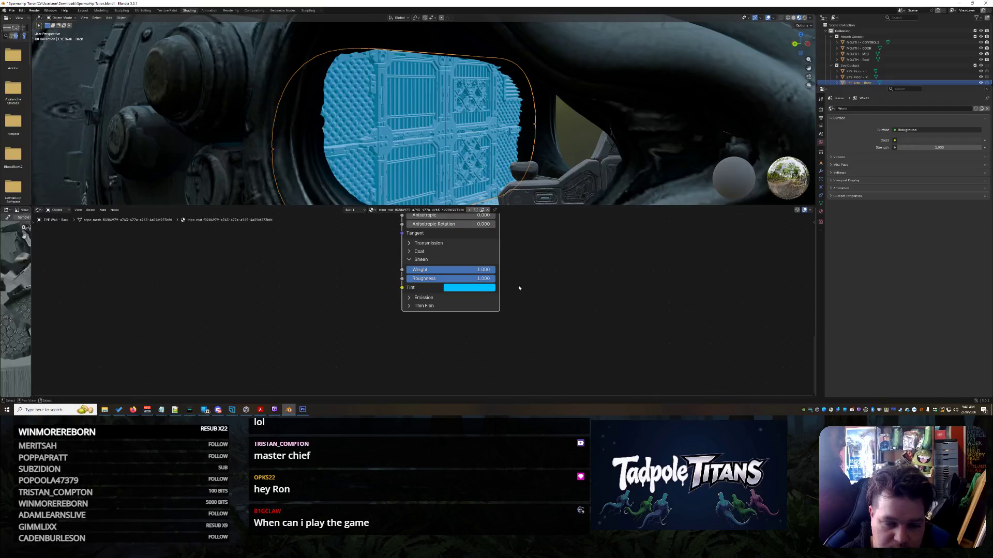
{"action": "mouse_move", "coordinate": [472, 274]}
{"action": "left_mouse_down"}
{"action": "mouse_move", "coordinate": [384, 274]}
{"action": "mouse_move", "coordinate": [478, 279]}
{"action": "mouse_move", "coordinate": [439, 280]}
{"action": "mouse_move", "coordinate": [475, 289]}
{"action": "left_mouse_up"}
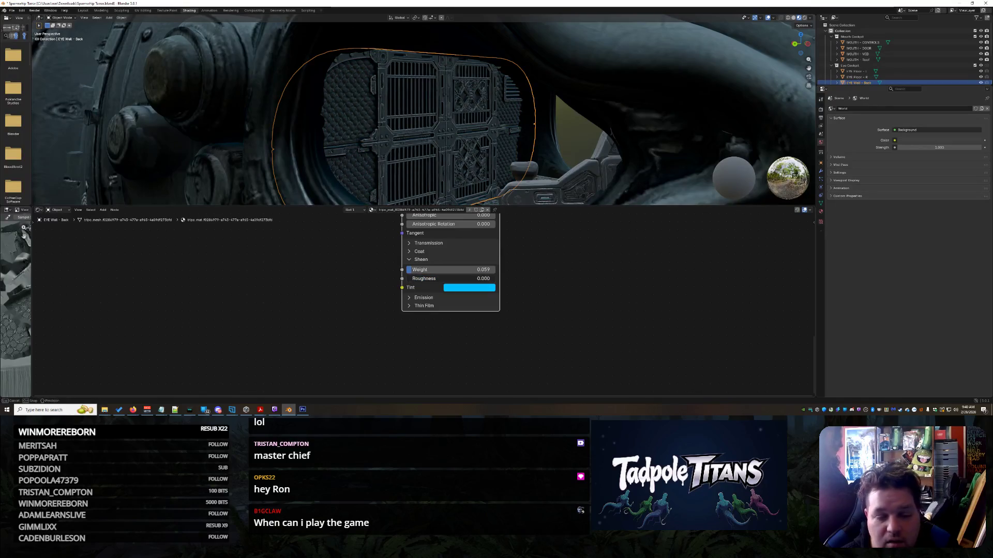
{"action": "left_click", "coordinate": [489, 288]}
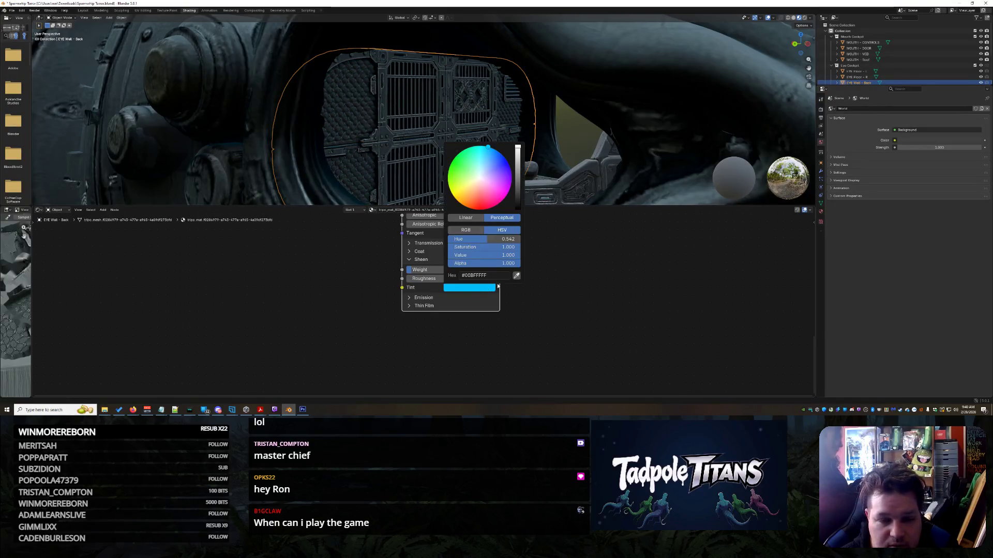
{"action": "left_click_drag", "start_coordinate": [517, 180], "coordinate": [517, 210]}
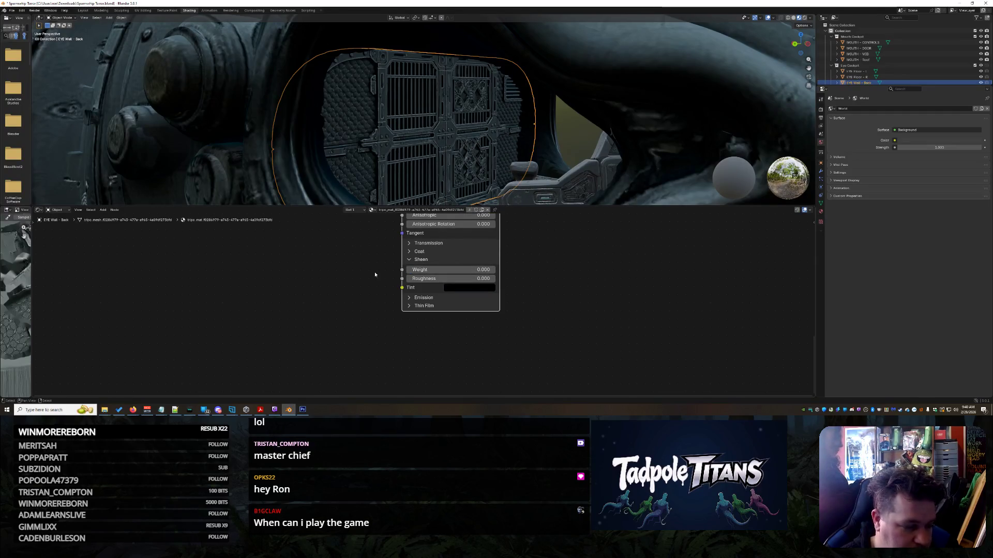
{"action": "left_click", "coordinate": [421, 298]}
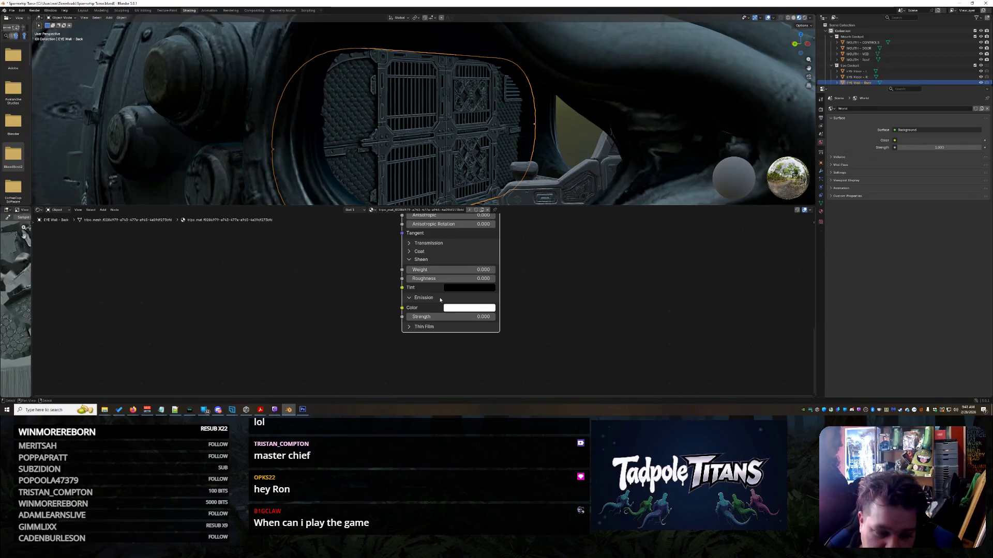
- Make the emission colour black and return emission strength to 0.000 after a test glow
{"action": "left_click", "coordinate": [467, 306]}
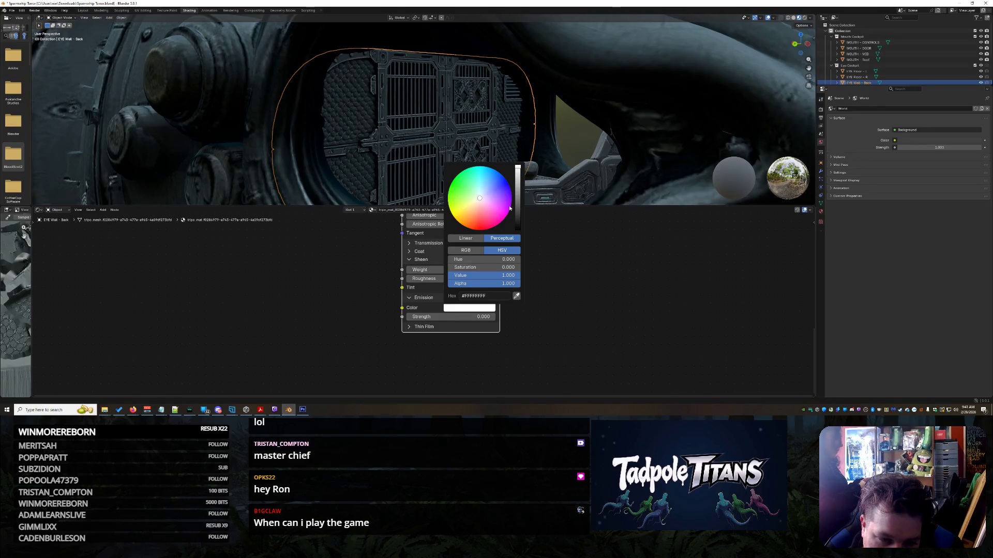
{"action": "left_click_drag", "start_coordinate": [518, 168], "coordinate": [518, 229]}
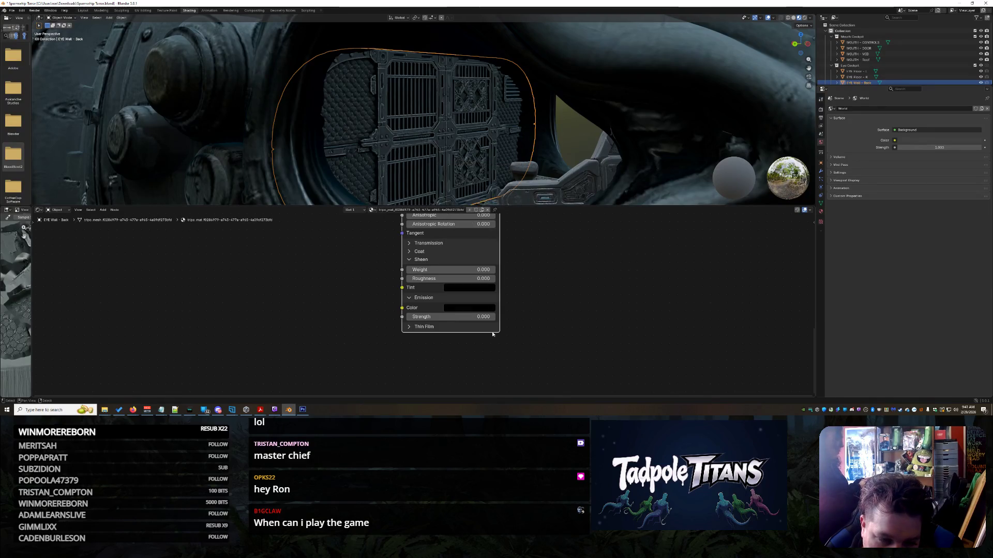
{"action": "mouse_move", "coordinate": [439, 318]}
{"action": "left_mouse_down"}
{"action": "mouse_move", "coordinate": [496, 318]}
{"action": "mouse_move", "coordinate": [421, 317]}
{"action": "mouse_move", "coordinate": [446, 317]}
{"action": "left_mouse_up"}
{"action": "left_click", "coordinate": [413, 298]}
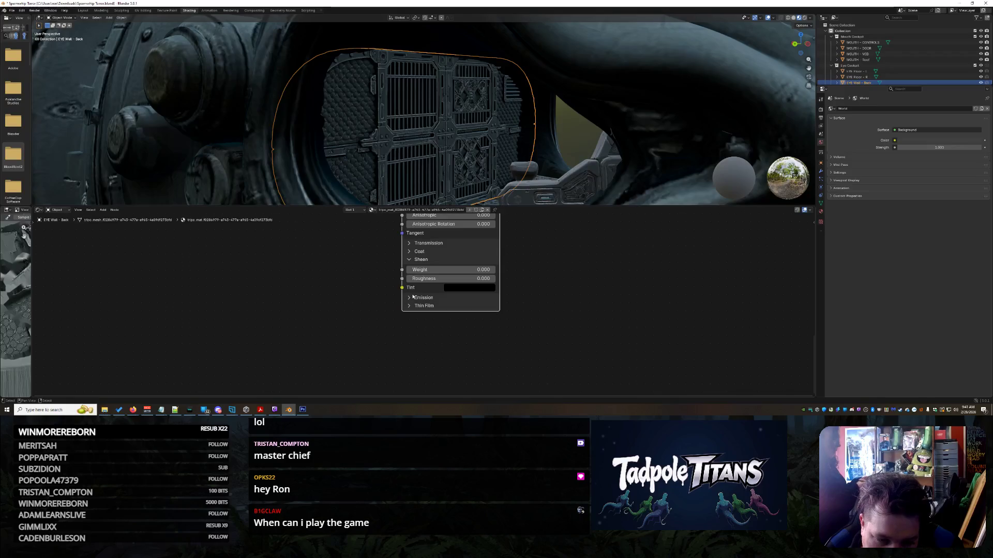
{"action": "left_click", "coordinate": [412, 297]}
{"action": "left_click", "coordinate": [413, 298]}
{"action": "left_click", "coordinate": [413, 298]}
{"action": "left_click_drag", "start_coordinate": [444, 316], "coordinate": [603, 354]}
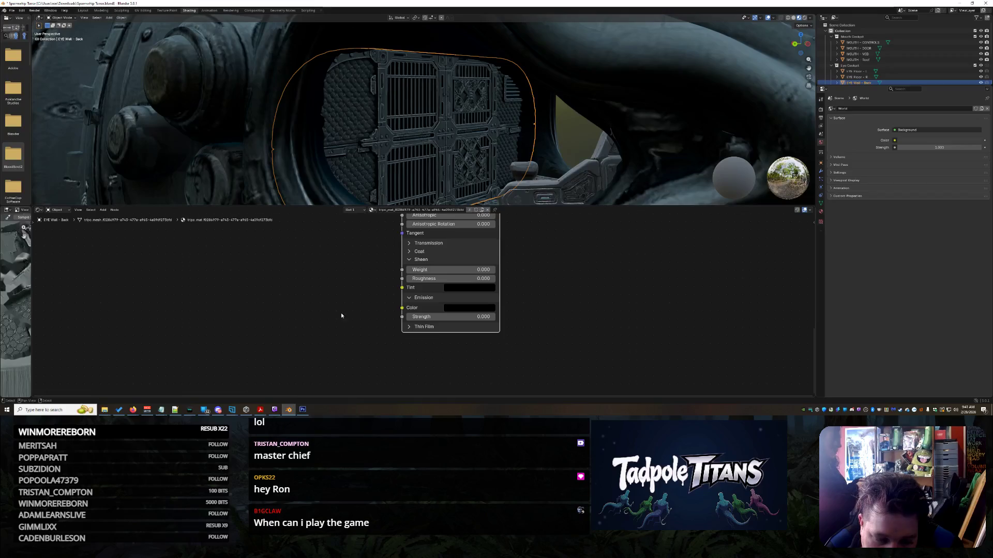
- Set thin film thickness back to 0 nm after a trial increase, with thin film IOR 1.000
{"action": "left_click", "coordinate": [434, 327]}
{"action": "left_click_drag", "start_coordinate": [457, 337], "coordinate": [475, 336]}
{"action": "scroll", "coordinate": [367, 151], "scroll_direction": "up", "scroll_amount": 5}
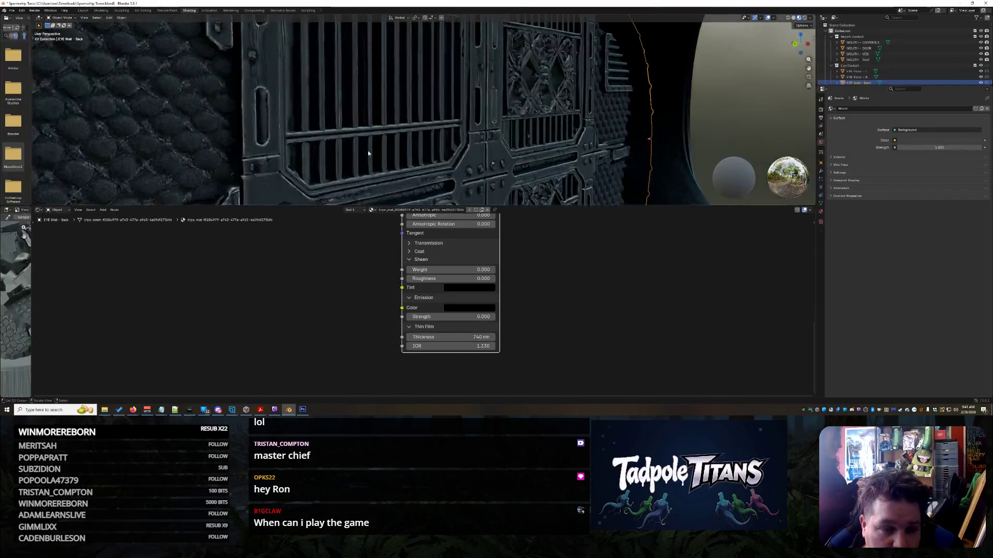
{"action": "scroll", "coordinate": [368, 153], "scroll_direction": "down", "scroll_amount": 2}
{"action": "mouse_move", "coordinate": [458, 336]}
{"action": "left_mouse_down"}
{"action": "mouse_move", "coordinate": [434, 337]}
{"action": "mouse_move", "coordinate": [458, 339]}
{"action": "mouse_move", "coordinate": [445, 346]}
{"action": "left_mouse_up"}
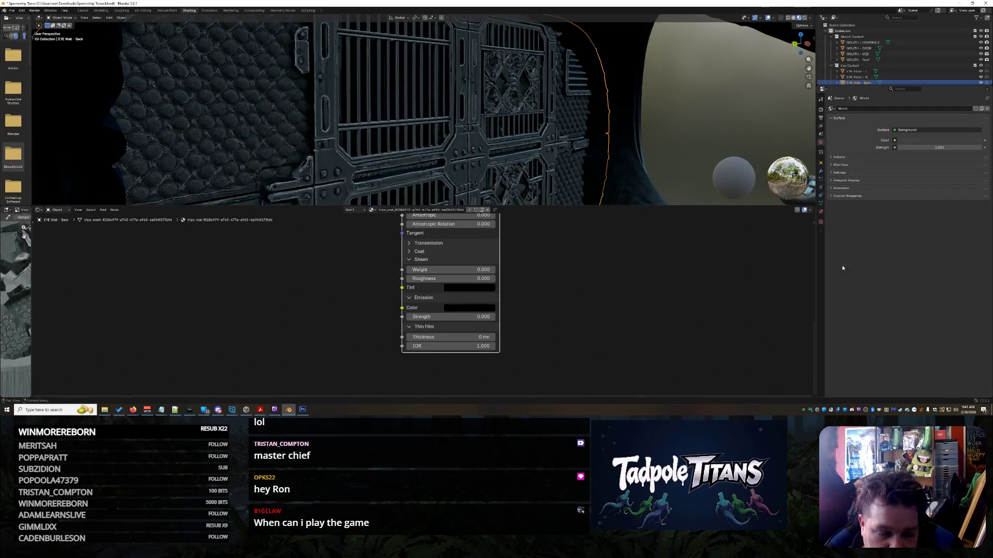
{"action": "left_click", "coordinate": [554, 255]}
{"action": "scroll", "coordinate": [553, 255], "scroll_direction": "down", "scroll_amount": 2}
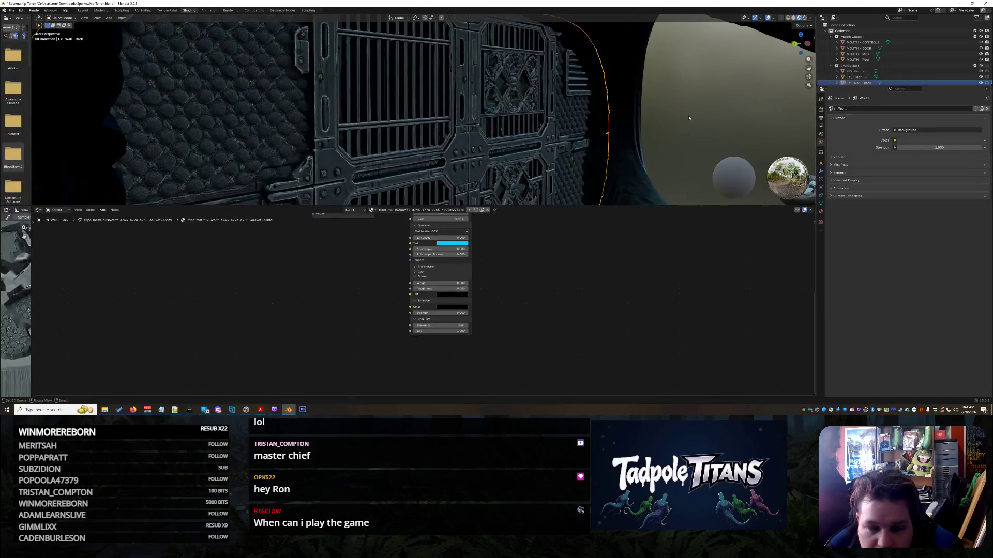
- Inspect the MOUTH - Roof material's full node setup
{"action": "middle_click_drag", "start_coordinate": [682, 124], "coordinate": [704, 111]}
{"action": "scroll", "coordinate": [887, 62], "scroll_direction": "down", "scroll_amount": 2}
{"action": "scroll", "coordinate": [885, 57], "scroll_direction": "up", "scroll_amount": 2}
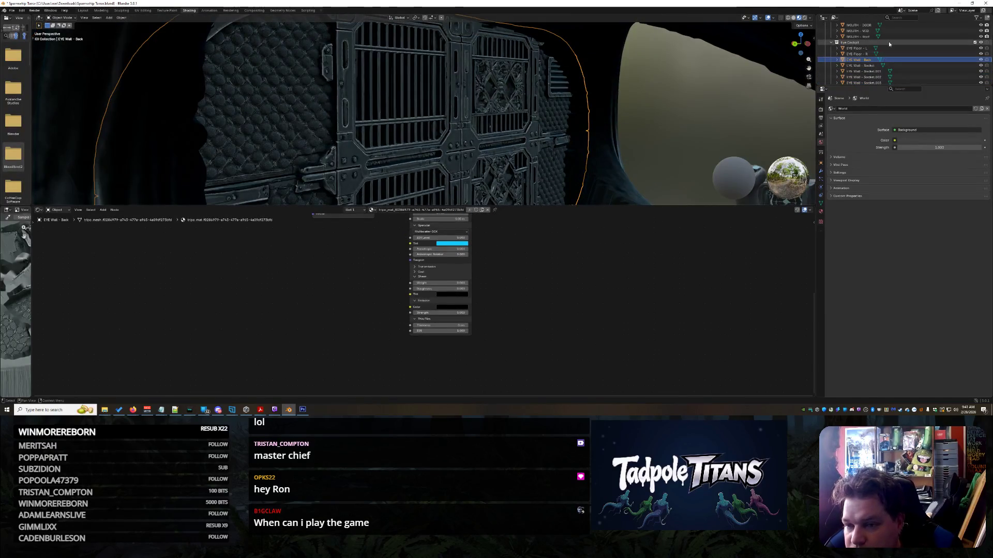
{"action": "scroll", "coordinate": [884, 42], "scroll_direction": "down", "scroll_amount": 4}
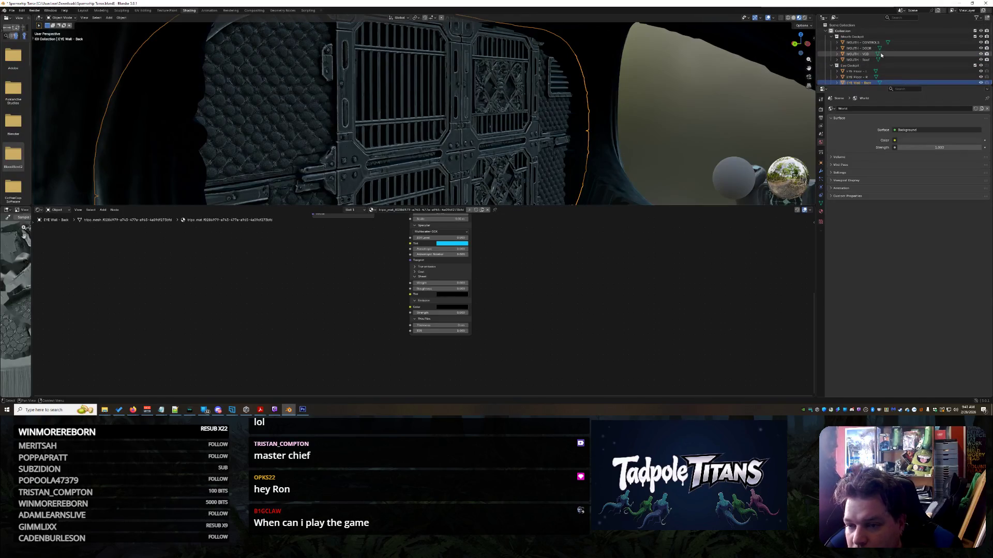
{"action": "scroll", "coordinate": [884, 55], "scroll_direction": "up", "scroll_amount": 4}
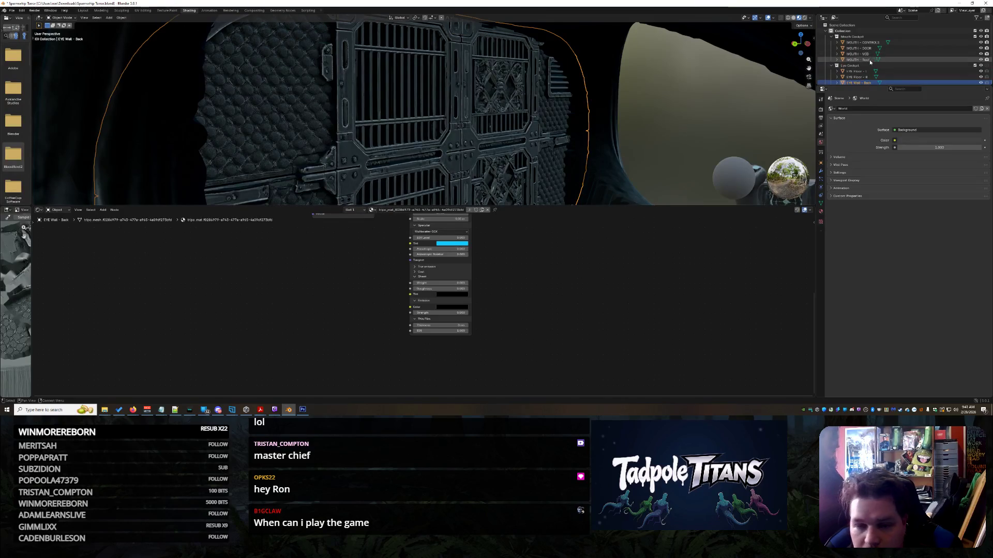
{"action": "left_click", "coordinate": [874, 59]}
{"action": "scroll", "coordinate": [404, 284], "scroll_direction": "down", "scroll_amount": 1}
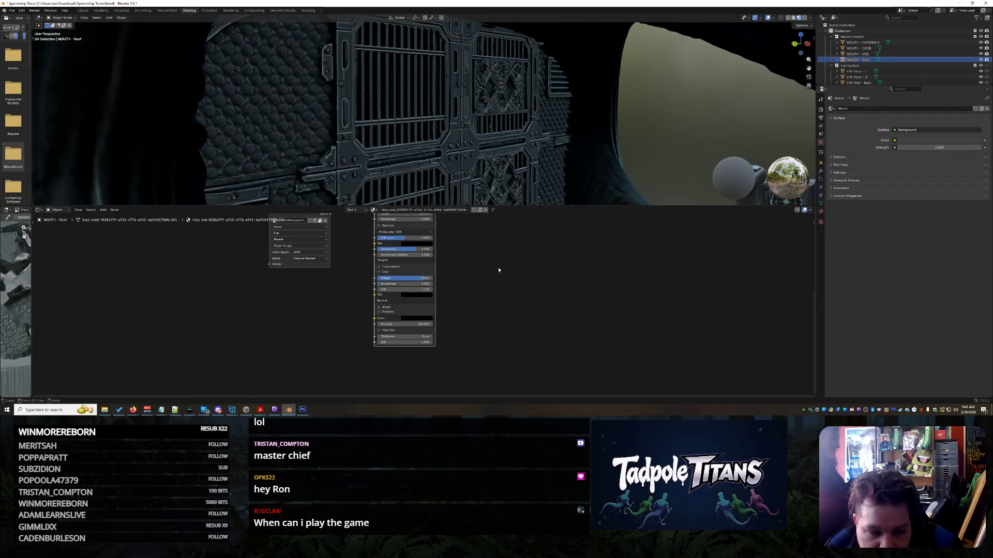
{"action": "middle_click_drag", "start_coordinate": [514, 253], "coordinate": [523, 360]}
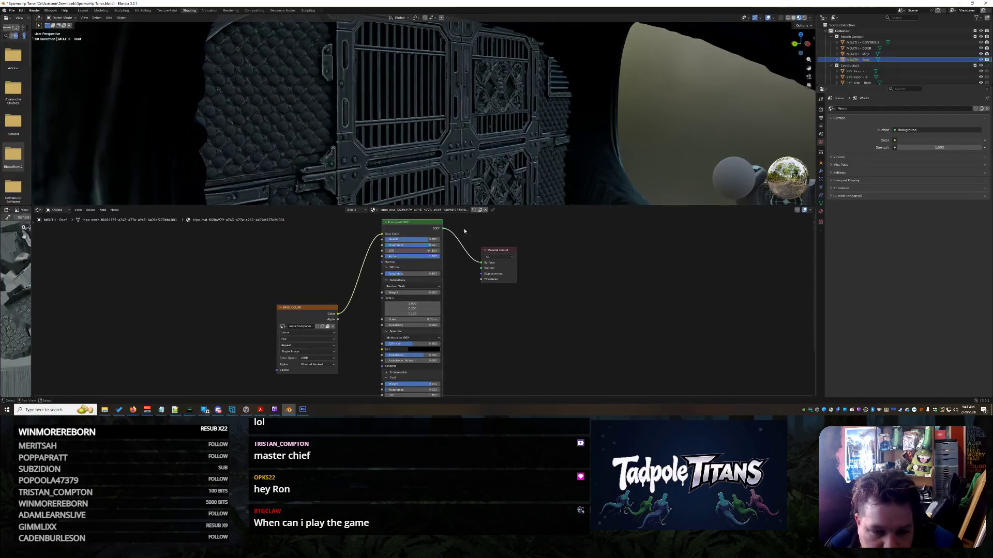
{"action": "scroll", "coordinate": [883, 63], "scroll_direction": "down", "scroll_amount": 2}
- Restore EYE Wall - Back's Principled BSDF and relink texture Color to Base Color and BSDF to Surface
{"action": "left_click", "coordinate": [881, 61]}
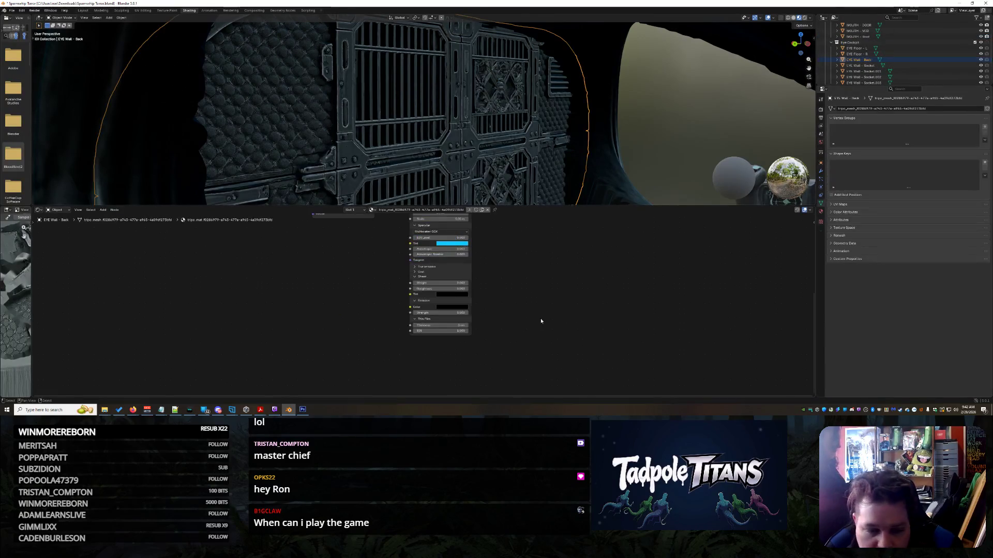
{"action": "left_click", "coordinate": [438, 239]}
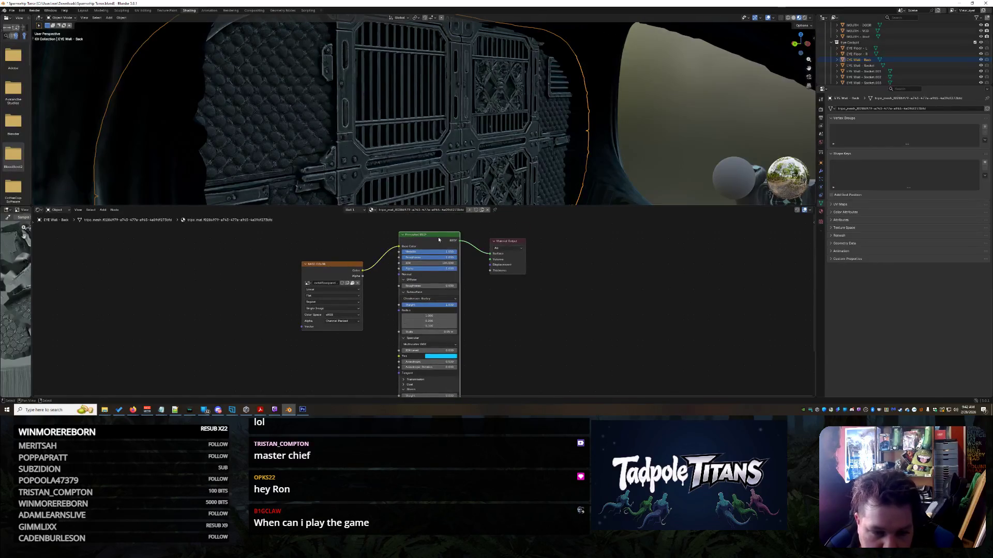
{"action": "key", "text": "x"}
{"action": "key", "text": "ctrl+z"}
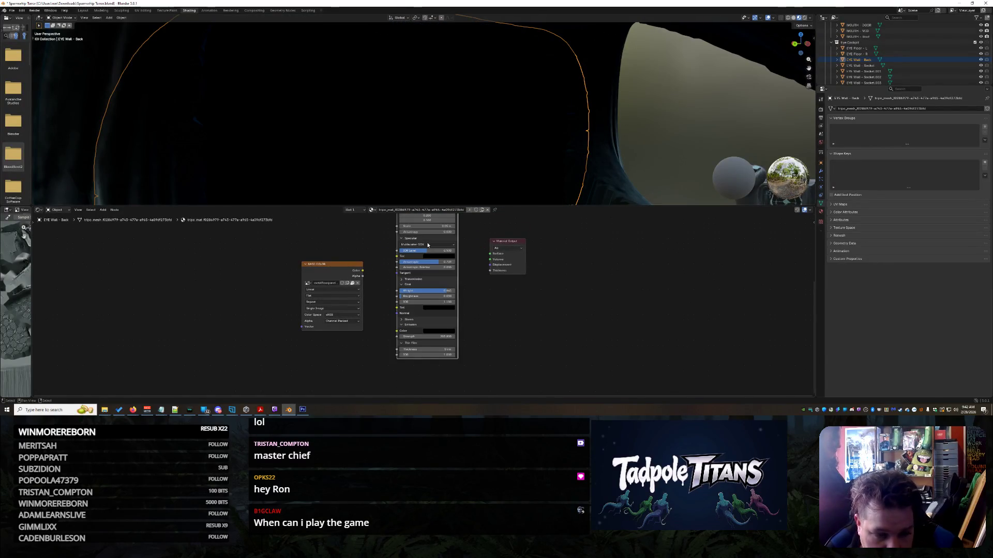
{"action": "left_click_drag", "start_coordinate": [445, 241], "coordinate": [416, 308]}
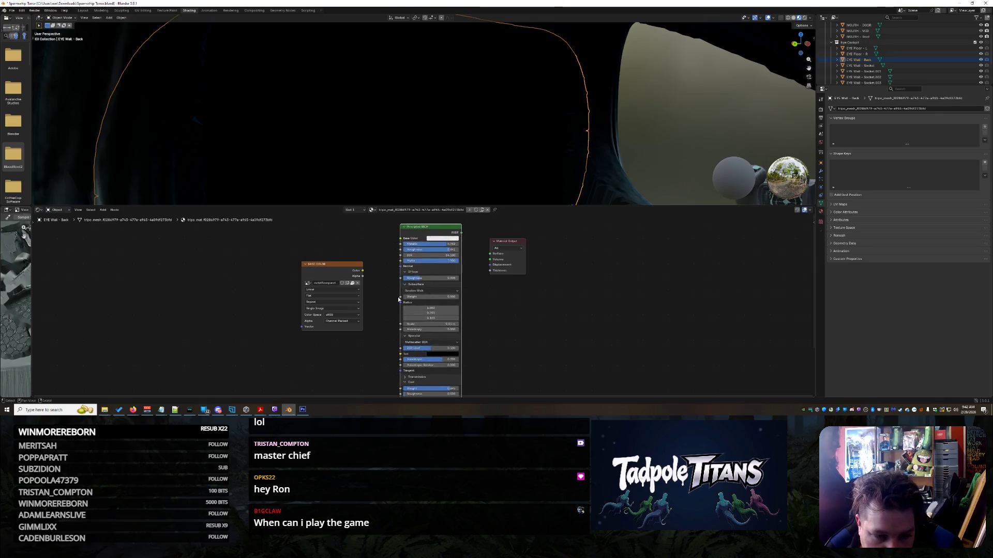
{"action": "mouse_move", "coordinate": [362, 274]}
{"action": "left_mouse_down"}
{"action": "mouse_move", "coordinate": [402, 250]}
{"action": "mouse_move", "coordinate": [401, 238]}
{"action": "left_mouse_up"}
{"action": "mouse_move", "coordinate": [461, 232]}
{"action": "left_mouse_down"}
{"action": "mouse_move", "coordinate": [491, 262]}
{"action": "mouse_move", "coordinate": [491, 254]}
{"action": "left_mouse_up"}
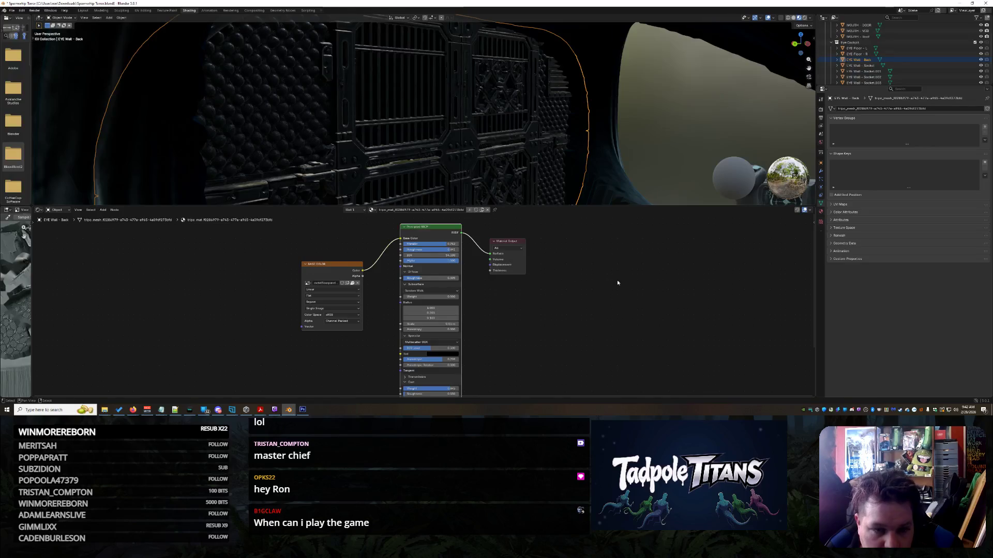
- On EYE Wall - Back, set Anisotropic to 0.000, tweak Roughness and lower Coat Weight
{"action": "scroll", "coordinate": [557, 147], "scroll_direction": "down", "scroll_amount": 2}
{"action": "left_click", "coordinate": [557, 147]}
{"action": "scroll", "coordinate": [561, 148], "scroll_direction": "down", "scroll_amount": 5}
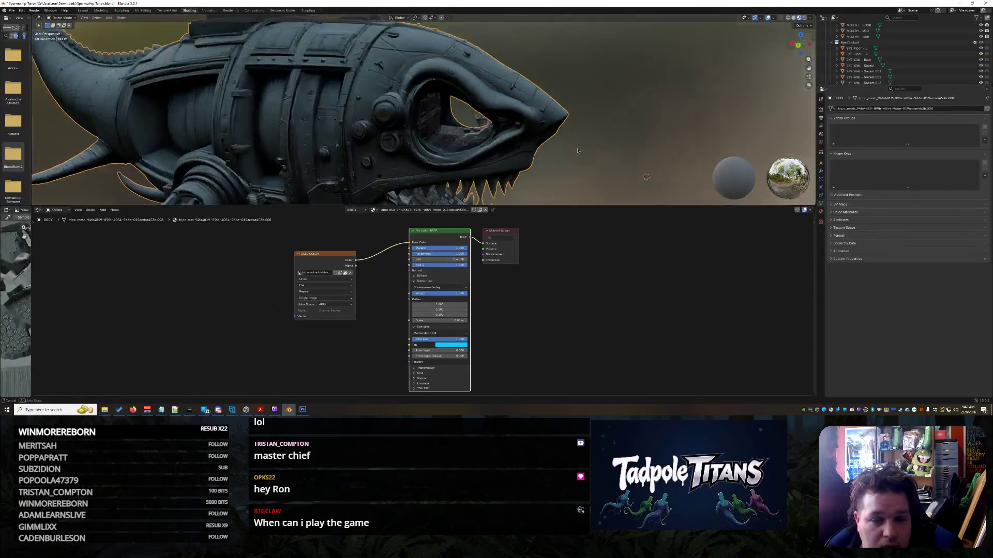
{"action": "scroll", "coordinate": [567, 149], "scroll_direction": "up", "scroll_amount": 10}
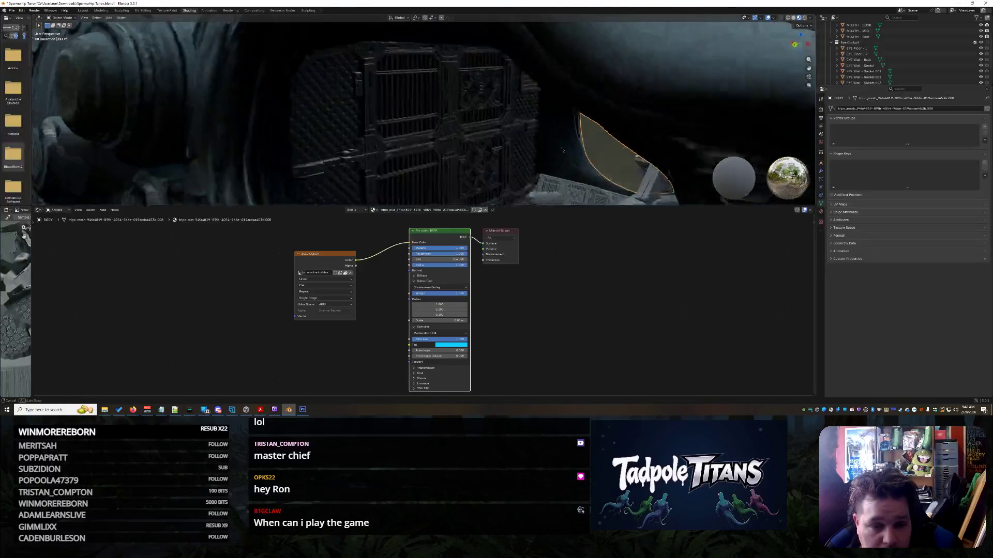
{"action": "left_click", "coordinate": [486, 149]}
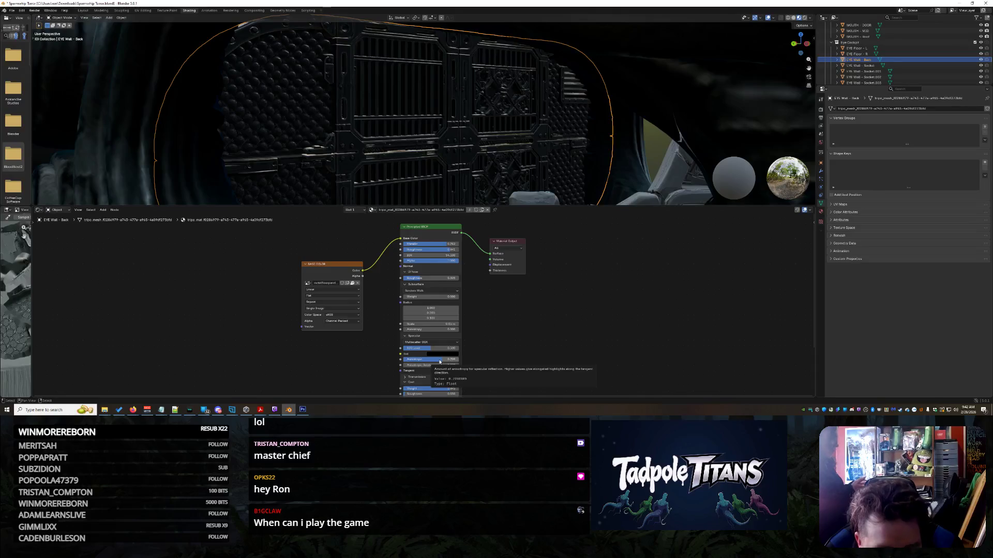
{"action": "mouse_move", "coordinate": [440, 361]}
{"action": "left_mouse_down"}
{"action": "mouse_move", "coordinate": [400, 361]}
{"action": "mouse_move", "coordinate": [438, 366]}
{"action": "left_mouse_up"}
{"action": "left_click_drag", "start_coordinate": [417, 279], "coordinate": [421, 278]}
{"action": "scroll", "coordinate": [426, 310], "scroll_direction": "down", "scroll_amount": 2}
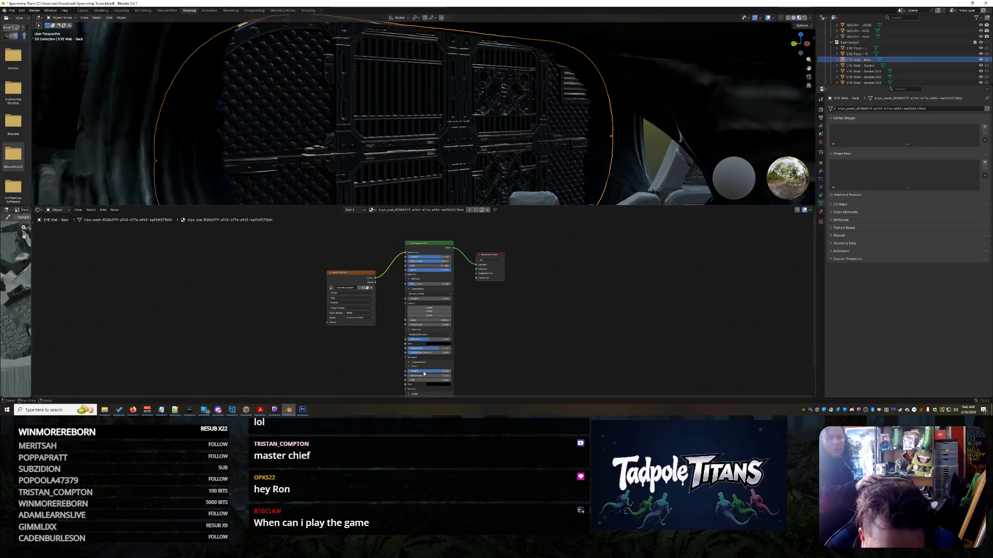
{"action": "mouse_move", "coordinate": [424, 373]}
{"action": "left_mouse_down"}
{"action": "mouse_move", "coordinate": [431, 374]}
{"action": "mouse_move", "coordinate": [414, 374]}
{"action": "mouse_move", "coordinate": [440, 376]}
{"action": "left_mouse_up"}
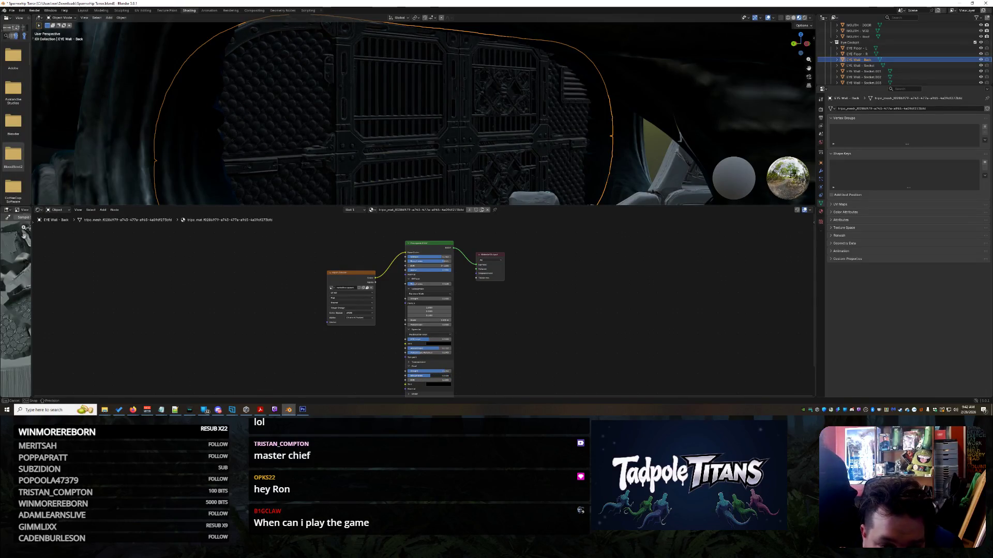
- Orbit in to inspect the grated wall and console, then select EYE Wall - Socket
{"action": "scroll", "coordinate": [581, 276], "scroll_direction": "down", "scroll_amount": 2}
{"action": "scroll", "coordinate": [613, 114], "scroll_direction": "down", "scroll_amount": 8}
{"action": "left_click", "coordinate": [613, 113]}
{"action": "scroll", "coordinate": [613, 114], "scroll_direction": "up", "scroll_amount": 2}
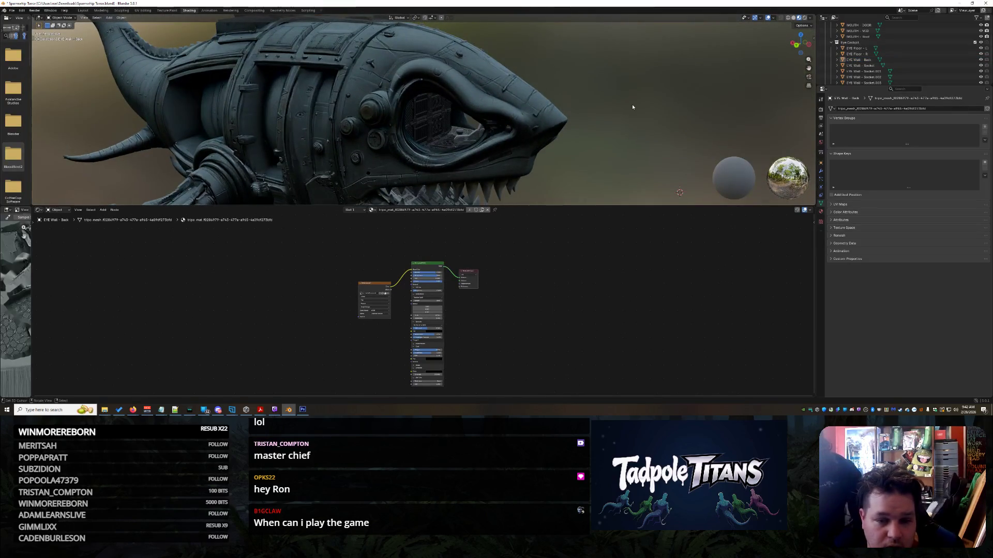
{"action": "scroll", "coordinate": [631, 107], "scroll_direction": "up", "scroll_amount": 6}
{"action": "middle_click_drag", "start_coordinate": [543, 149], "coordinate": [508, 101]}
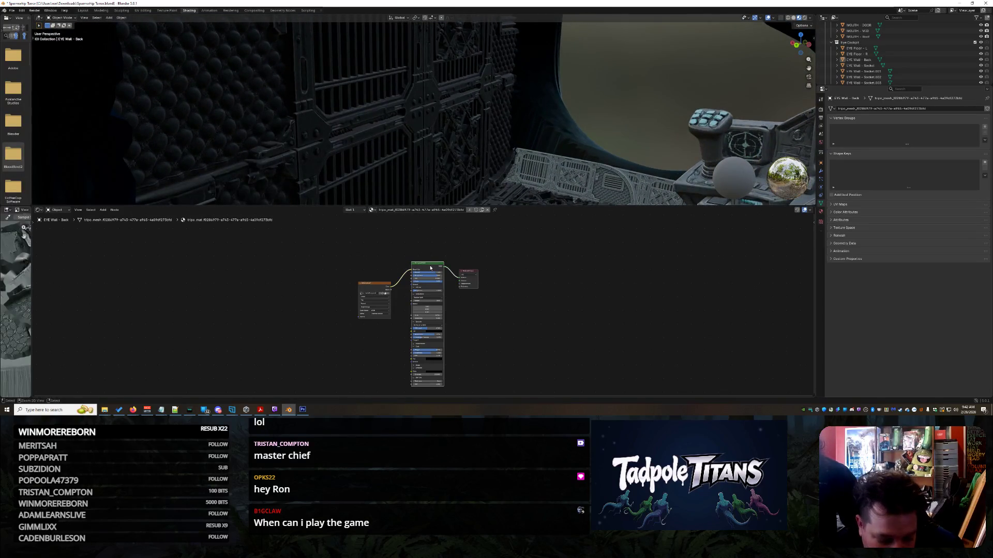
{"action": "scroll", "coordinate": [915, 53], "scroll_direction": "up", "scroll_amount": 2}
{"action": "scroll", "coordinate": [915, 52], "scroll_direction": "down", "scroll_amount": 2}
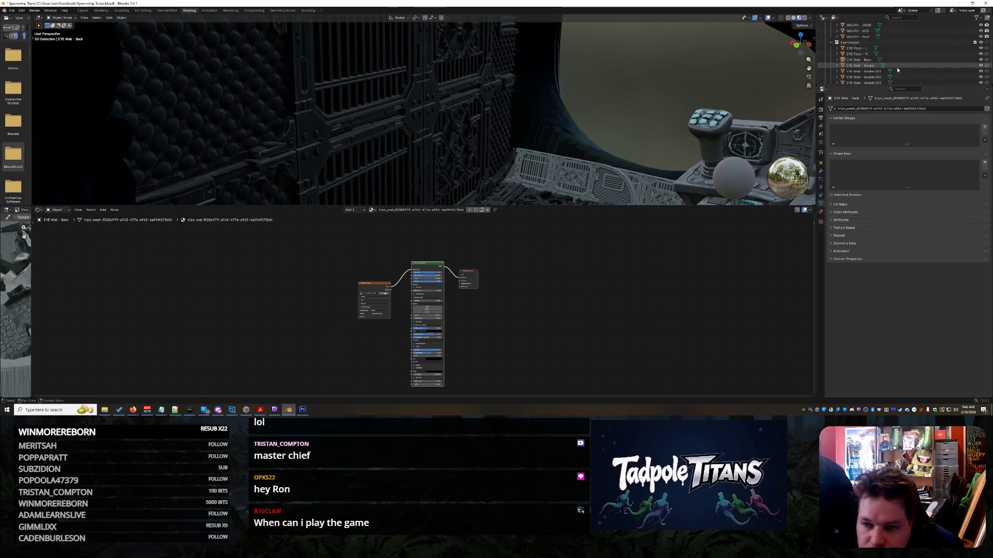
{"action": "left_click", "coordinate": [897, 66]}
- Give EYE Wall - Socket the set-up Principled BSDF, linking texture Color to Base Color
{"action": "middle_click_drag", "start_coordinate": [672, 103], "coordinate": [703, 55]}
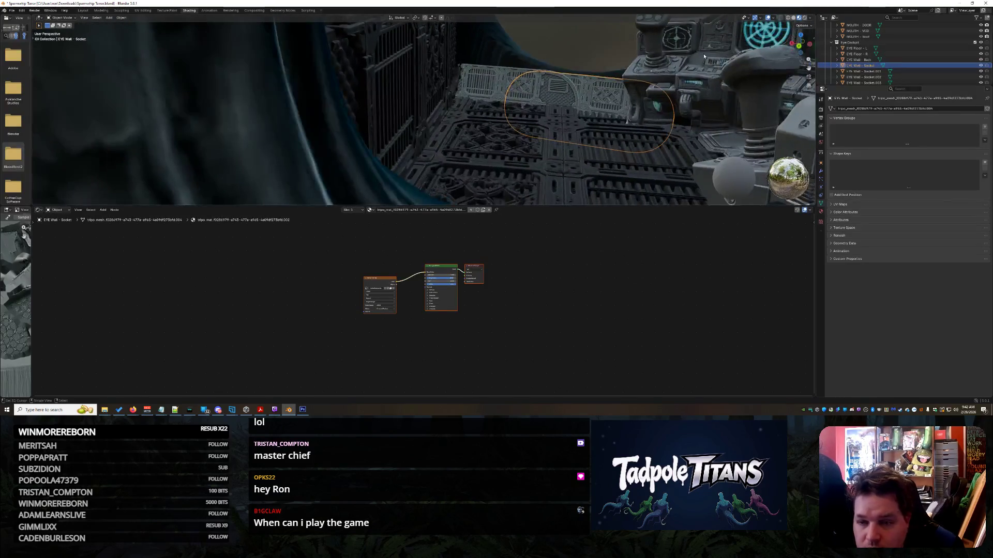
{"action": "left_click", "coordinate": [435, 275]}
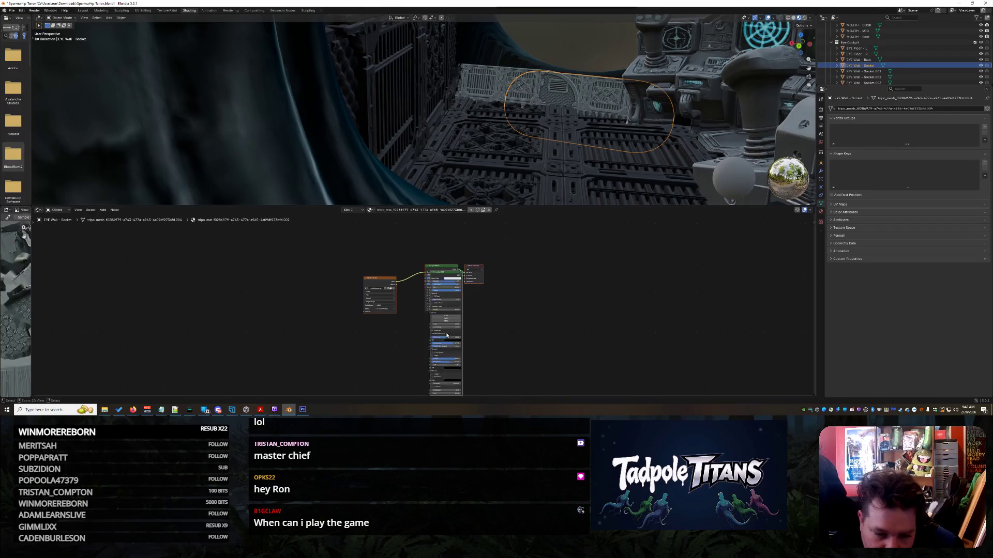
{"action": "left_click", "coordinate": [440, 267]}
{"action": "key", "text": "ctrl+z"}
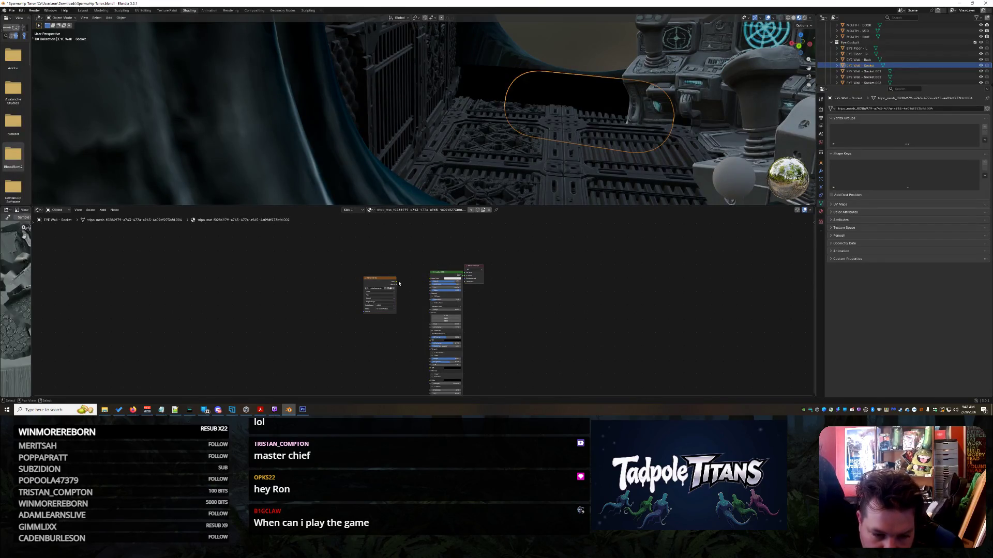
{"action": "mouse_move", "coordinate": [397, 283]}
{"action": "left_mouse_down"}
{"action": "mouse_move", "coordinate": [431, 279]}
{"action": "mouse_move", "coordinate": [427, 261]}
{"action": "mouse_move", "coordinate": [465, 273]}
{"action": "left_mouse_up"}
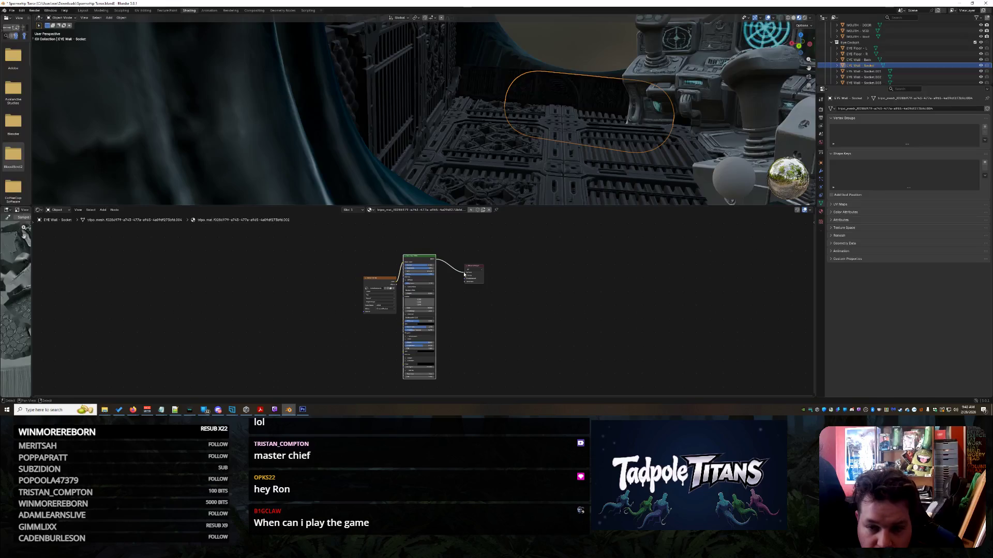
- Orbit around the socket wall and into the cockpit, selecting a cockpit floor object
{"action": "mouse_move", "coordinate": [574, 123]}
{"action": "middle_mouse_down"}
{"action": "mouse_move", "coordinate": [563, 144]}
{"action": "mouse_move", "coordinate": [578, 142]}
{"action": "mouse_move", "coordinate": [569, 161]}
{"action": "middle_mouse_up"}
{"action": "left_click", "coordinate": [558, 157]}
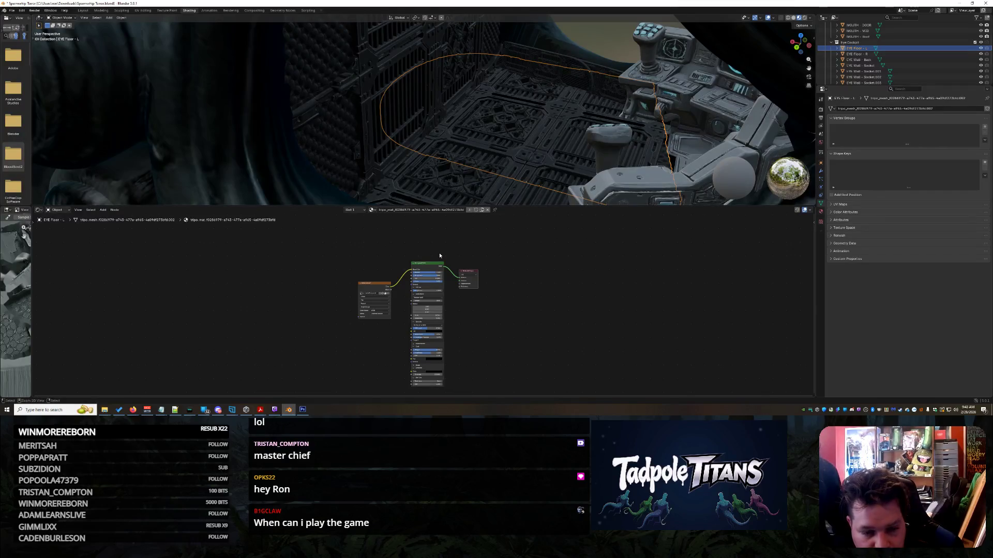
{"action": "scroll", "coordinate": [647, 147], "scroll_direction": "down", "scroll_amount": 10}
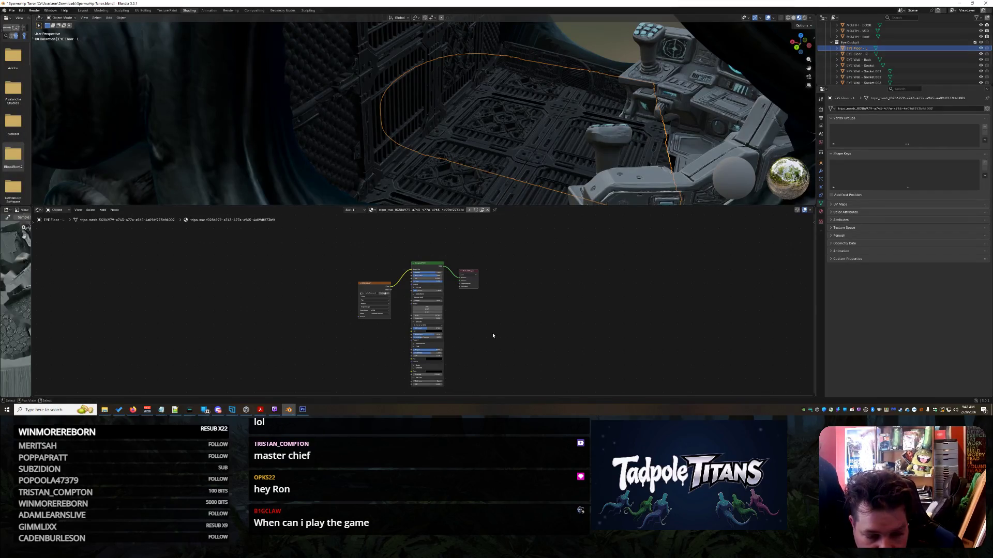
{"action": "mouse_move", "coordinate": [646, 146]}
{"action": "middle_mouse_down"}
{"action": "mouse_move", "coordinate": [626, 177]}
{"action": "mouse_move", "coordinate": [641, 155]}
{"action": "middle_mouse_up"}
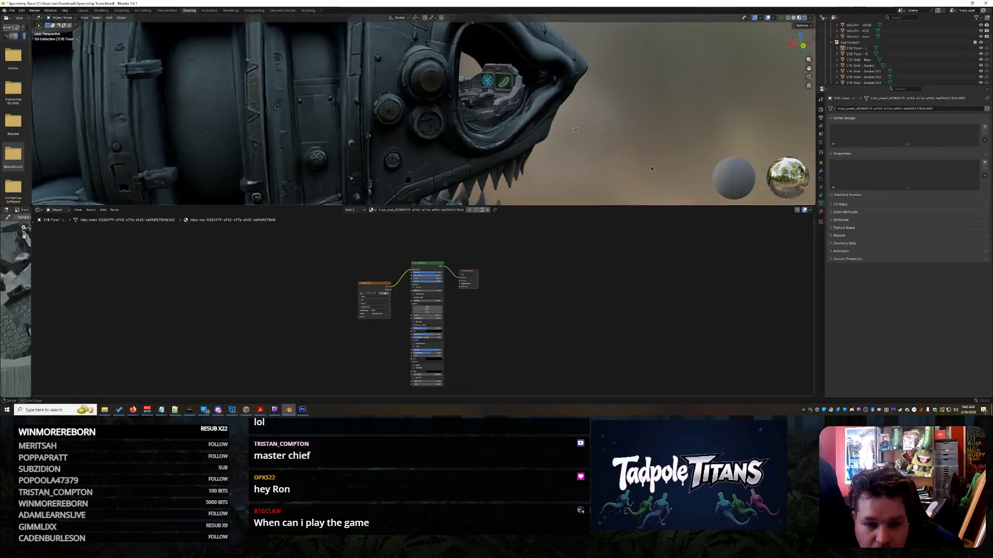
{"action": "scroll", "coordinate": [652, 129], "scroll_direction": "up", "scroll_amount": 5}
{"action": "mouse_move", "coordinate": [663, 112]}
{"action": "middle_mouse_down"}
{"action": "mouse_move", "coordinate": [576, 172]}
{"action": "mouse_move", "coordinate": [636, 170]}
{"action": "mouse_move", "coordinate": [756, 196]}
{"action": "mouse_move", "coordinate": [748, 172]}
{"action": "middle_mouse_up"}
{"action": "scroll", "coordinate": [575, 170], "scroll_direction": "up", "scroll_amount": 8}
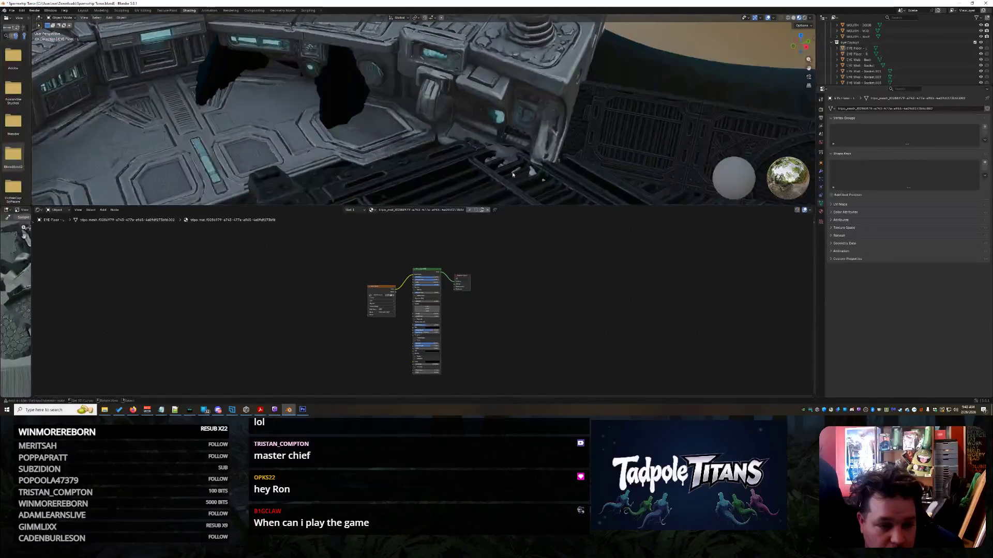
{"action": "mouse_move", "coordinate": [527, 166]}
{"action": "middle_mouse_down"}
{"action": "mouse_move", "coordinate": [417, 107]}
{"action": "mouse_move", "coordinate": [452, 86]}
{"action": "mouse_move", "coordinate": [497, 106]}
{"action": "mouse_move", "coordinate": [518, 144]}
{"action": "middle_mouse_up"}
{"action": "left_click", "coordinate": [430, 182]}
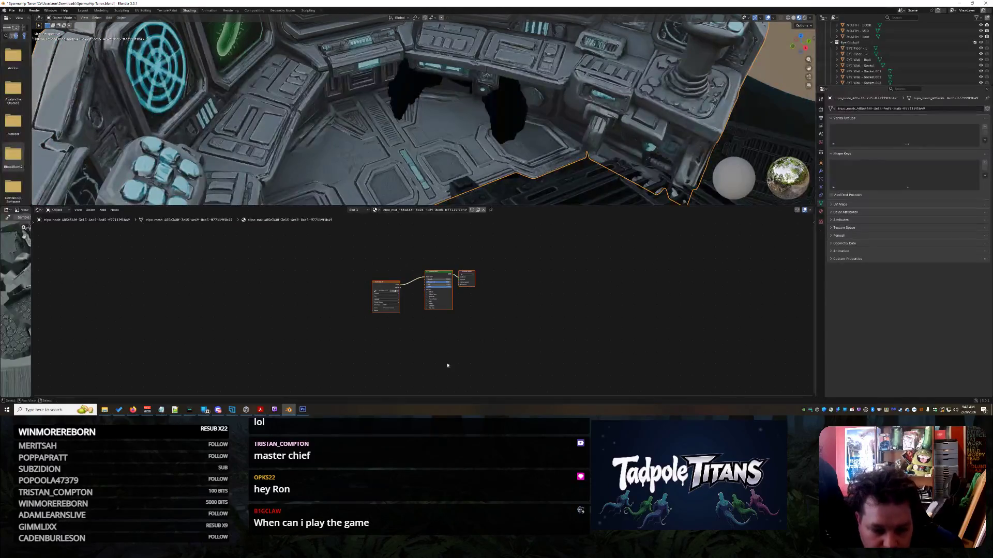
- Paste the tuned Principled BSDF into the cockpit material and wire texture and output to it
{"action": "key", "text": "ctrl+v"}
{"action": "left_click_drag", "start_coordinate": [444, 275], "coordinate": [567, 234]}
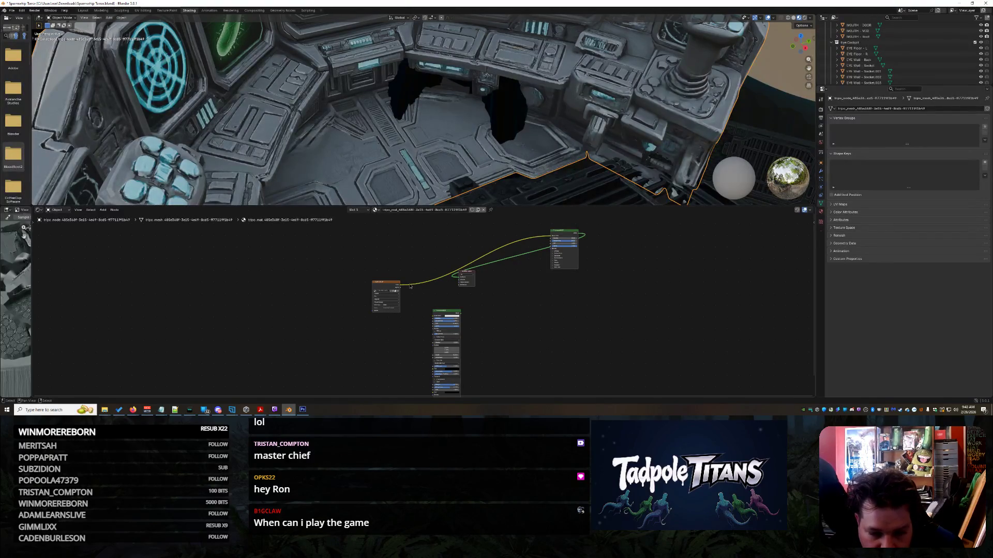
{"action": "left_click", "coordinate": [550, 233]}
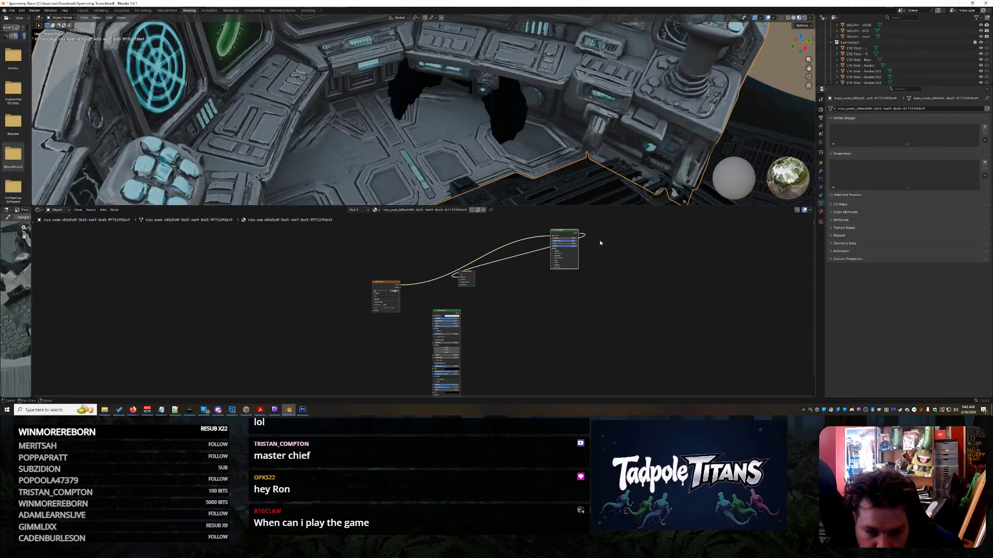
{"action": "left_click_drag", "start_coordinate": [606, 247], "coordinate": [594, 270]}
{"action": "left_click", "coordinate": [583, 235]}
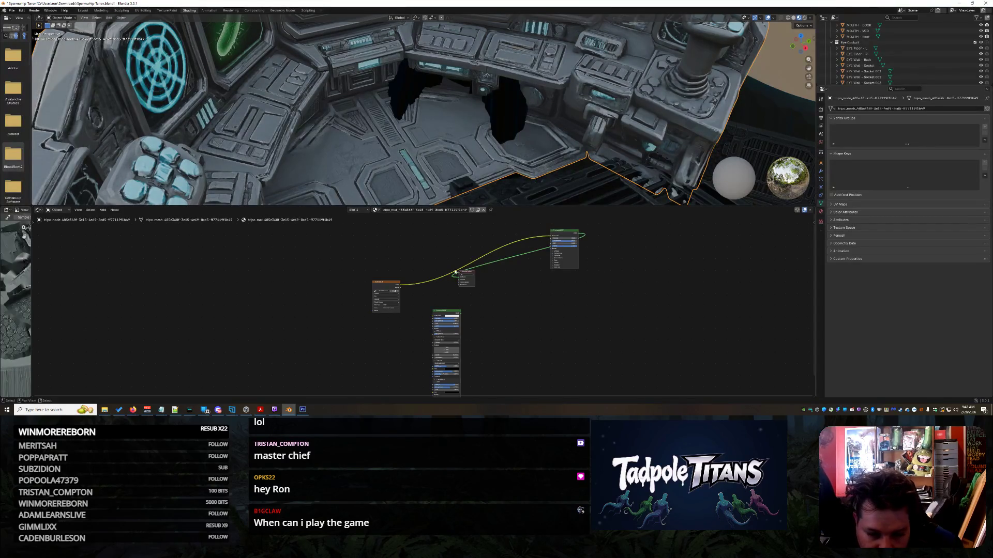
{"action": "mouse_move", "coordinate": [402, 285]}
{"action": "left_mouse_down"}
{"action": "mouse_move", "coordinate": [440, 319]}
{"action": "mouse_move", "coordinate": [439, 309]}
{"action": "left_mouse_up"}
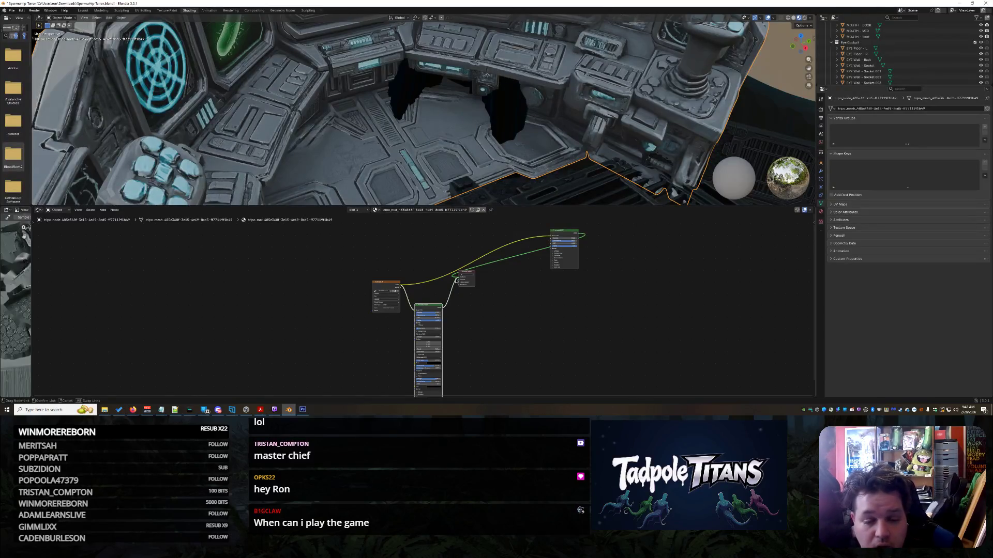
{"action": "left_click_drag", "start_coordinate": [456, 281], "coordinate": [456, 281]}
- Reselect the cockpit mesh, delete its unused old shader node and reposition the remaining BSDF
{"action": "mouse_move", "coordinate": [754, 72]}
{"action": "middle_mouse_down"}
{"action": "mouse_move", "coordinate": [685, 68]}
{"action": "mouse_move", "coordinate": [665, 49]}
{"action": "mouse_move", "coordinate": [696, 71]}
{"action": "mouse_move", "coordinate": [506, 115]}
{"action": "mouse_move", "coordinate": [469, 112]}
{"action": "mouse_move", "coordinate": [472, 99]}
{"action": "mouse_move", "coordinate": [478, 118]}
{"action": "mouse_move", "coordinate": [454, 159]}
{"action": "middle_mouse_up"}
{"action": "left_click", "coordinate": [456, 112]}
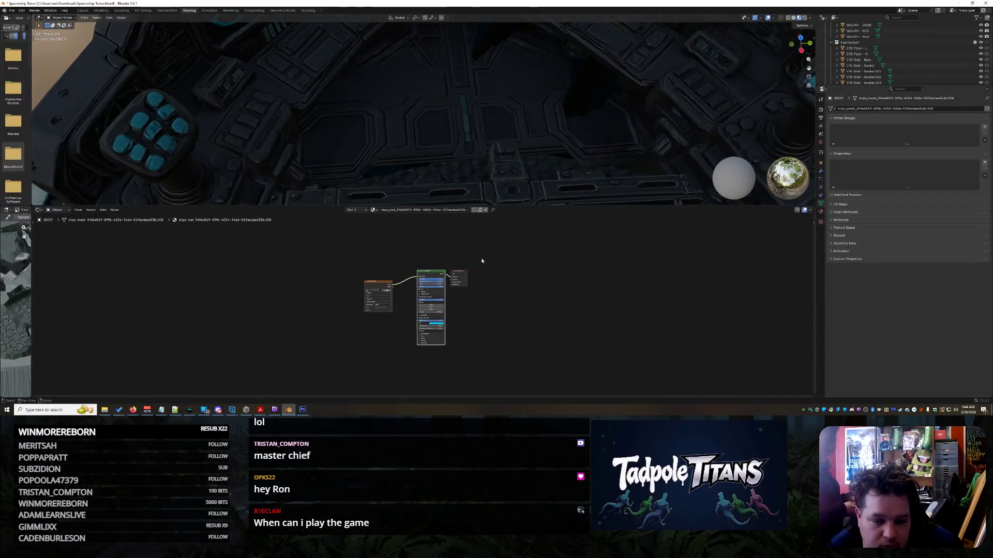
{"action": "scroll", "coordinate": [434, 153], "scroll_direction": "down", "scroll_amount": 5}
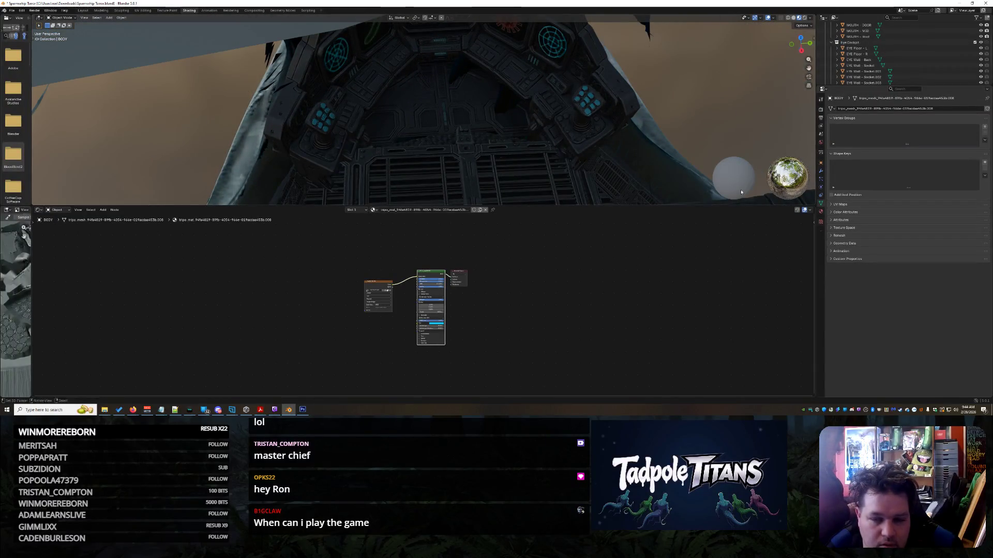
{"action": "scroll", "coordinate": [902, 66], "scroll_direction": "down", "scroll_amount": 2}
{"action": "scroll", "coordinate": [908, 69], "scroll_direction": "down", "scroll_amount": 2}
{"action": "left_click", "coordinate": [910, 77]}
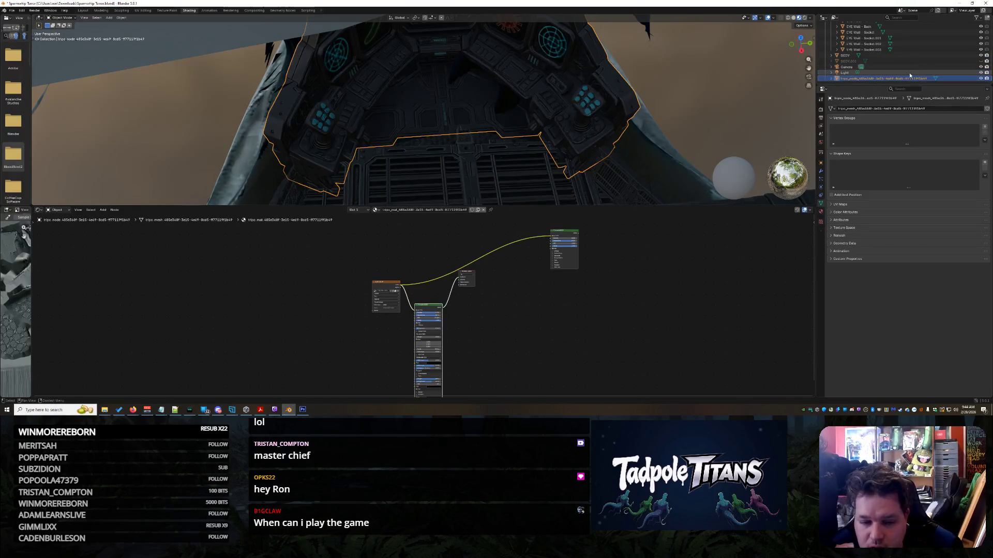
{"action": "scroll", "coordinate": [505, 317], "scroll_direction": "up", "scroll_amount": 3}
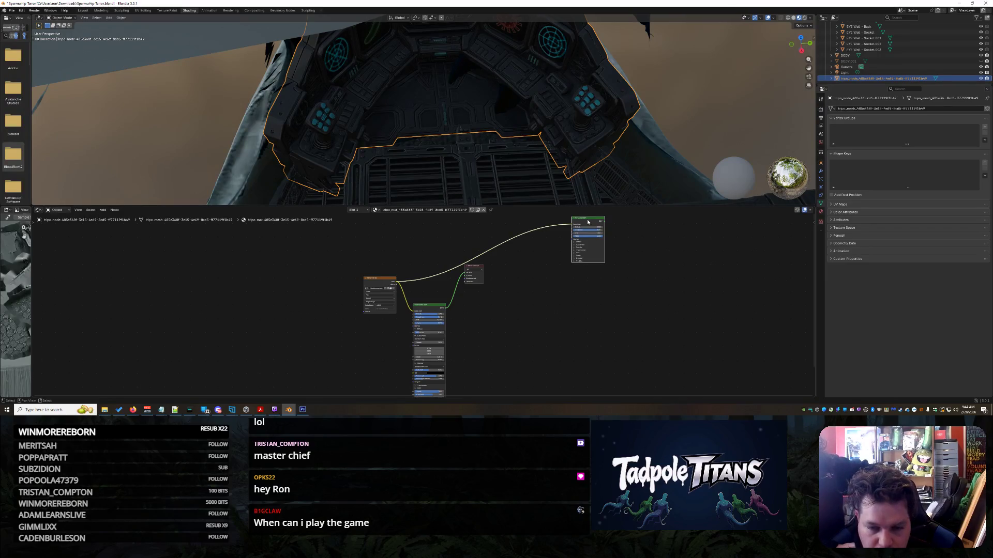
{"action": "key", "text": "x"}
{"action": "left_click_drag", "start_coordinate": [422, 309], "coordinate": [430, 253]}
{"action": "middle_click_drag", "start_coordinate": [434, 161], "coordinate": [433, 135]}
{"action": "scroll", "coordinate": [433, 135], "scroll_direction": "up", "scroll_amount": 3}
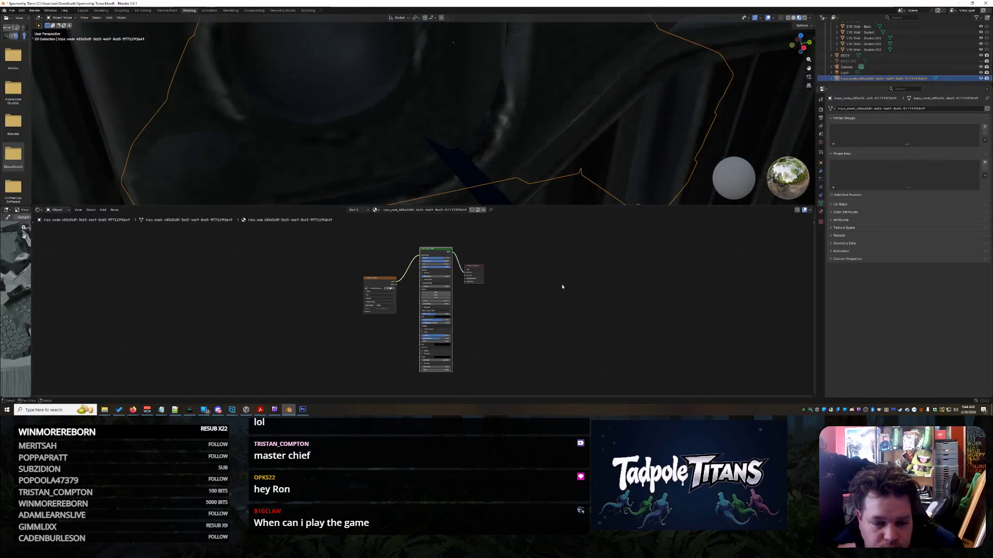
{"action": "scroll", "coordinate": [560, 284], "scroll_direction": "up", "scroll_amount": 6}
- Adjust the cockpit BSDF's specular anisotropic rotation and lower Coat Weight to 0.459
{"action": "mouse_move", "coordinate": [442, 65]}
{"action": "middle_mouse_down"}
{"action": "mouse_move", "coordinate": [492, 131]}
{"action": "mouse_move", "coordinate": [504, 128]}
{"action": "mouse_move", "coordinate": [422, 132]}
{"action": "middle_mouse_up"}
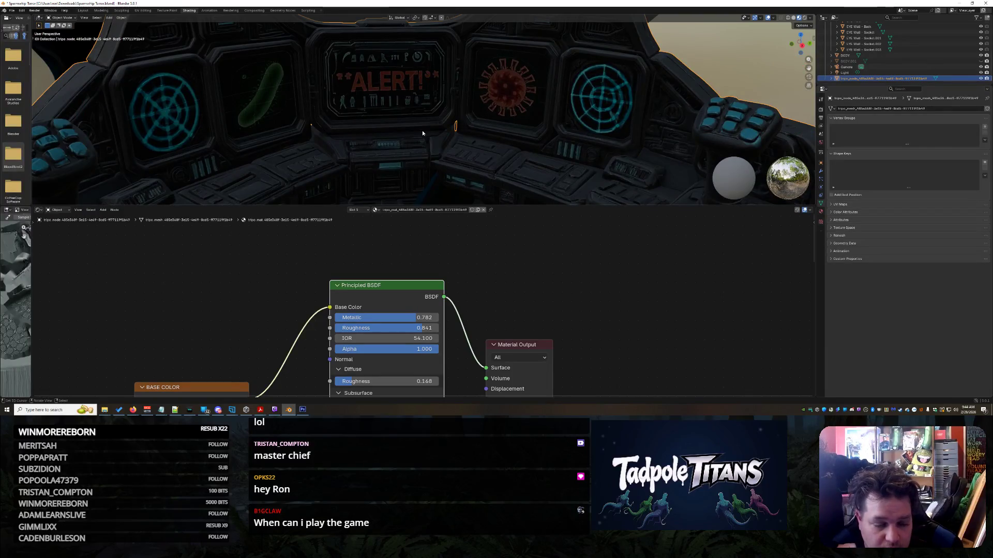
{"action": "mouse_move", "coordinate": [384, 293]}
{"action": "left_mouse_down"}
{"action": "mouse_move", "coordinate": [390, 230]}
{"action": "mouse_move", "coordinate": [445, 235]}
{"action": "mouse_move", "coordinate": [347, 245]}
{"action": "mouse_move", "coordinate": [446, 245]}
{"action": "left_mouse_up"}
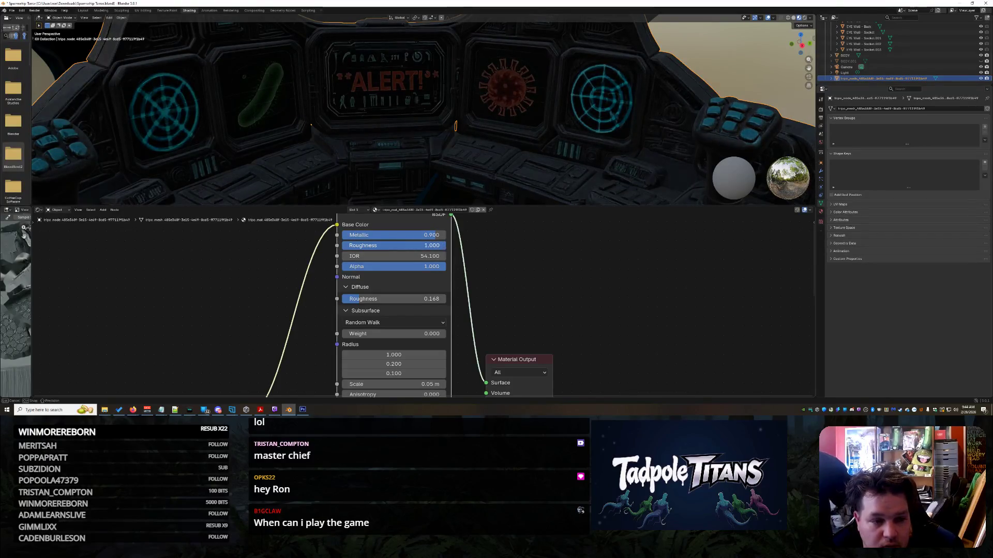
{"action": "mouse_move", "coordinate": [451, 173]}
{"action": "middle_mouse_down"}
{"action": "mouse_move", "coordinate": [452, 159]}
{"action": "mouse_move", "coordinate": [501, 139]}
{"action": "mouse_move", "coordinate": [487, 170]}
{"action": "middle_mouse_up"}
{"action": "scroll", "coordinate": [416, 284], "scroll_direction": "down", "scroll_amount": 2}
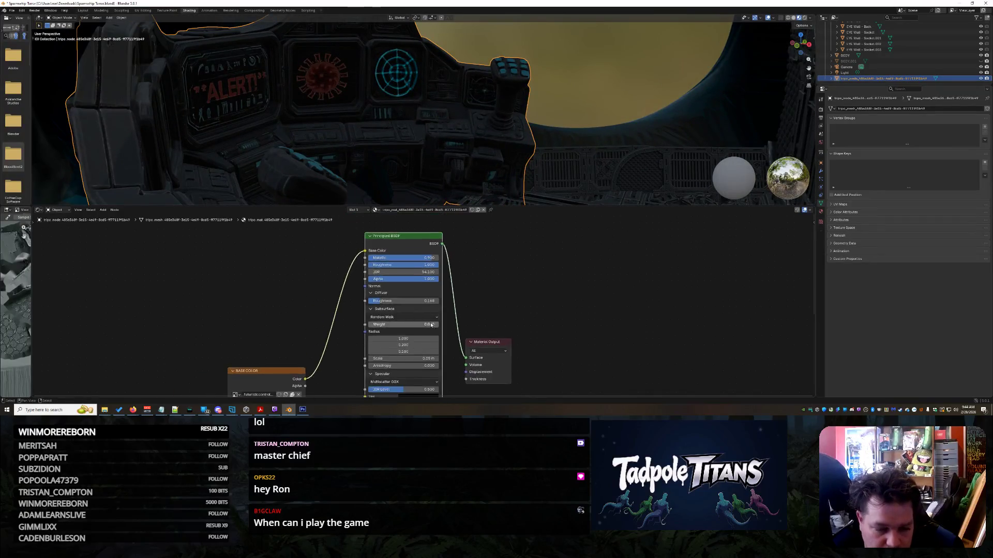
{"action": "left_click_drag", "start_coordinate": [417, 243], "coordinate": [433, 179]}
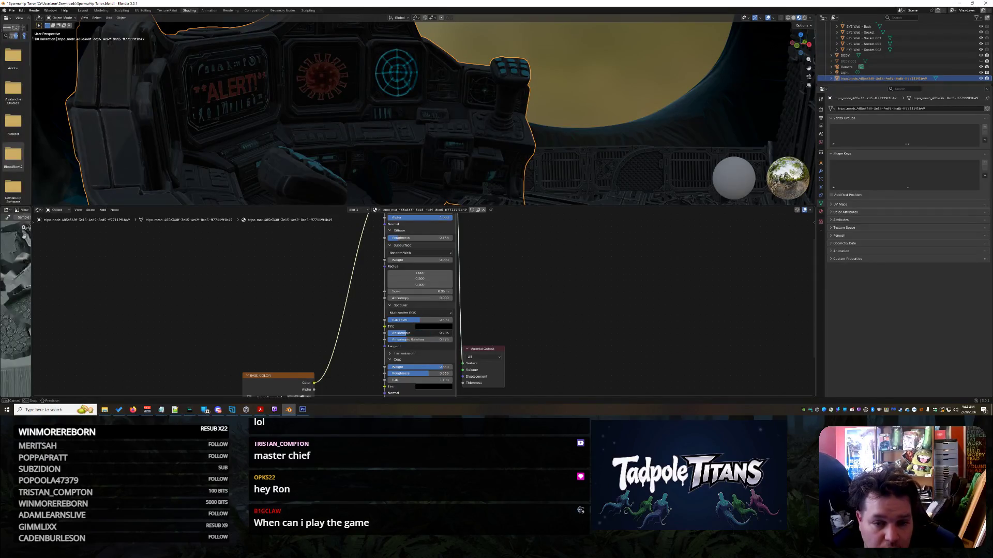
{"action": "left_click_drag", "start_coordinate": [426, 340], "coordinate": [421, 341]}
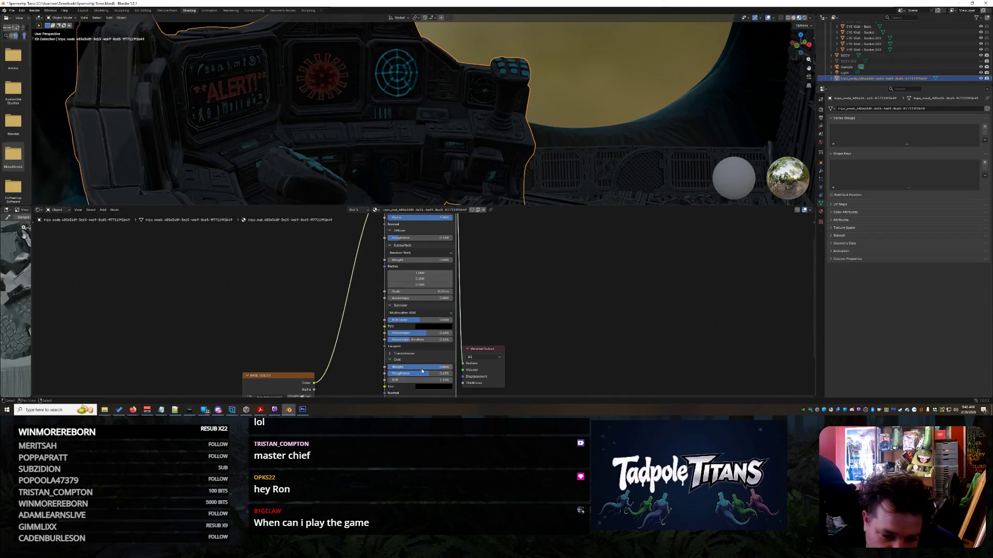
{"action": "mouse_move", "coordinate": [434, 367]}
{"action": "left_mouse_down"}
{"action": "mouse_move", "coordinate": [390, 368]}
{"action": "mouse_move", "coordinate": [453, 367]}
{"action": "mouse_move", "coordinate": [397, 374]}
{"action": "left_mouse_up"}
{"action": "scroll", "coordinate": [494, 145], "scroll_direction": "down", "scroll_amount": 3}
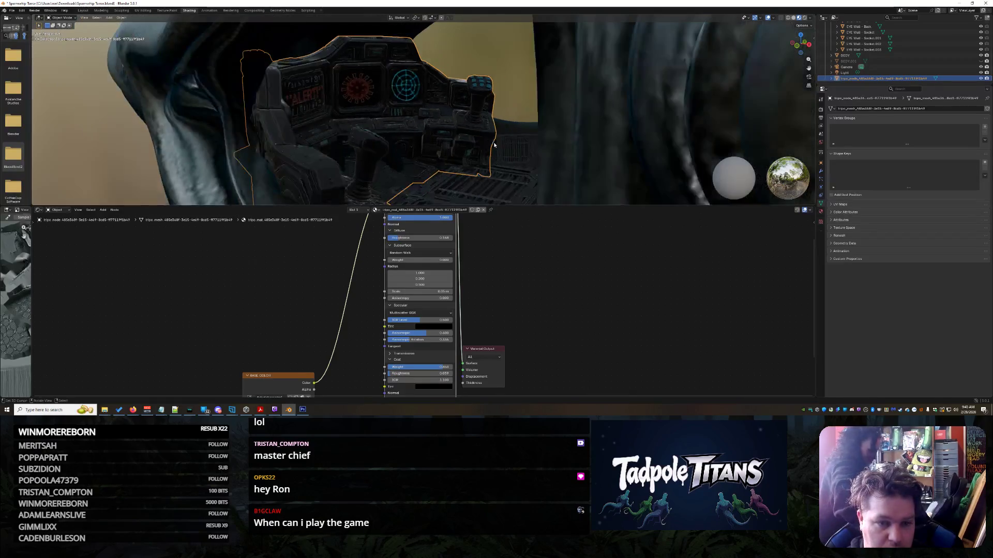
{"action": "left_click", "coordinate": [485, 64]}
{"action": "mouse_move", "coordinate": [504, 73]}
{"action": "middle_mouse_down"}
{"action": "mouse_move", "coordinate": [397, 67]}
{"action": "mouse_move", "coordinate": [516, 105]}
{"action": "mouse_move", "coordinate": [215, 101]}
{"action": "middle_mouse_up"}
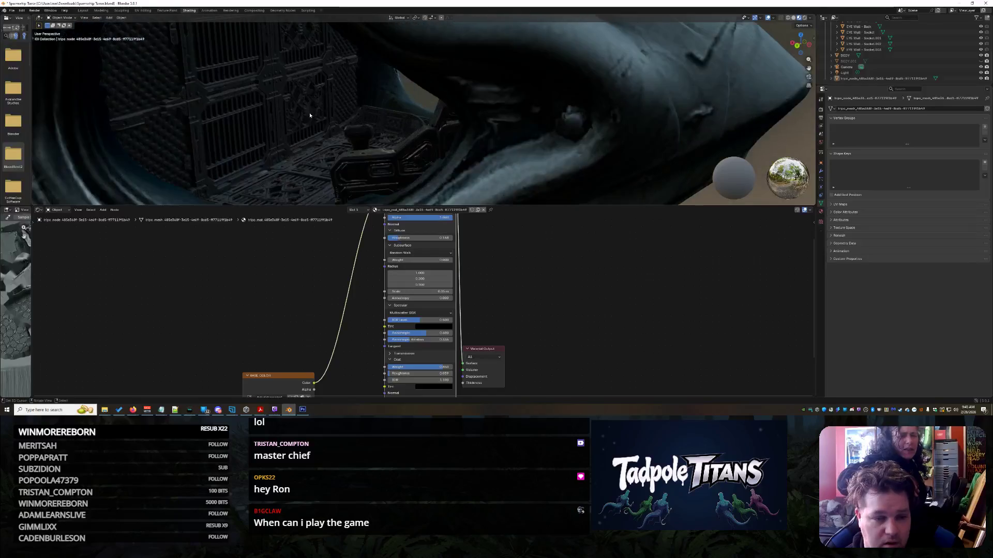
- Orbit through the cockpit interior and back out to the ship head's exterior
{"action": "left_click", "coordinate": [215, 100]}
{"action": "scroll", "coordinate": [473, 347], "scroll_direction": "down", "scroll_amount": 1}
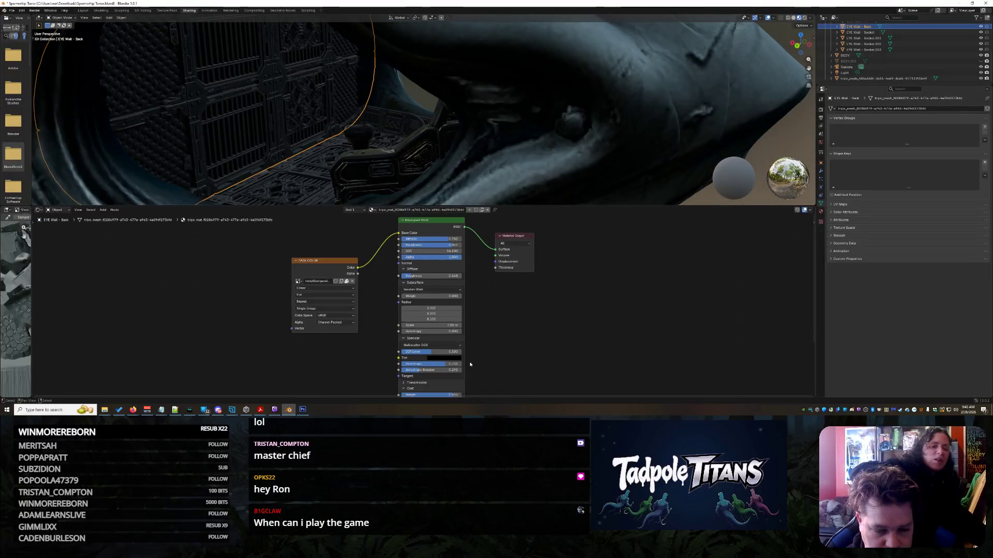
{"action": "middle_click_drag", "start_coordinate": [353, 149], "coordinate": [413, 151]}
{"action": "left_click", "coordinate": [429, 144]}
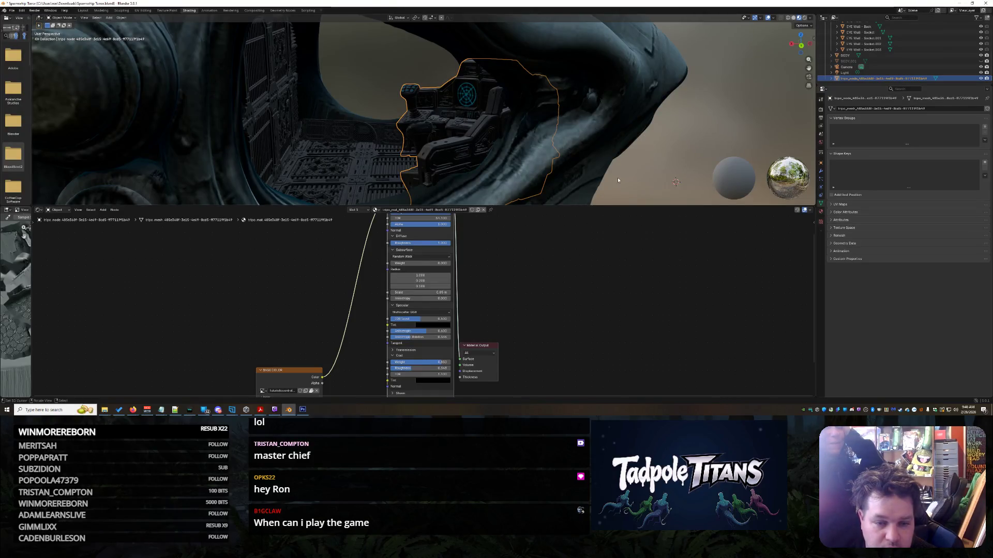
{"action": "left_click", "coordinate": [620, 155]}
{"action": "mouse_move", "coordinate": [620, 155]}
{"action": "middle_mouse_down"}
{"action": "mouse_move", "coordinate": [637, 159]}
{"action": "mouse_move", "coordinate": [498, 152]}
{"action": "middle_mouse_up"}
- Set EYE Wall - Back's Diffuse Roughness to 0.000, then orbit round to the mouth hatch
{"action": "left_click", "coordinate": [249, 94]}
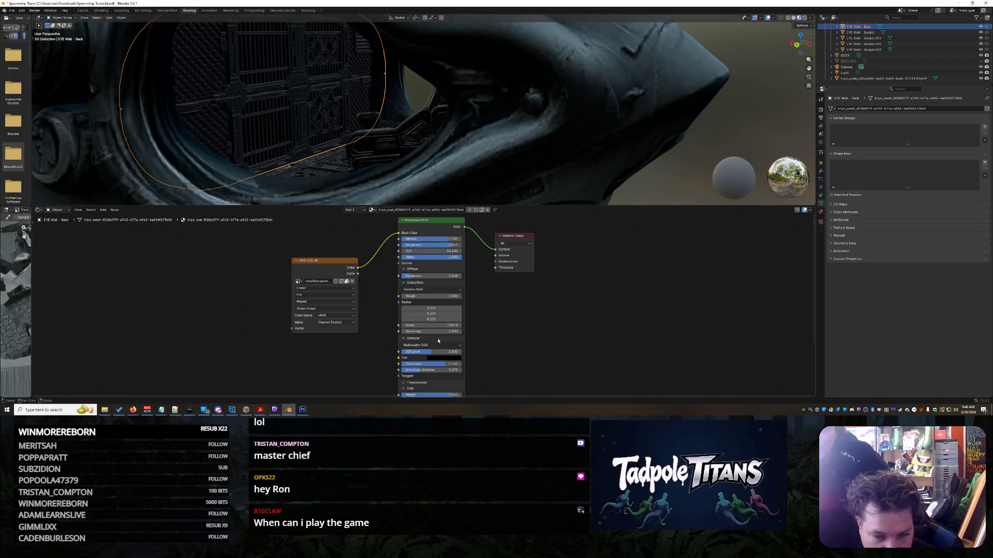
{"action": "left_click_drag", "start_coordinate": [414, 275], "coordinate": [398, 276]}
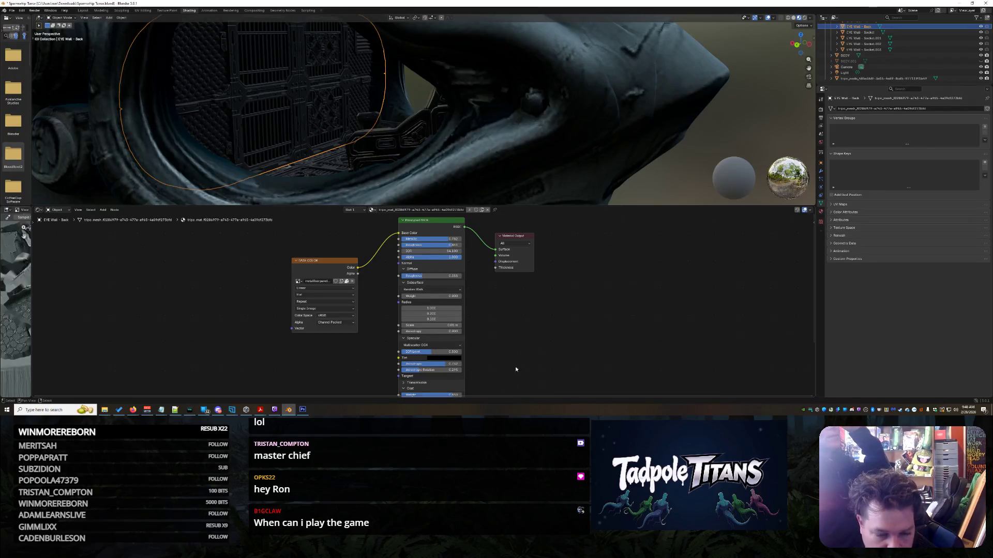
{"action": "scroll", "coordinate": [496, 247], "scroll_direction": "down", "scroll_amount": 5, "text": "shift"}
{"action": "scroll", "coordinate": [444, 288], "scroll_direction": "up", "scroll_amount": 1}
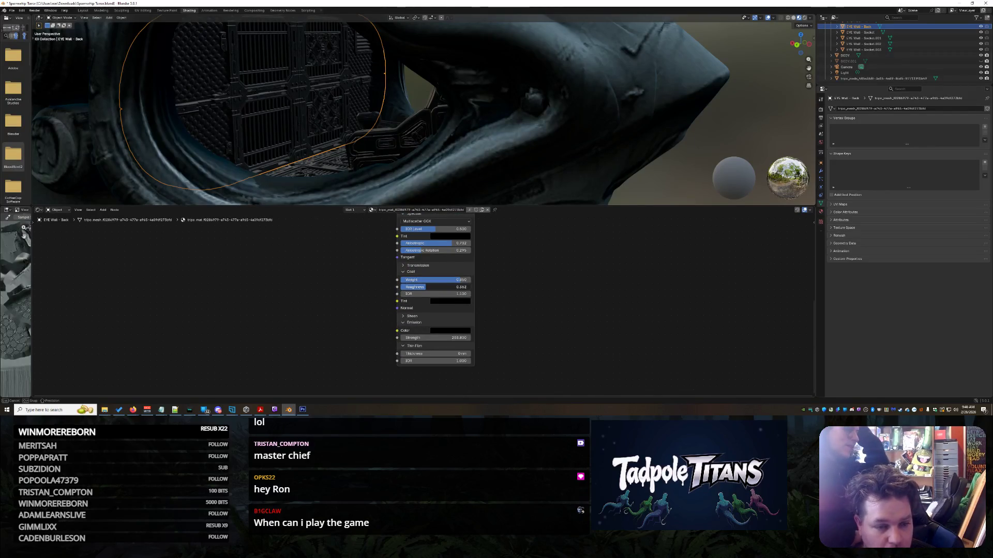
{"action": "mouse_move", "coordinate": [466, 155]}
{"action": "middle_mouse_down"}
{"action": "mouse_move", "coordinate": [517, 134]}
{"action": "mouse_move", "coordinate": [652, 115]}
{"action": "mouse_move", "coordinate": [591, 126]}
{"action": "mouse_move", "coordinate": [554, 115]}
{"action": "mouse_move", "coordinate": [536, 135]}
{"action": "mouse_move", "coordinate": [526, 113]}
{"action": "middle_mouse_up"}
{"action": "scroll", "coordinate": [526, 113], "scroll_direction": "up", "scroll_amount": 3}
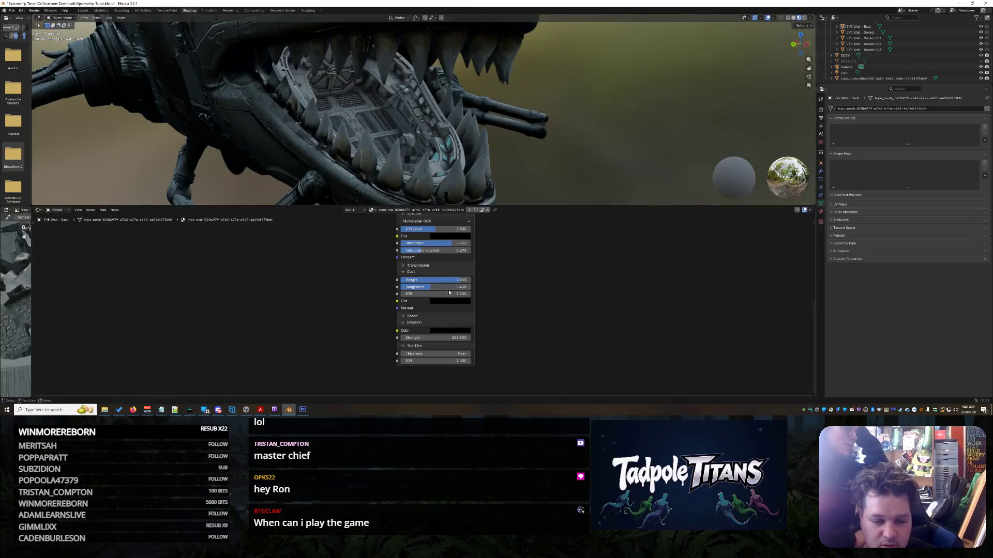
{"action": "middle_click_drag", "start_coordinate": [539, 151], "coordinate": [412, 96]}
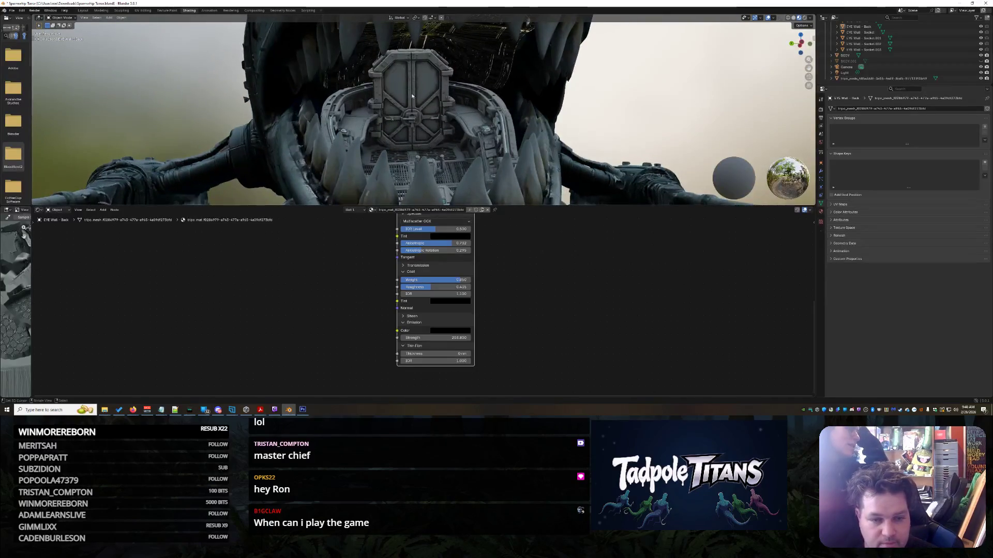
- Rewire MOUTH - DOOR so its image texture Color feeds the pasted Principled BSDF, which drives Material Output
{"action": "left_click", "coordinate": [420, 105]}
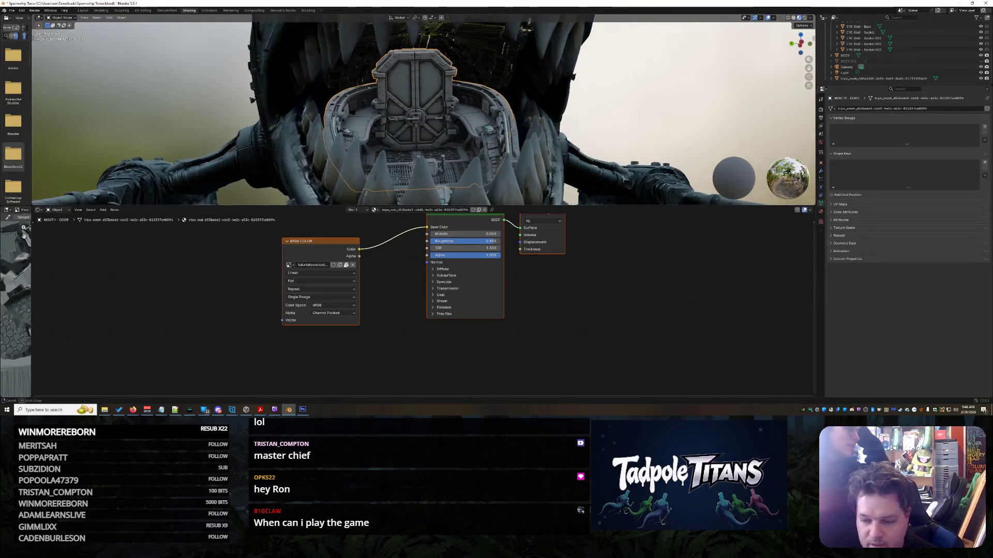
{"action": "scroll", "coordinate": [454, 136], "scroll_direction": "up", "scroll_amount": 3}
{"action": "middle_click_drag", "start_coordinate": [453, 137], "coordinate": [481, 197]}
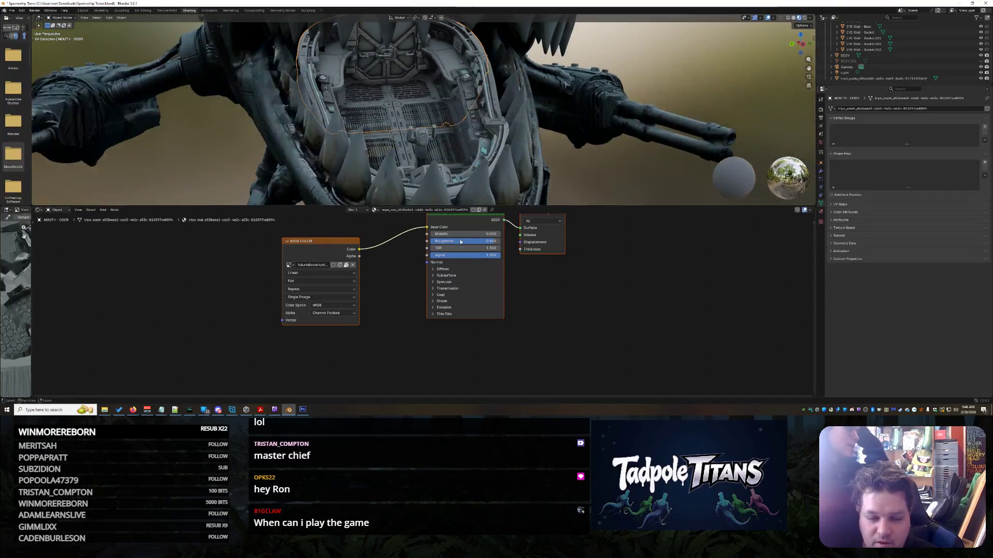
{"action": "scroll", "coordinate": [517, 244], "scroll_direction": "down", "scroll_amount": 4}
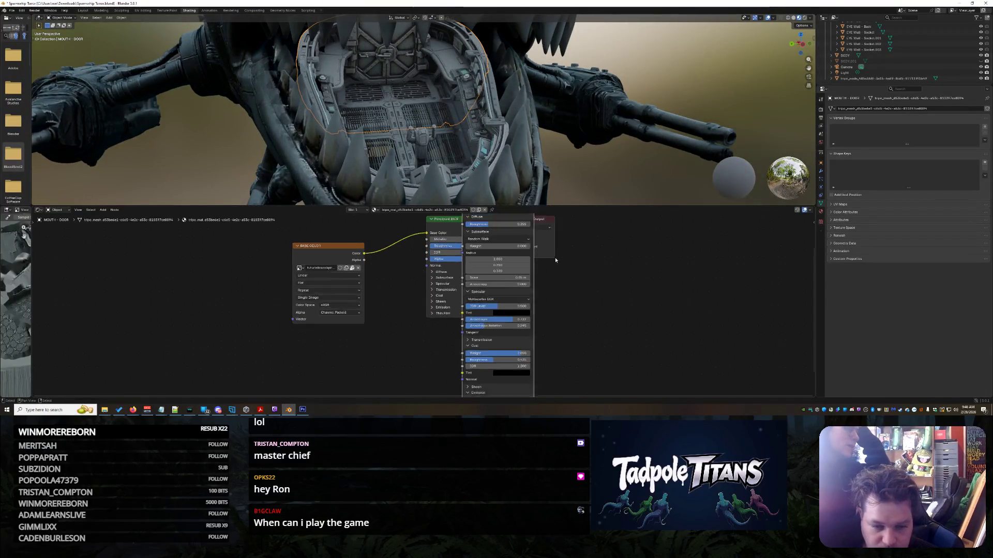
{"action": "left_click_drag", "start_coordinate": [474, 217], "coordinate": [601, 222]}
{"action": "mouse_move", "coordinate": [473, 252]}
{"action": "left_mouse_down"}
{"action": "mouse_move", "coordinate": [574, 232]}
{"action": "mouse_move", "coordinate": [443, 265]}
{"action": "left_mouse_up"}
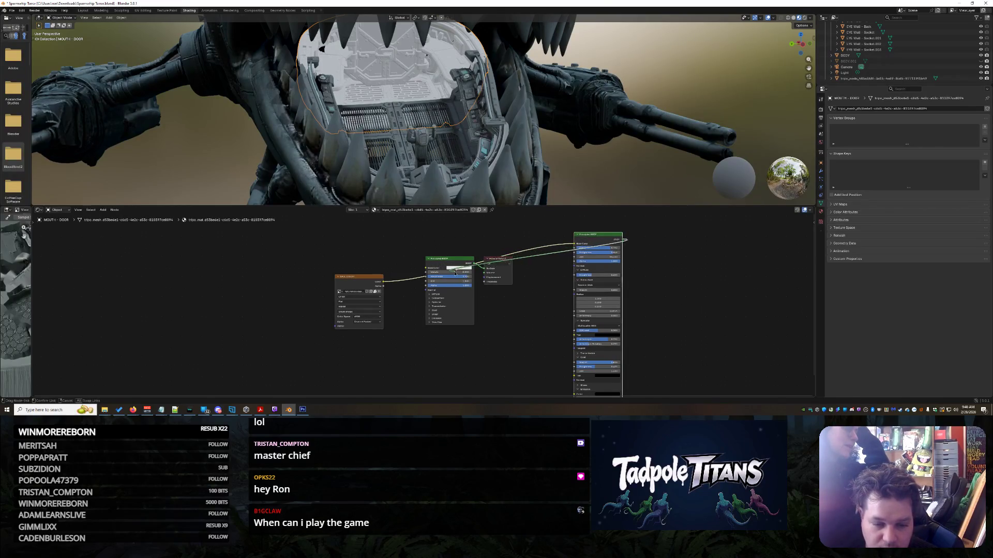
{"action": "left_click_drag", "start_coordinate": [486, 269], "coordinate": [485, 268]}
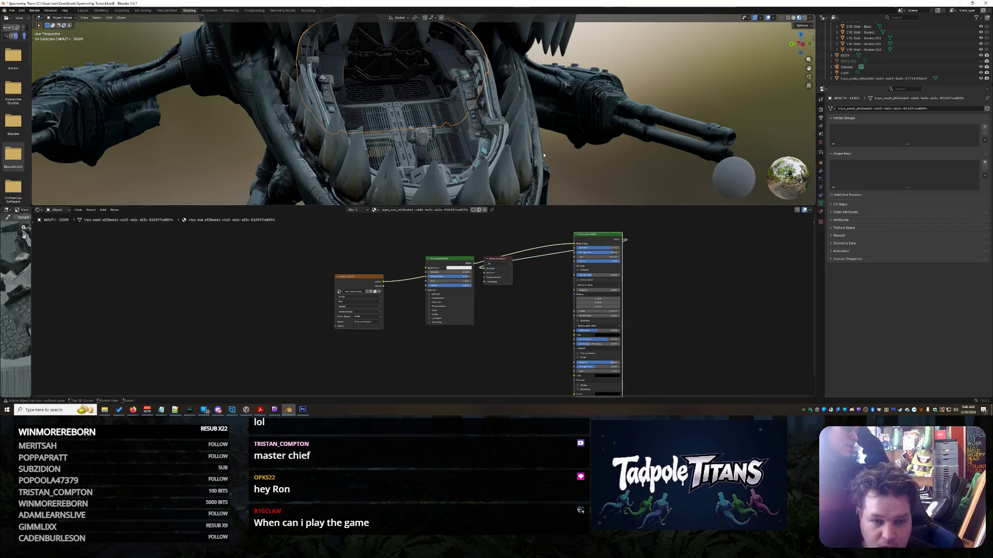
- Paste the Principled BSDF into MOUTH - MID and connect its image texture Color to it
{"action": "middle_click_drag", "start_coordinate": [586, 152], "coordinate": [608, 161]}
{"action": "left_click", "coordinate": [593, 150]}
{"action": "left_click", "coordinate": [429, 121]}
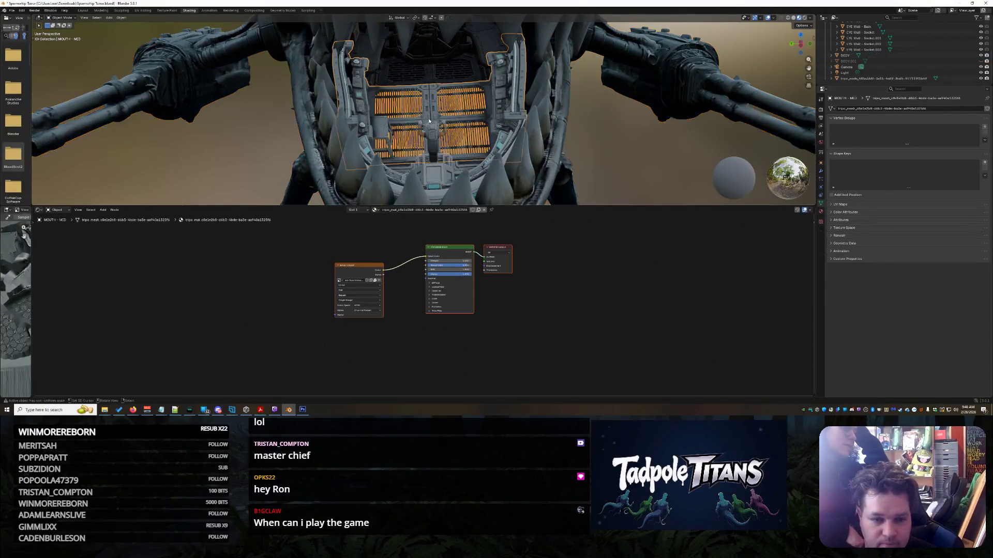
{"action": "key", "text": "ctrl+v"}
{"action": "left_click", "coordinate": [434, 249]}
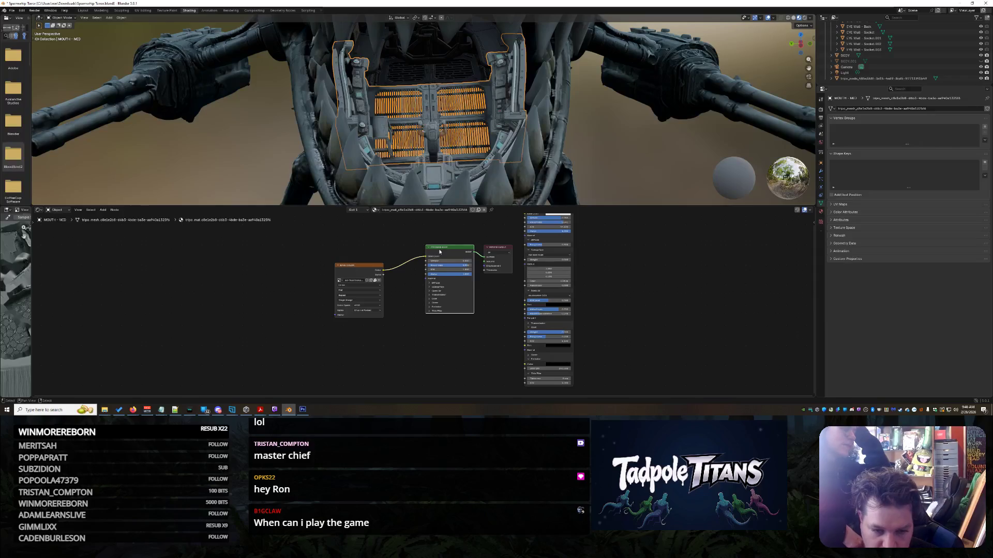
{"action": "scroll", "coordinate": [541, 237], "scroll_direction": "down", "scroll_amount": 2}
{"action": "mouse_move", "coordinate": [519, 230]}
{"action": "left_mouse_down"}
{"action": "mouse_move", "coordinate": [386, 252]}
{"action": "mouse_move", "coordinate": [547, 245]}
{"action": "left_mouse_up"}
{"action": "mouse_move", "coordinate": [427, 269]}
{"action": "left_mouse_down"}
{"action": "mouse_move", "coordinate": [509, 225]}
{"action": "mouse_move", "coordinate": [532, 248]}
{"action": "left_mouse_up"}
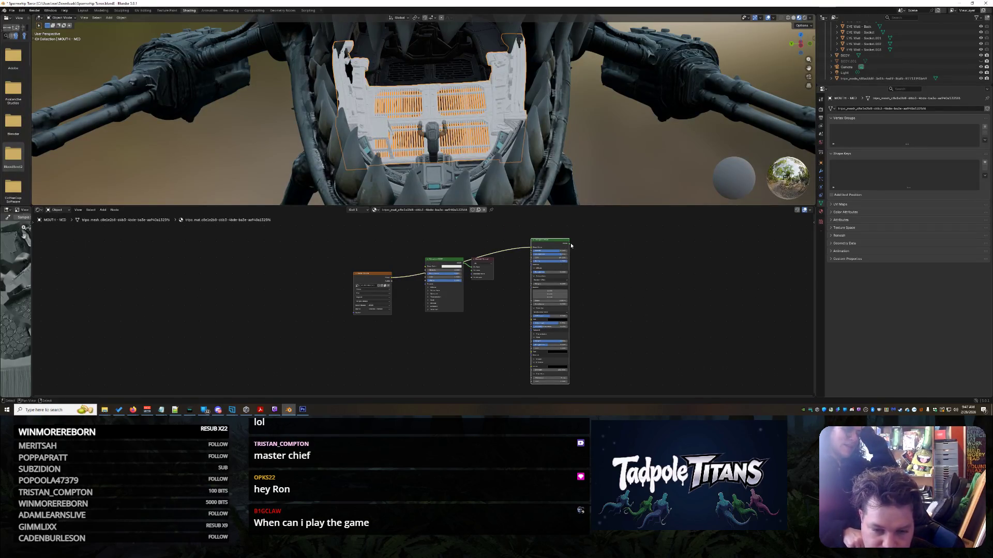
{"action": "left_click_drag", "start_coordinate": [472, 268], "coordinate": [472, 269]}
{"action": "mouse_move", "coordinate": [543, 171]}
{"action": "middle_mouse_down"}
{"action": "mouse_move", "coordinate": [582, 140]}
{"action": "mouse_move", "coordinate": [586, 158]}
{"action": "mouse_move", "coordinate": [635, 165]}
{"action": "mouse_move", "coordinate": [557, 152]}
{"action": "mouse_move", "coordinate": [587, 129]}
{"action": "mouse_move", "coordinate": [497, 162]}
{"action": "middle_mouse_up"}
{"action": "scroll", "coordinate": [557, 151], "scroll_direction": "up", "scroll_amount": 3}
{"action": "left_click", "coordinate": [465, 154]}
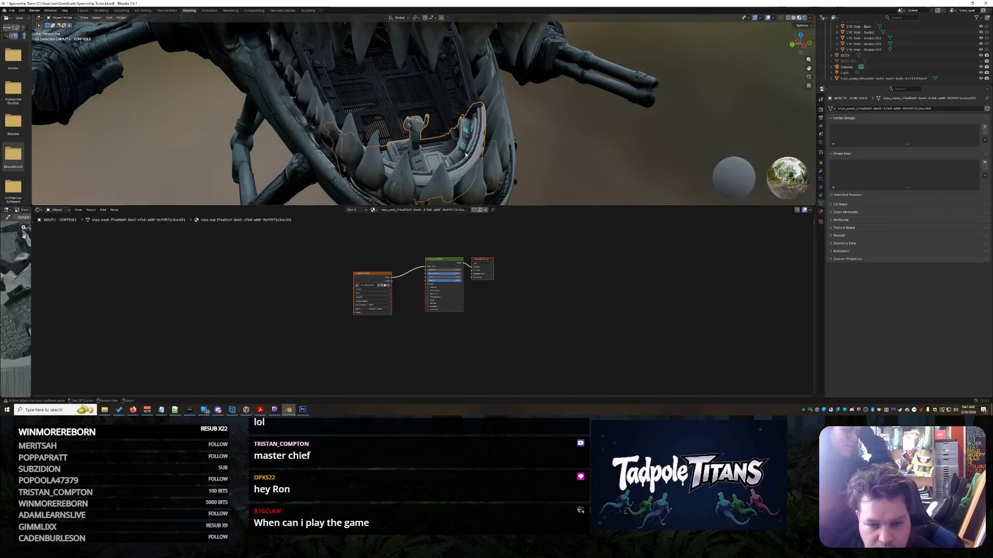
- Paste the Principled BSDF into MOUTH - CONTROLS, wire the image Color in, and inspect the mouth
{"action": "key", "text": "ctrl+v"}
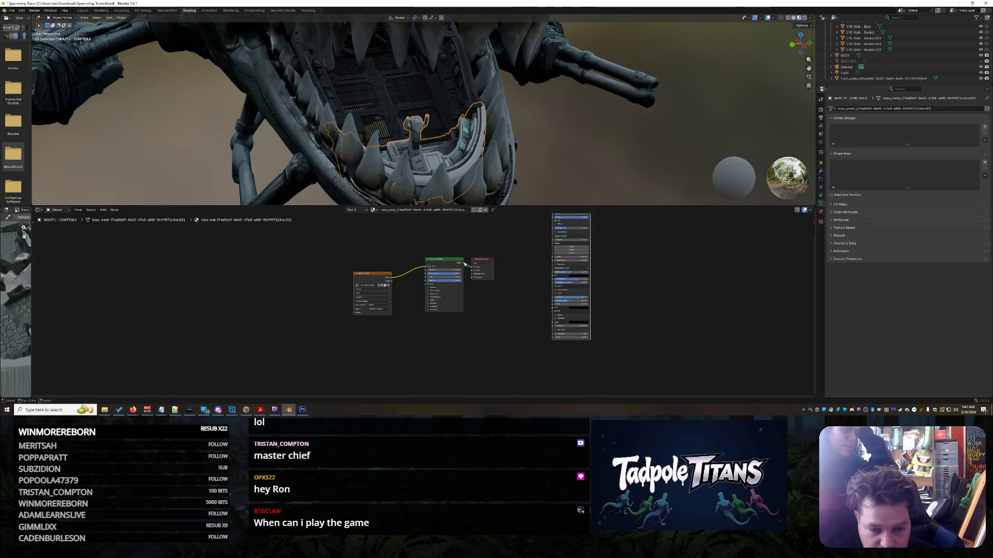
{"action": "mouse_move", "coordinate": [425, 269]}
{"action": "left_mouse_down"}
{"action": "mouse_move", "coordinate": [549, 216]}
{"action": "mouse_move", "coordinate": [551, 240]}
{"action": "left_mouse_up"}
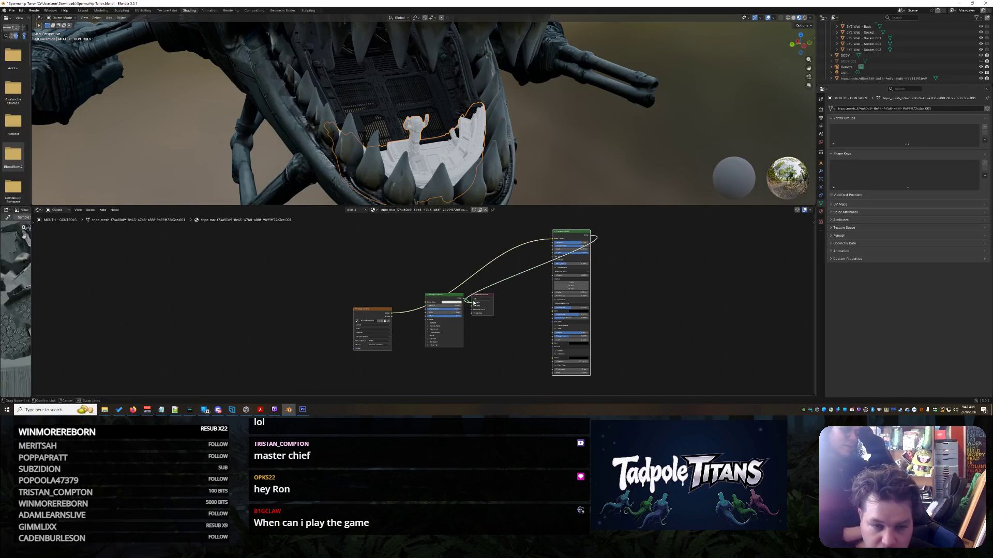
{"action": "mouse_move", "coordinate": [517, 129]}
{"action": "middle_mouse_down"}
{"action": "mouse_move", "coordinate": [578, 146]}
{"action": "mouse_move", "coordinate": [456, 129]}
{"action": "mouse_move", "coordinate": [522, 135]}
{"action": "mouse_move", "coordinate": [554, 126]}
{"action": "mouse_move", "coordinate": [528, 123]}
{"action": "mouse_move", "coordinate": [537, 132]}
{"action": "mouse_move", "coordinate": [483, 134]}
{"action": "mouse_move", "coordinate": [584, 137]}
{"action": "middle_mouse_up"}
{"action": "mouse_move", "coordinate": [549, 133]}
{"action": "middle_mouse_down"}
{"action": "mouse_move", "coordinate": [559, 137]}
{"action": "mouse_move", "coordinate": [554, 155]}
{"action": "mouse_move", "coordinate": [560, 126]}
{"action": "mouse_move", "coordinate": [495, 119]}
{"action": "mouse_move", "coordinate": [496, 136]}
{"action": "mouse_move", "coordinate": [573, 134]}
{"action": "mouse_move", "coordinate": [573, 149]}
{"action": "mouse_move", "coordinate": [509, 144]}
{"action": "middle_mouse_up"}
{"action": "scroll", "coordinate": [496, 124], "scroll_direction": "up", "scroll_amount": 8}
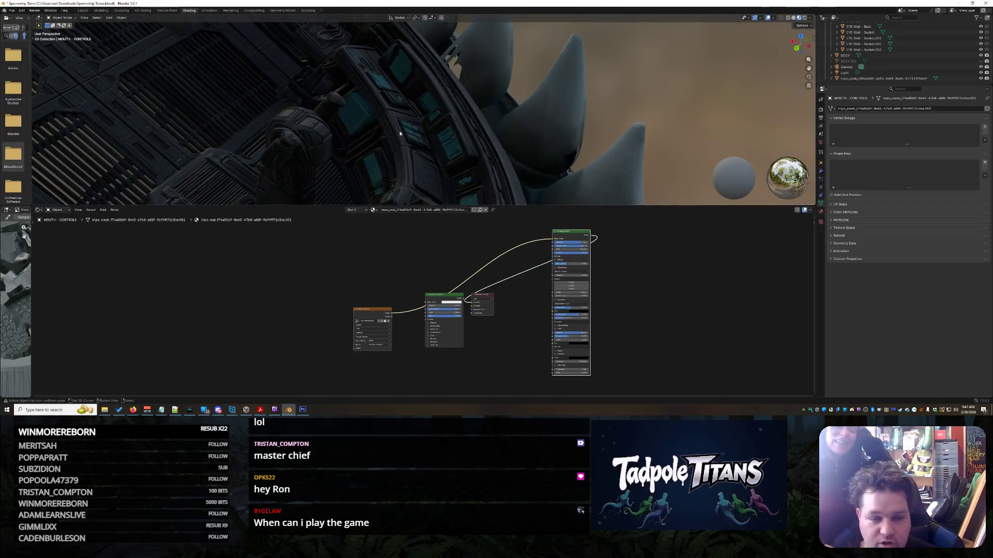
{"action": "mouse_move", "coordinate": [591, 147]}
{"action": "middle_mouse_down"}
{"action": "mouse_move", "coordinate": [538, 128]}
{"action": "mouse_move", "coordinate": [525, 107]}
{"action": "mouse_move", "coordinate": [626, 160]}
{"action": "middle_mouse_up"}
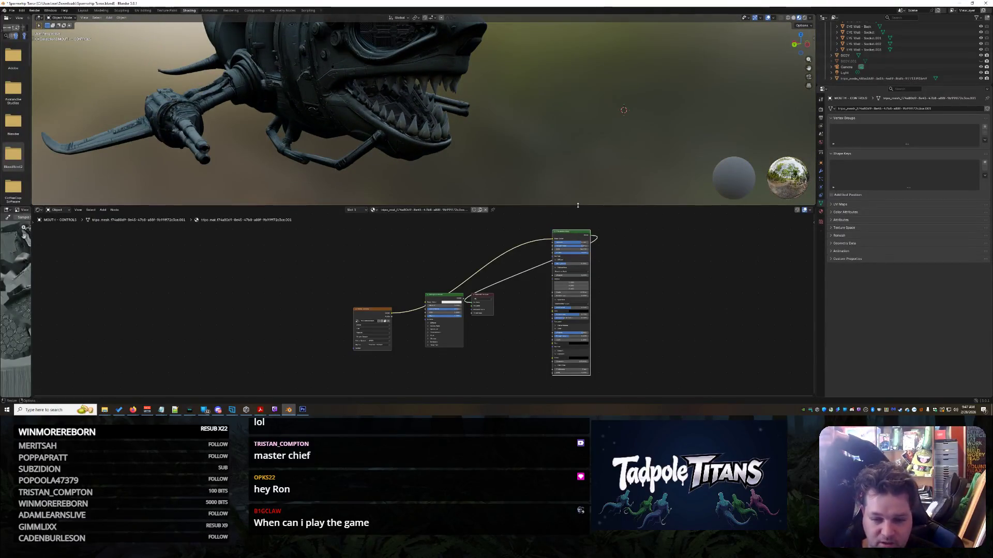
{"action": "left_click", "coordinate": [84, 11]}
- Orbit the viewport to a side view of the shark showing the turret
{"action": "mouse_move", "coordinate": [516, 178]}
{"action": "middle_mouse_down"}
{"action": "mouse_move", "coordinate": [528, 162]}
{"action": "mouse_move", "coordinate": [513, 176]}
{"action": "mouse_move", "coordinate": [561, 204]}
{"action": "middle_mouse_up"}
{"action": "mouse_move", "coordinate": [508, 226]}
{"action": "middle_mouse_down"}
{"action": "mouse_move", "coordinate": [661, 246]}
{"action": "mouse_move", "coordinate": [637, 243]}
{"action": "mouse_move", "coordinate": [515, 156]}
{"action": "mouse_move", "coordinate": [553, 204]}
{"action": "mouse_move", "coordinate": [609, 217]}
{"action": "mouse_move", "coordinate": [614, 188]}
{"action": "mouse_move", "coordinate": [623, 192]}
{"action": "mouse_move", "coordinate": [500, 190]}
{"action": "mouse_move", "coordinate": [627, 189]}
{"action": "mouse_move", "coordinate": [603, 184]}
{"action": "mouse_move", "coordinate": [619, 161]}
{"action": "mouse_move", "coordinate": [558, 259]}
{"action": "middle_mouse_up"}
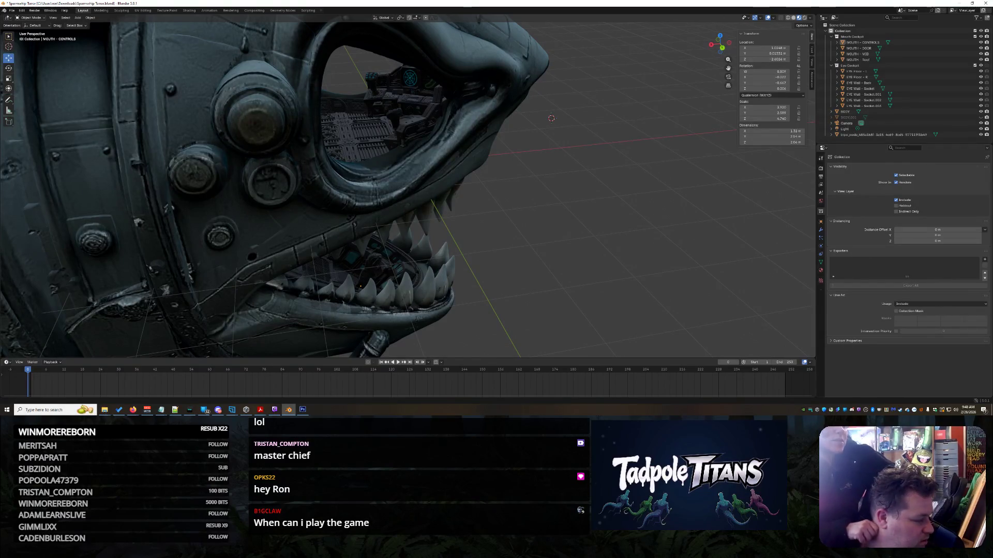
{"action": "key", "text": "alt+Tab"}
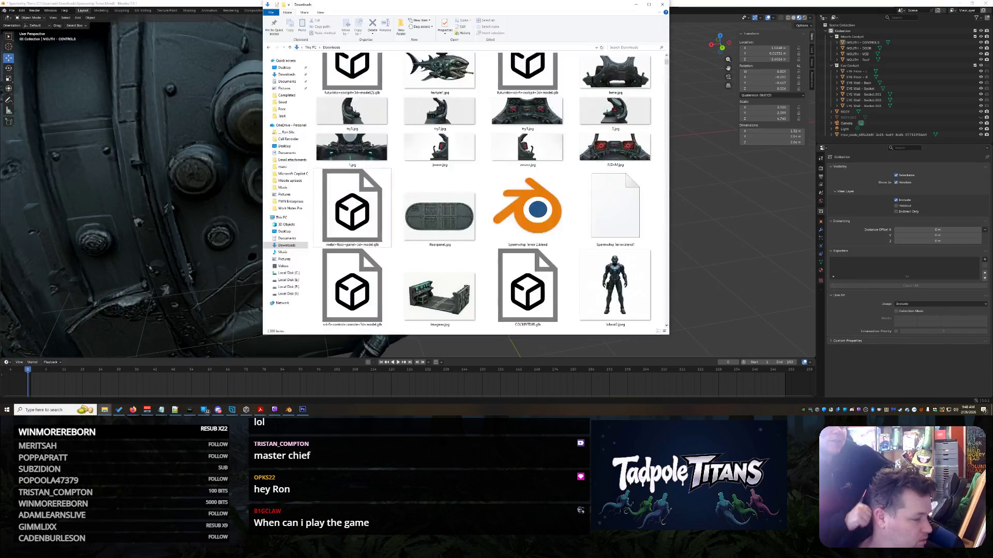
- Try appending from Champion FULL.blend in Downloads, which fails with a nothing-indicated error
{"action": "scroll", "coordinate": [420, 169], "scroll_direction": "up", "scroll_amount": 3}
{"action": "scroll", "coordinate": [498, 161], "scroll_direction": "down", "scroll_amount": 15}
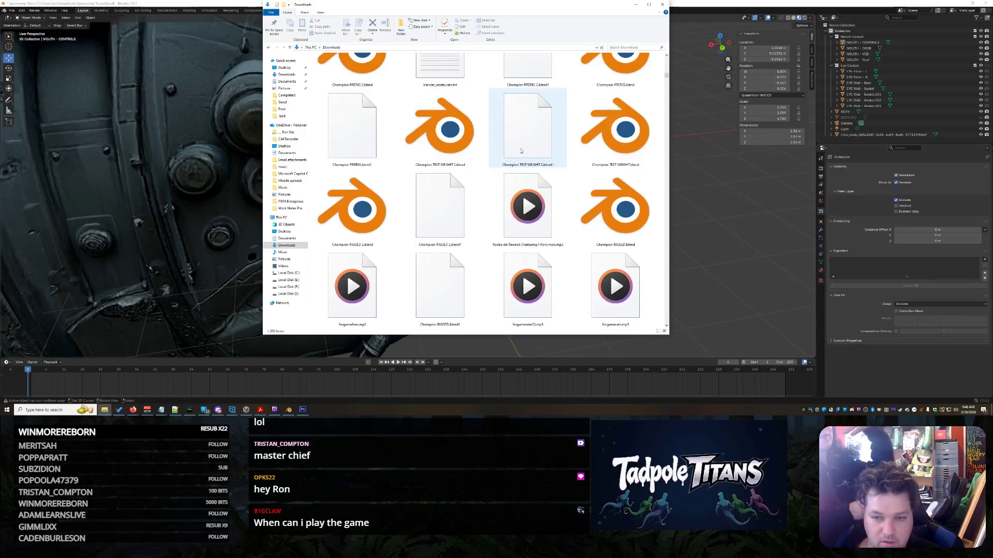
{"action": "scroll", "coordinate": [517, 151], "scroll_direction": "up", "scroll_amount": 2}
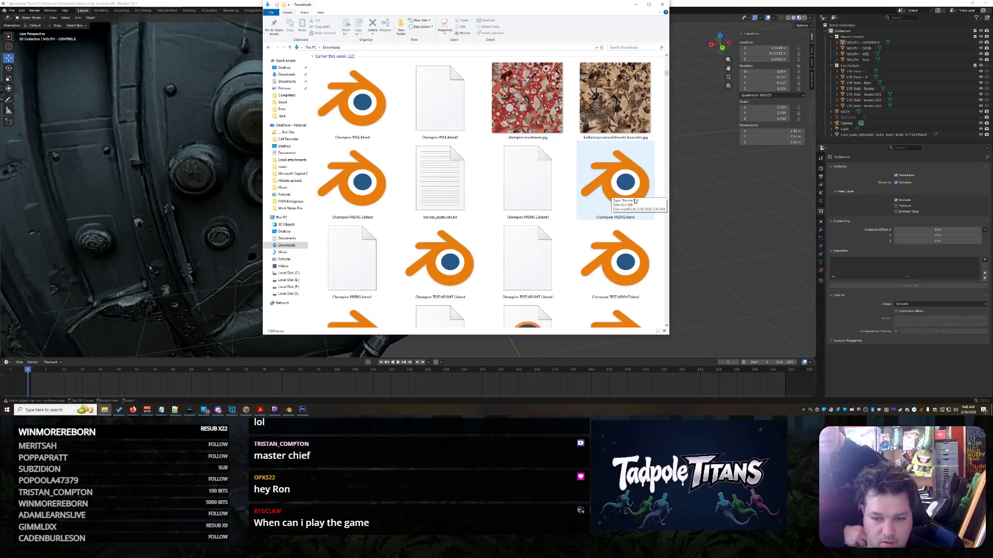
{"action": "left_click", "coordinate": [365, 107]}
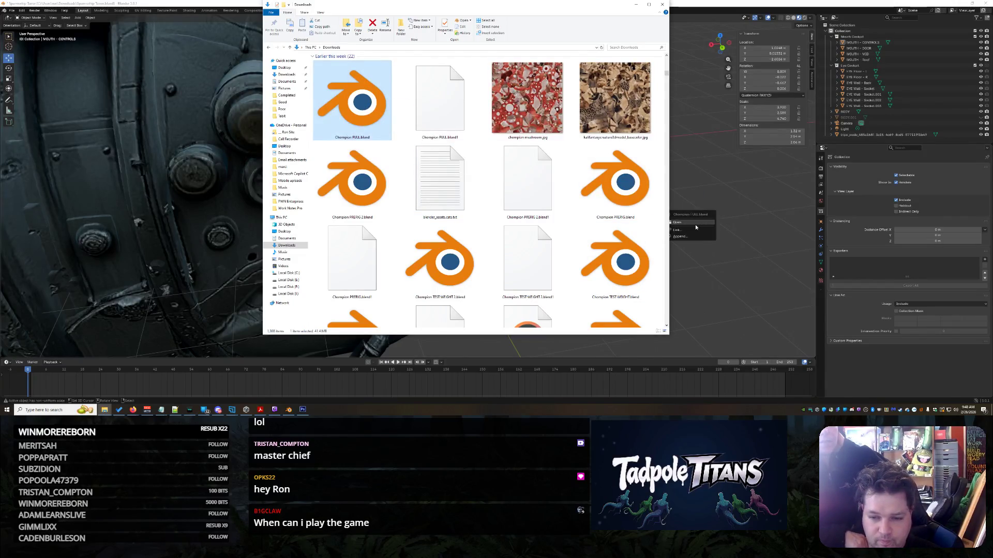
{"action": "left_click", "coordinate": [679, 236]}
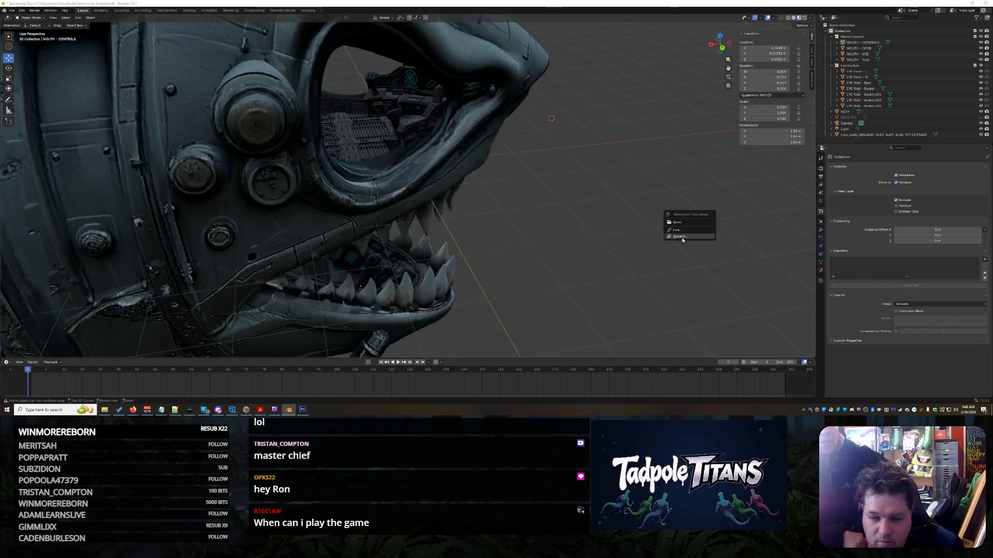
{"action": "left_click", "coordinate": [587, 345]}
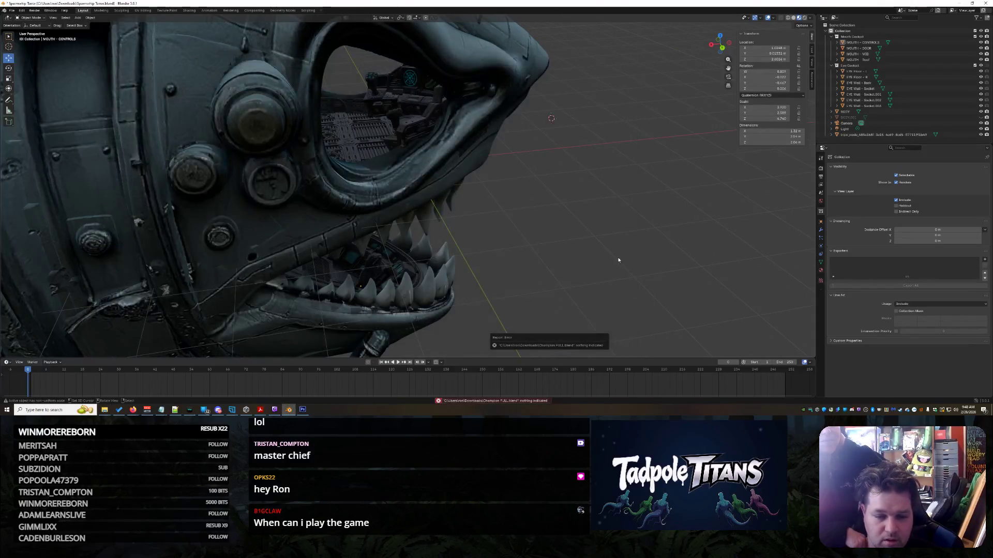
- Orbit and zoom into the shark's mouth to reach the MOUTH - Roof mesh
{"action": "middle_click_drag", "start_coordinate": [615, 255], "coordinate": [432, 223]}
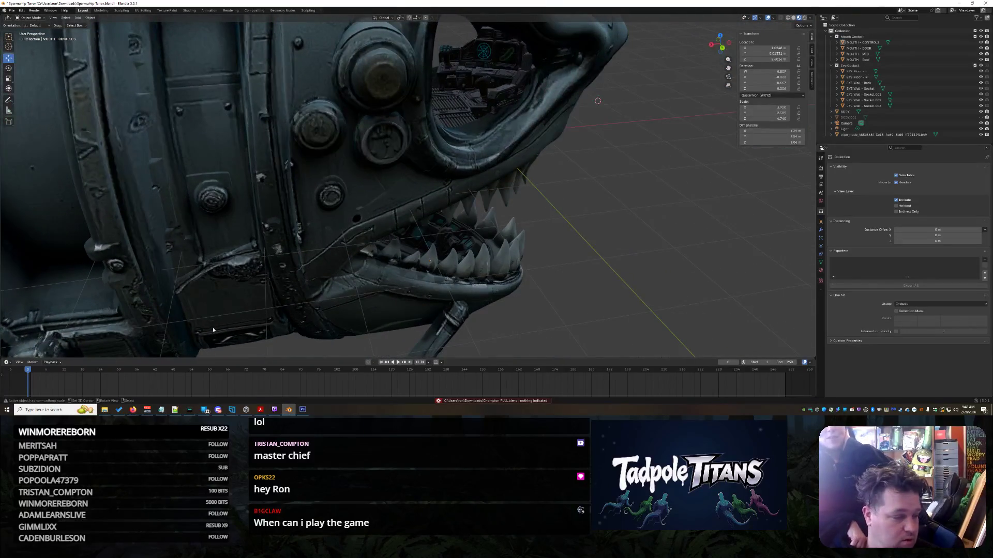
{"action": "scroll", "coordinate": [369, 210], "scroll_direction": "down", "scroll_amount": 5}
{"action": "mouse_move", "coordinate": [369, 210]}
{"action": "middle_mouse_down"}
{"action": "mouse_move", "coordinate": [504, 238]}
{"action": "mouse_move", "coordinate": [419, 217]}
{"action": "mouse_move", "coordinate": [413, 189]}
{"action": "mouse_move", "coordinate": [427, 193]}
{"action": "middle_mouse_up"}
{"action": "scroll", "coordinate": [505, 238], "scroll_direction": "up", "scroll_amount": 3}
{"action": "scroll", "coordinate": [419, 216], "scroll_direction": "up", "scroll_amount": 8}
{"action": "scroll", "coordinate": [419, 216], "scroll_direction": "down", "scroll_amount": 5}
{"action": "scroll", "coordinate": [414, 189], "scroll_direction": "up", "scroll_amount": 3}
{"action": "scroll", "coordinate": [434, 194], "scroll_direction": "up", "scroll_amount": 4}
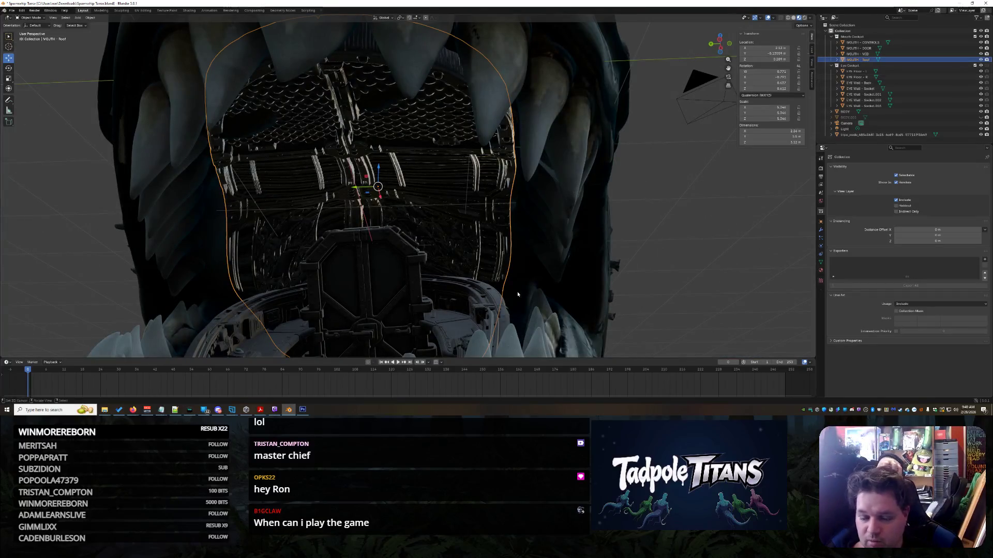
{"action": "left_click", "coordinate": [190, 10]}
{"action": "mouse_move", "coordinate": [552, 161]}
{"action": "middle_mouse_down"}
{"action": "mouse_move", "coordinate": [544, 92]}
{"action": "mouse_move", "coordinate": [545, 133]}
{"action": "mouse_move", "coordinate": [519, 164]}
{"action": "middle_mouse_up"}
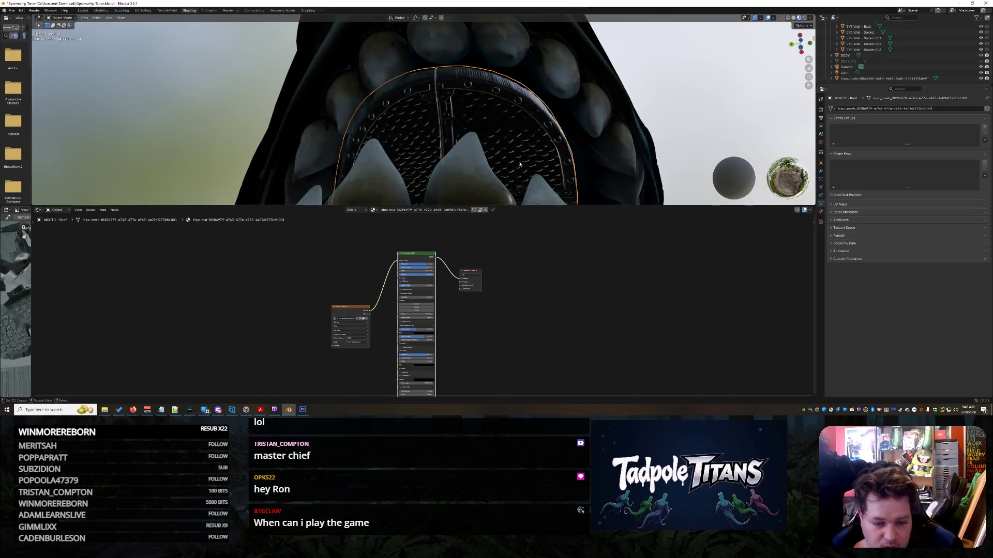
{"action": "scroll", "coordinate": [458, 281], "scroll_direction": "up", "scroll_amount": 5}
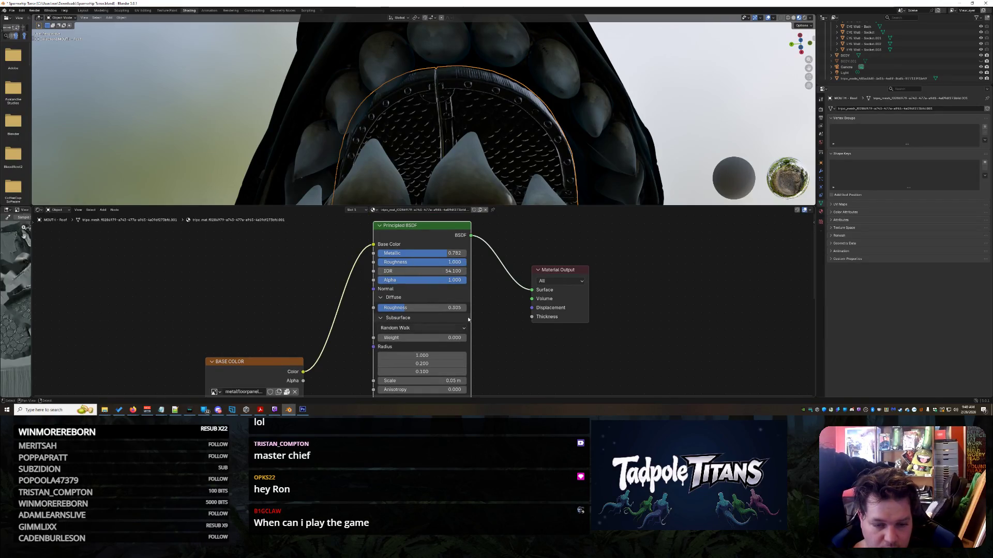
{"action": "scroll", "coordinate": [468, 319], "scroll_direction": "down", "scroll_amount": 2}
{"action": "middle_click_drag", "start_coordinate": [455, 336], "coordinate": [445, 192]}
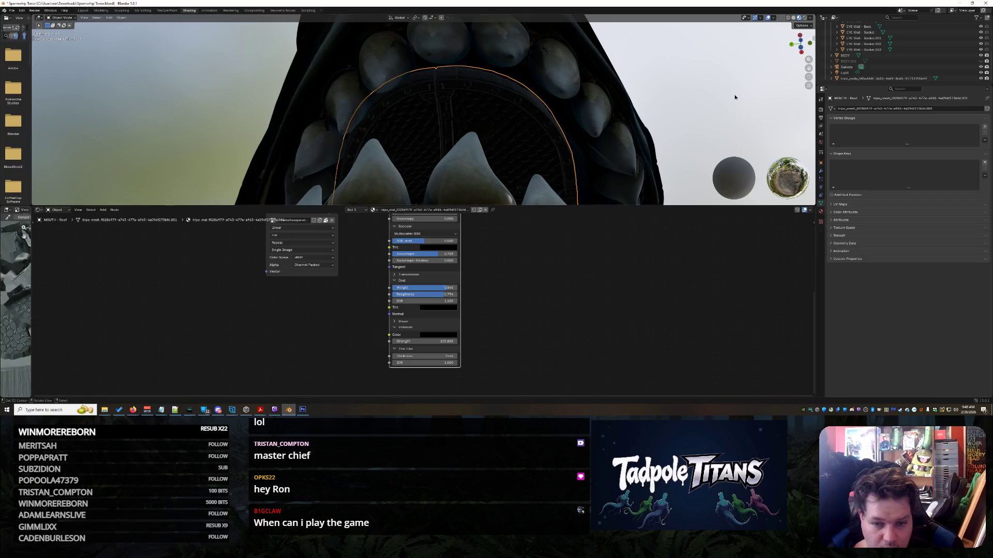
{"action": "scroll", "coordinate": [734, 96], "scroll_direction": "down", "scroll_amount": 3}
{"action": "middle_click_drag", "start_coordinate": [734, 97], "coordinate": [534, 123]}
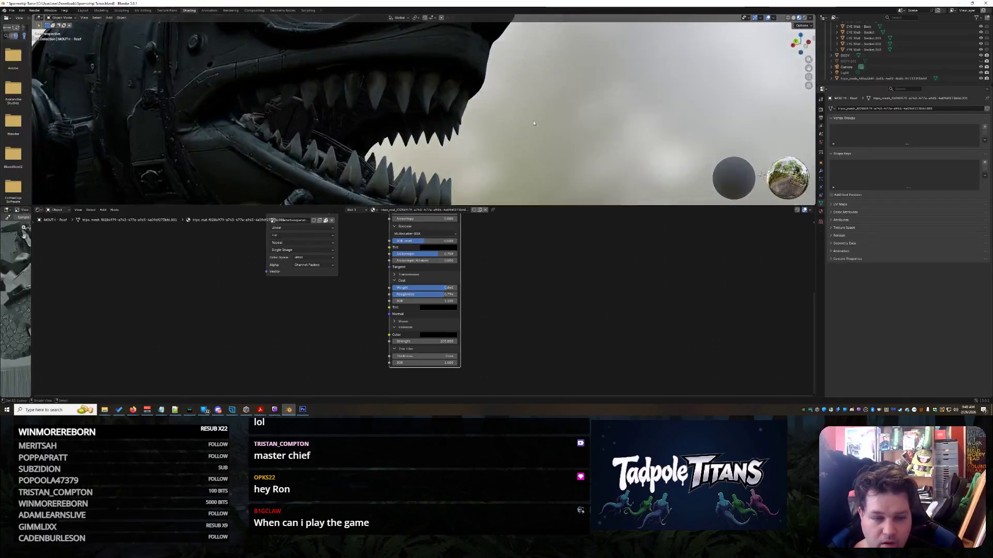
{"action": "left_click", "coordinate": [85, 11]}
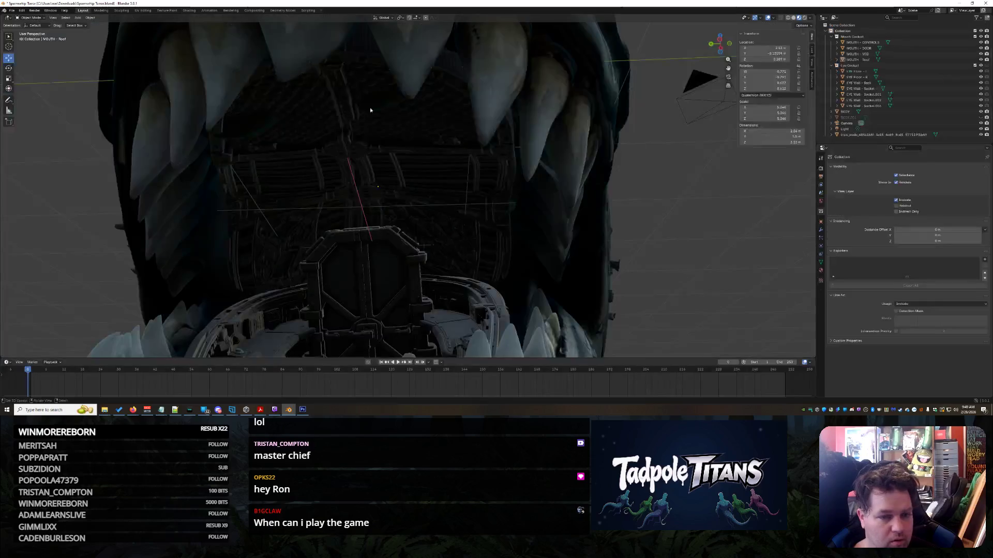
{"action": "mouse_move", "coordinate": [465, 196]}
{"action": "middle_mouse_down"}
{"action": "mouse_move", "coordinate": [623, 220]}
{"action": "mouse_move", "coordinate": [551, 241]}
{"action": "mouse_move", "coordinate": [595, 228]}
{"action": "mouse_move", "coordinate": [601, 247]}
{"action": "mouse_move", "coordinate": [616, 248]}
{"action": "mouse_move", "coordinate": [524, 226]}
{"action": "mouse_move", "coordinate": [467, 253]}
{"action": "mouse_move", "coordinate": [581, 242]}
{"action": "middle_mouse_up"}
{"action": "scroll", "coordinate": [606, 224], "scroll_direction": "up", "scroll_amount": 3}
{"action": "scroll", "coordinate": [606, 224], "scroll_direction": "down", "scroll_amount": 5}
{"action": "scroll", "coordinate": [603, 239], "scroll_direction": "up", "scroll_amount": 5}
{"action": "scroll", "coordinate": [601, 247], "scroll_direction": "down", "scroll_amount": 3}
{"action": "scroll", "coordinate": [616, 249], "scroll_direction": "down", "scroll_amount": 4}
{"action": "scroll", "coordinate": [631, 249], "scroll_direction": "up", "scroll_amount": 2}
{"action": "scroll", "coordinate": [631, 250], "scroll_direction": "down", "scroll_amount": 2}
{"action": "scroll", "coordinate": [555, 229], "scroll_direction": "up", "scroll_amount": 4}
{"action": "scroll", "coordinate": [557, 229], "scroll_direction": "down", "scroll_amount": 1}
{"action": "scroll", "coordinate": [566, 233], "scroll_direction": "down", "scroll_amount": 2}
{"action": "scroll", "coordinate": [503, 222], "scroll_direction": "up", "scroll_amount": 2}
{"action": "scroll", "coordinate": [468, 253], "scroll_direction": "up", "scroll_amount": 2}
{"action": "scroll", "coordinate": [468, 253], "scroll_direction": "down", "scroll_amount": 3}
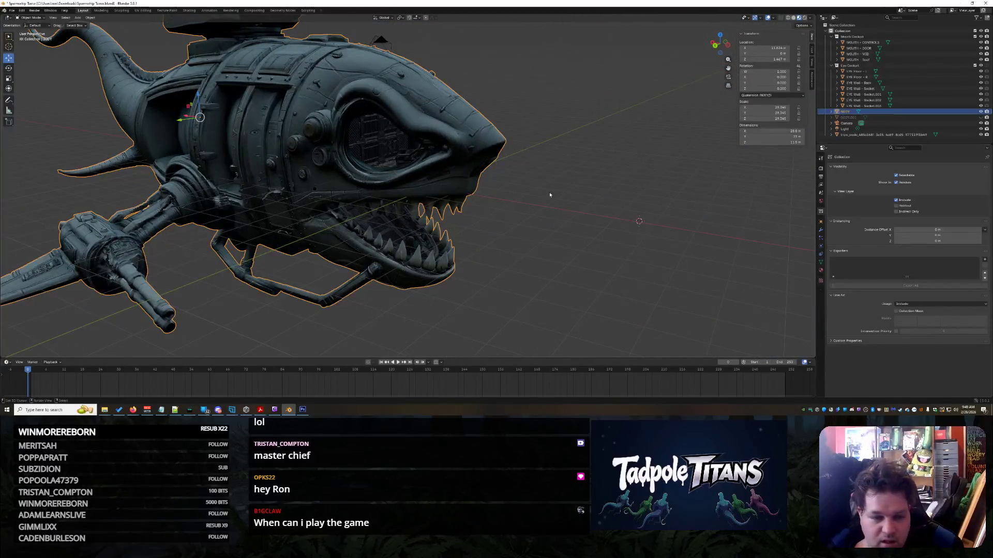
{"action": "left_click", "coordinate": [189, 11]}
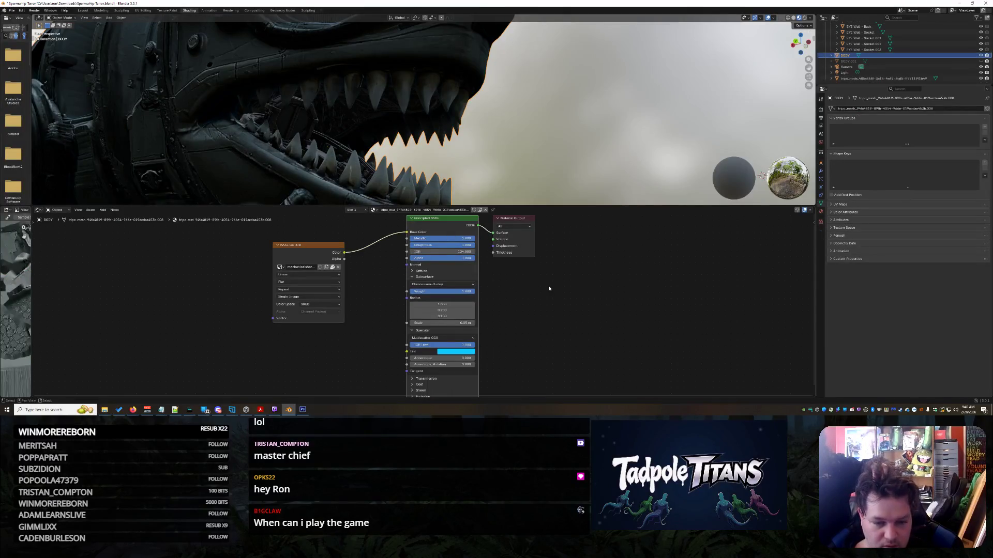
- Lower the body material's Roughness to 0.291
{"action": "middle_click_drag", "start_coordinate": [552, 166], "coordinate": [549, 179]}
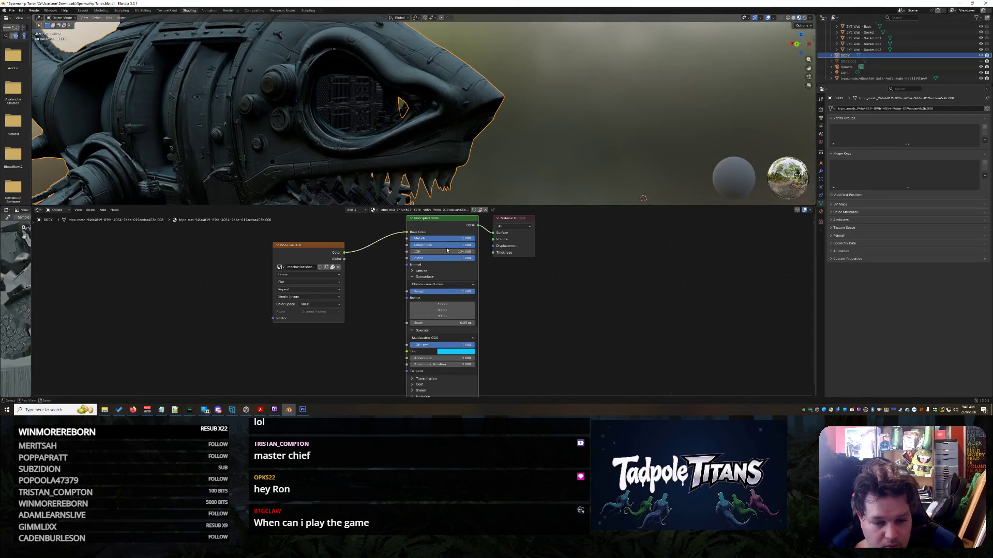
{"action": "mouse_move", "coordinate": [449, 248]}
{"action": "left_mouse_down"}
{"action": "mouse_move", "coordinate": [420, 245]}
{"action": "mouse_move", "coordinate": [431, 245]}
{"action": "left_mouse_up"}
{"action": "scroll", "coordinate": [595, 171], "scroll_direction": "down", "scroll_amount": 5}
{"action": "middle_click_drag", "start_coordinate": [594, 170], "coordinate": [560, 151]}
{"action": "scroll", "coordinate": [560, 151], "scroll_direction": "up", "scroll_amount": 2}
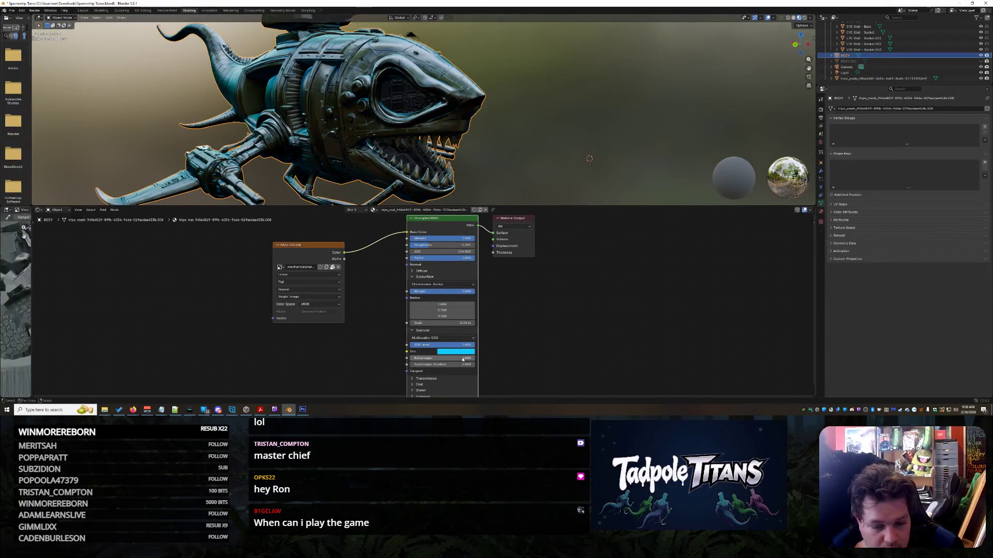
{"action": "scroll", "coordinate": [435, 379], "scroll_direction": "down", "scroll_amount": 2}
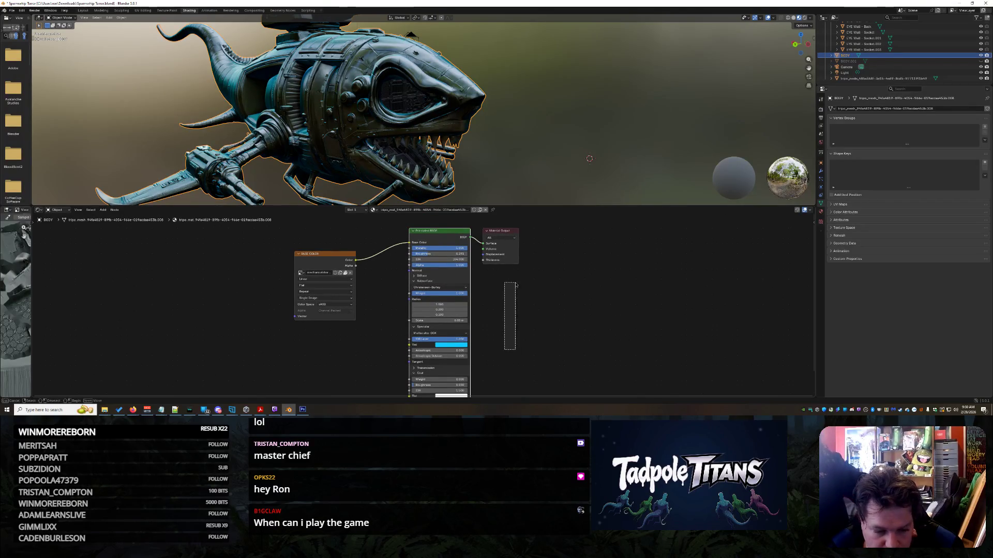
- Tint the coat black and set coat weight 0.714, coat roughness 0.907, IOR 1.000
{"action": "left_click_drag", "start_coordinate": [515, 285], "coordinate": [516, 284]}
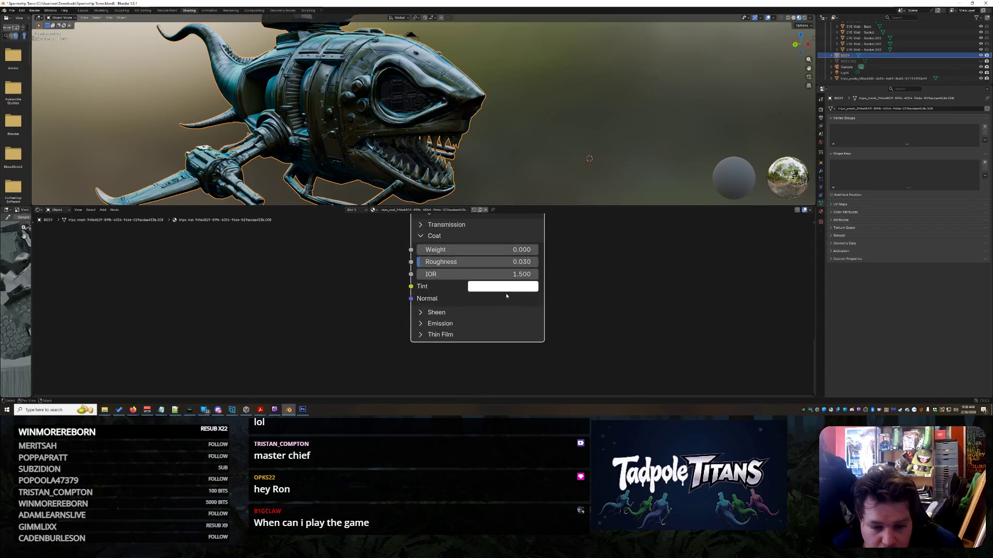
{"action": "left_click", "coordinate": [503, 287]}
{"action": "left_click_drag", "start_coordinate": [572, 138], "coordinate": [569, 181]}
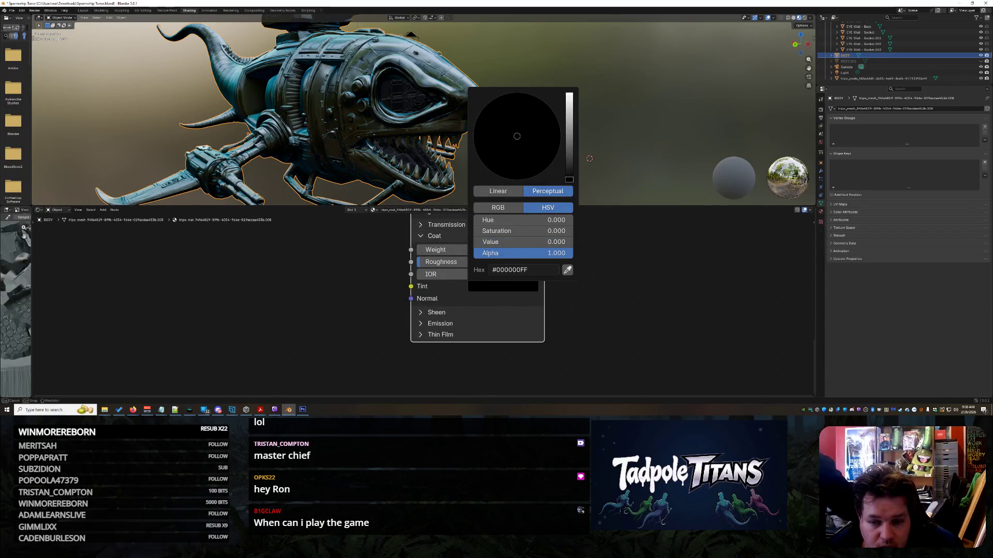
{"action": "scroll", "coordinate": [549, 309], "scroll_direction": "up", "scroll_amount": 1}
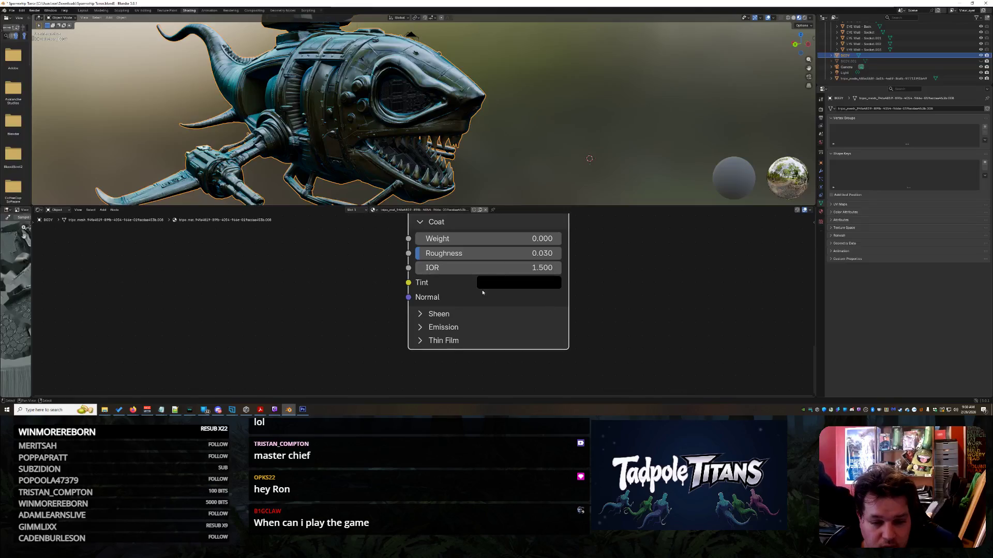
{"action": "mouse_move", "coordinate": [455, 238]}
{"action": "left_mouse_down"}
{"action": "mouse_move", "coordinate": [548, 238]}
{"action": "mouse_move", "coordinate": [515, 238]}
{"action": "mouse_move", "coordinate": [559, 252]}
{"action": "left_mouse_up"}
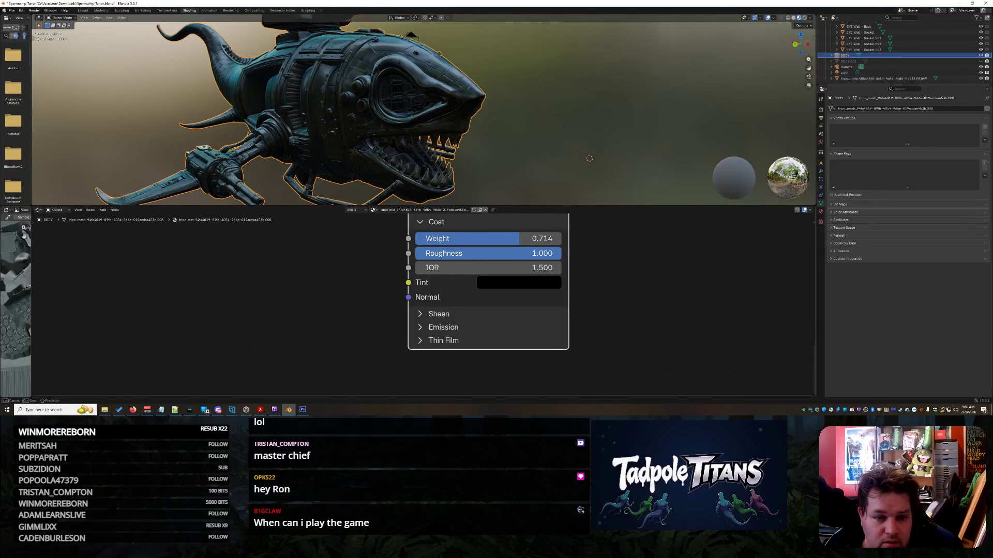
{"action": "left_click_drag", "start_coordinate": [463, 271], "coordinate": [437, 271]}
{"action": "scroll", "coordinate": [514, 140], "scroll_direction": "down", "scroll_amount": 3}
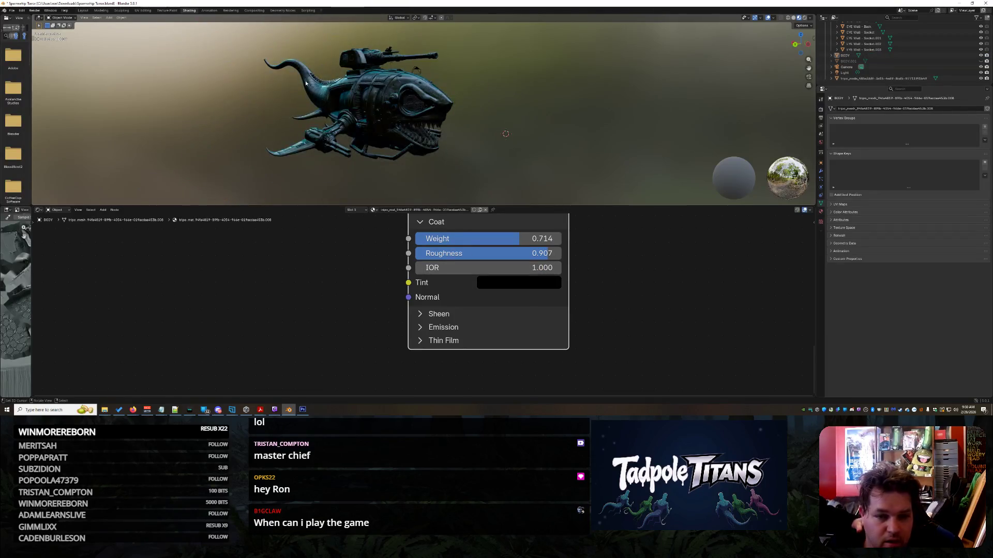
{"action": "left_click", "coordinate": [89, 11]}
- Orbit and zoom around the coated shark spaceship, then select the BODY mesh
{"action": "mouse_move", "coordinate": [515, 208]}
{"action": "middle_mouse_down"}
{"action": "mouse_move", "coordinate": [504, 204]}
{"action": "mouse_move", "coordinate": [529, 196]}
{"action": "mouse_move", "coordinate": [509, 205]}
{"action": "mouse_move", "coordinate": [537, 204]}
{"action": "mouse_move", "coordinate": [550, 78]}
{"action": "mouse_move", "coordinate": [486, 236]}
{"action": "mouse_move", "coordinate": [565, 227]}
{"action": "middle_mouse_up"}
{"action": "scroll", "coordinate": [538, 199], "scroll_direction": "up", "scroll_amount": 5}
{"action": "scroll", "coordinate": [501, 233], "scroll_direction": "down", "scroll_amount": 5}
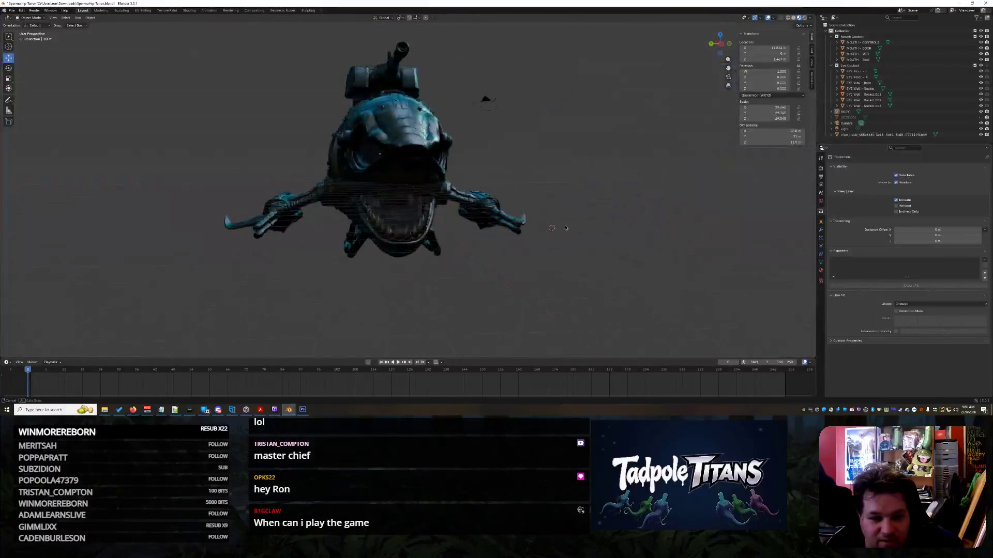
{"action": "mouse_move", "coordinate": [503, 222]}
{"action": "middle_mouse_down"}
{"action": "mouse_move", "coordinate": [492, 225]}
{"action": "mouse_move", "coordinate": [549, 208]}
{"action": "middle_mouse_up"}
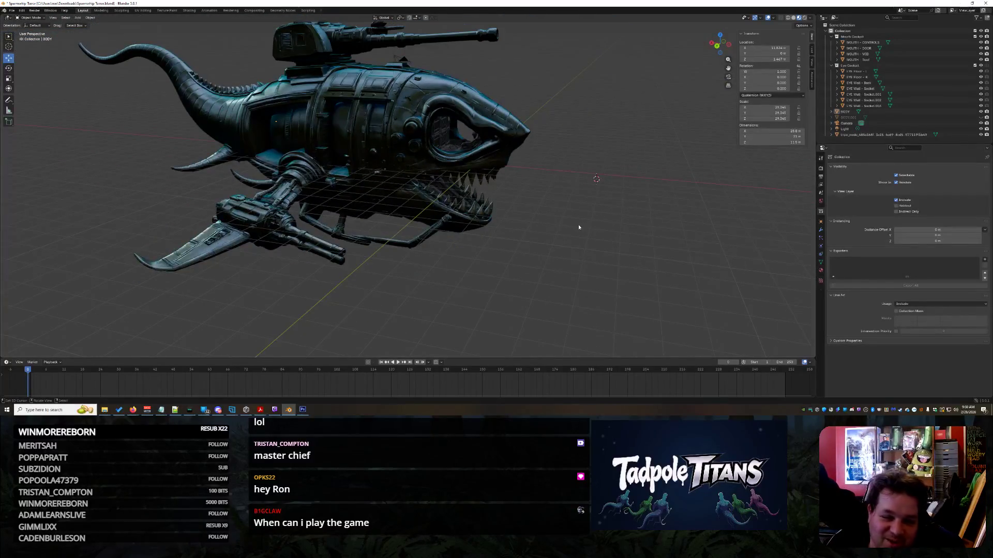
{"action": "middle_click_drag", "start_coordinate": [578, 226], "coordinate": [573, 214]}
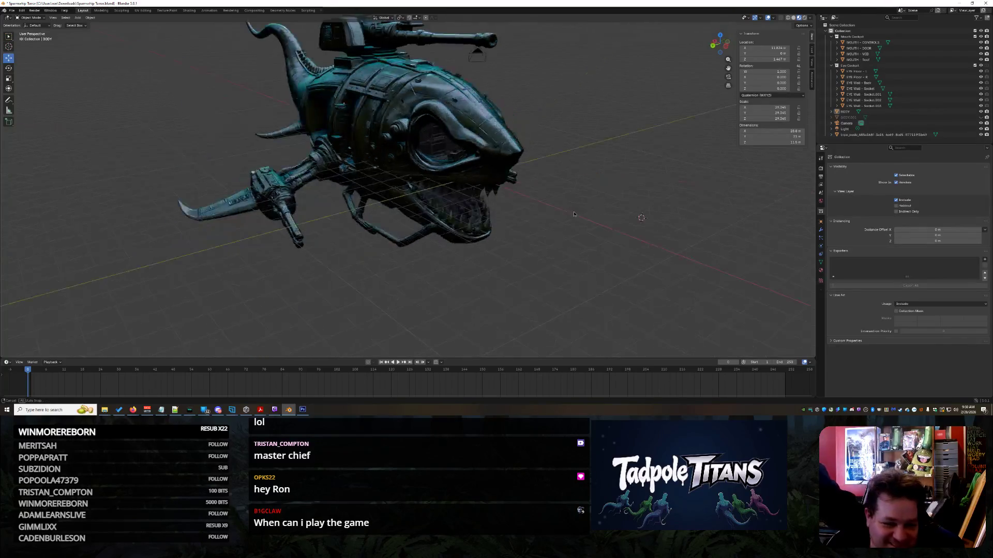
{"action": "scroll", "coordinate": [587, 208], "scroll_direction": "up", "scroll_amount": 6}
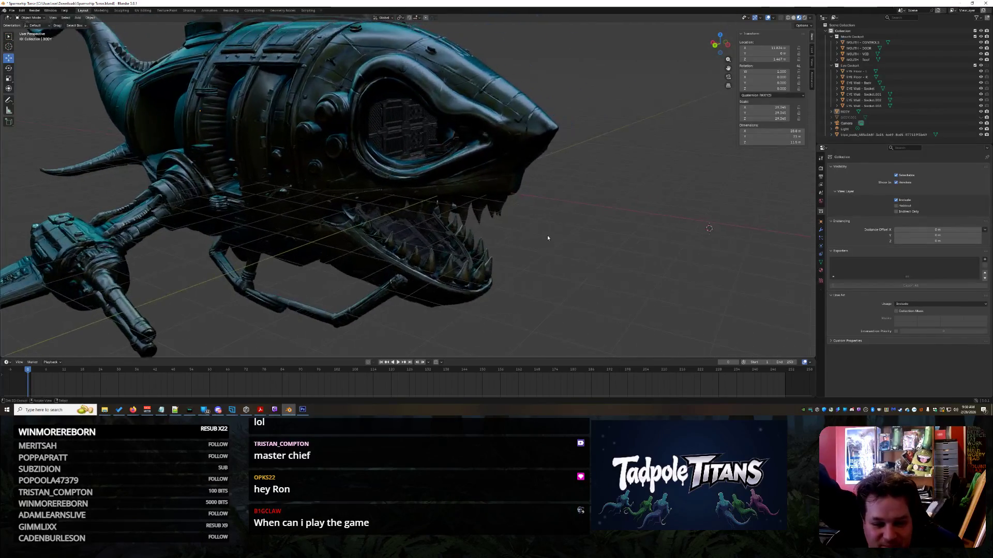
{"action": "scroll", "coordinate": [573, 236], "scroll_direction": "down", "scroll_amount": 5}
{"action": "mouse_move", "coordinate": [574, 236]}
{"action": "middle_mouse_down"}
{"action": "mouse_move", "coordinate": [601, 225]}
{"action": "mouse_move", "coordinate": [597, 240]}
{"action": "mouse_move", "coordinate": [602, 228]}
{"action": "middle_mouse_up"}
{"action": "scroll", "coordinate": [608, 184], "scroll_direction": "up", "scroll_amount": 6}
{"action": "mouse_move", "coordinate": [624, 234]}
{"action": "middle_mouse_down"}
{"action": "mouse_move", "coordinate": [547, 227]}
{"action": "mouse_move", "coordinate": [538, 200]}
{"action": "middle_mouse_up"}
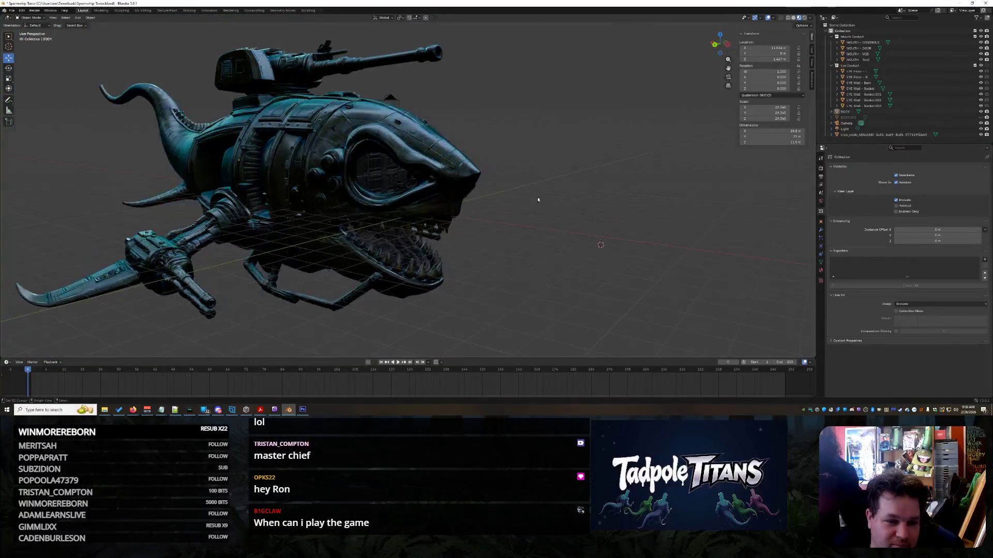
{"action": "mouse_move", "coordinate": [536, 155]}
{"action": "middle_mouse_down"}
{"action": "mouse_move", "coordinate": [248, 176]}
{"action": "mouse_move", "coordinate": [506, 203]}
{"action": "mouse_move", "coordinate": [501, 211]}
{"action": "middle_mouse_up"}
{"action": "left_click", "coordinate": [438, 200]}
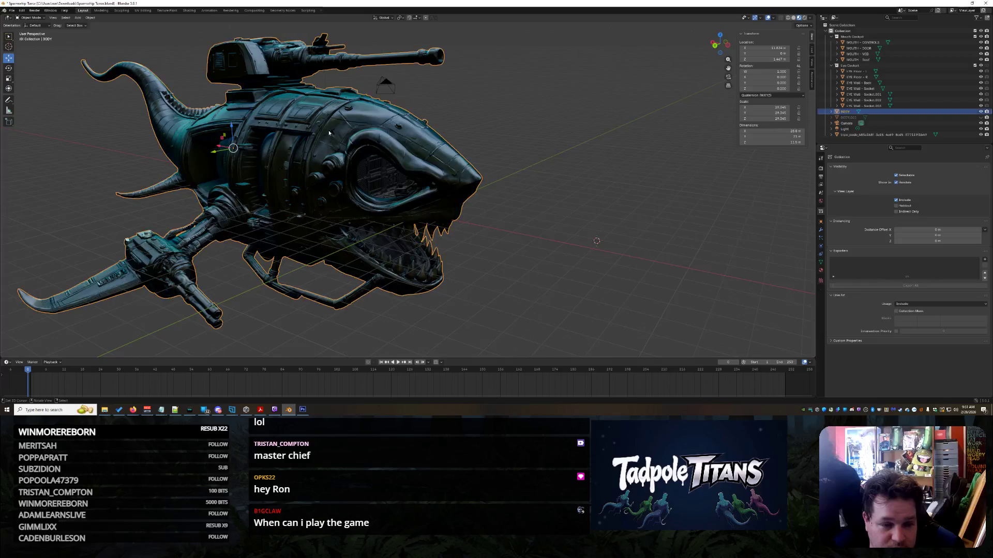
- Set the body material's Specular Anisotropic to 0.423 and anisotropic rotation to 0.523
{"action": "left_click", "coordinate": [189, 10]}
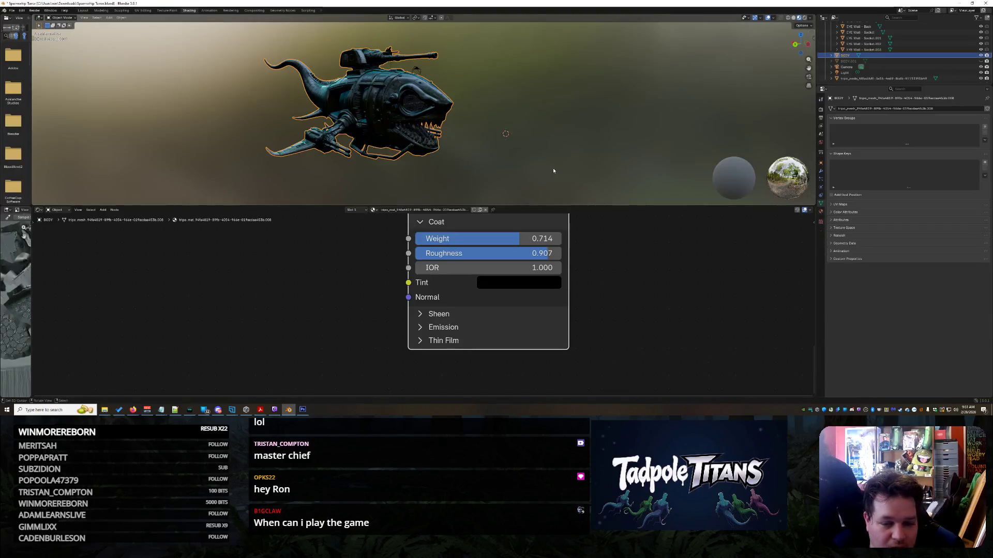
{"action": "scroll", "coordinate": [554, 171], "scroll_direction": "up", "scroll_amount": 3}
{"action": "mouse_move", "coordinate": [553, 170]}
{"action": "middle_mouse_down"}
{"action": "mouse_move", "coordinate": [572, 184]}
{"action": "mouse_move", "coordinate": [554, 204]}
{"action": "middle_mouse_up"}
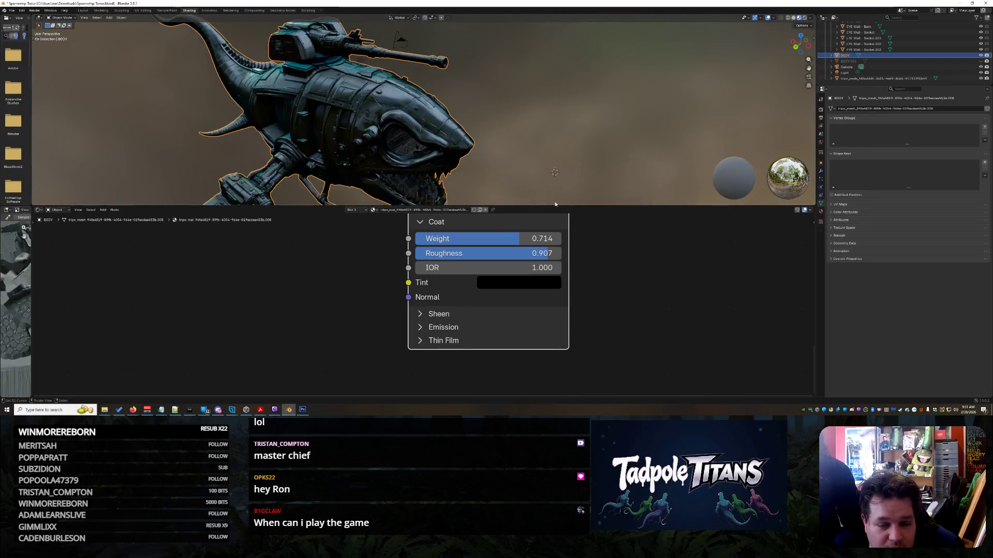
{"action": "left_click_drag", "start_coordinate": [504, 268], "coordinate": [473, 268]}
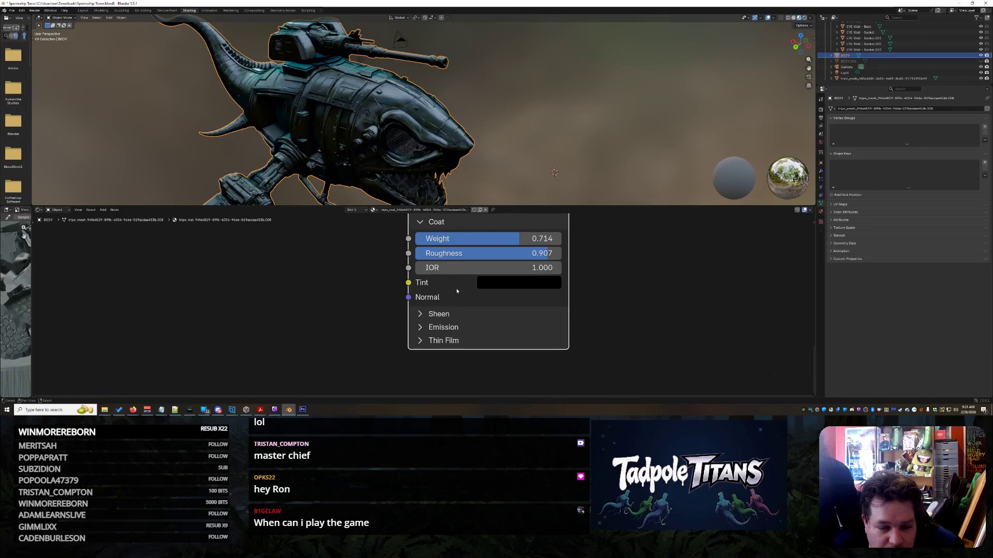
{"action": "scroll", "coordinate": [589, 253], "scroll_direction": "up", "scroll_amount": 6, "text": "shift"}
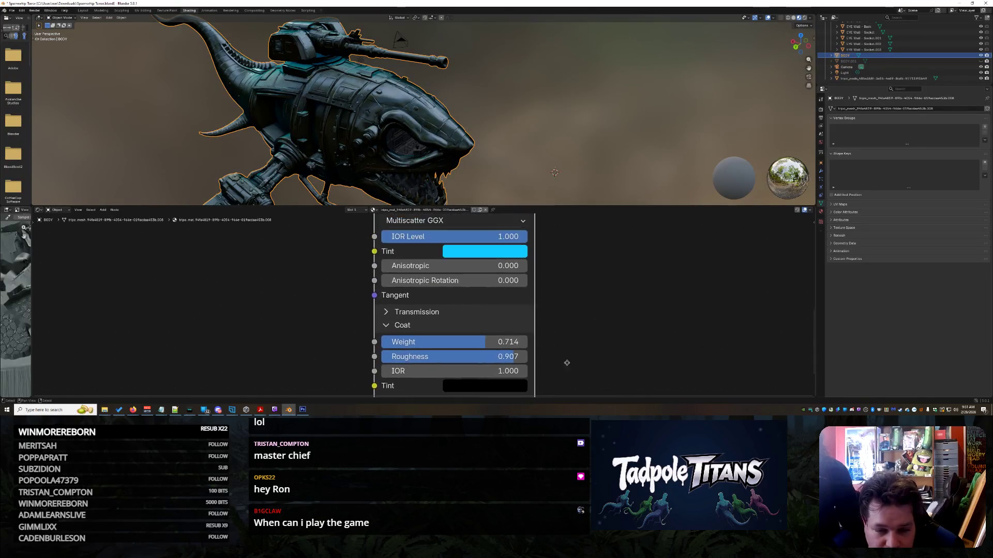
{"action": "scroll", "coordinate": [573, 331], "scroll_direction": "down", "scroll_amount": 1}
{"action": "left_click_drag", "start_coordinate": [425, 323], "coordinate": [429, 335]}
{"action": "scroll", "coordinate": [498, 131], "scroll_direction": "up", "scroll_amount": 6}
{"action": "scroll", "coordinate": [462, 263], "scroll_direction": "up", "scroll_amount": 1}
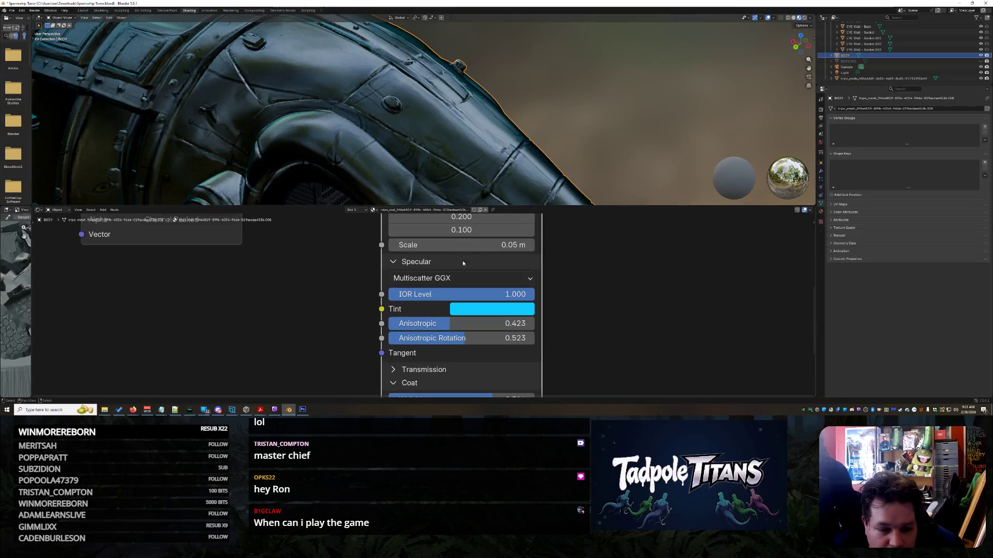
{"action": "middle_click_drag", "start_coordinate": [570, 257], "coordinate": [556, 316]}
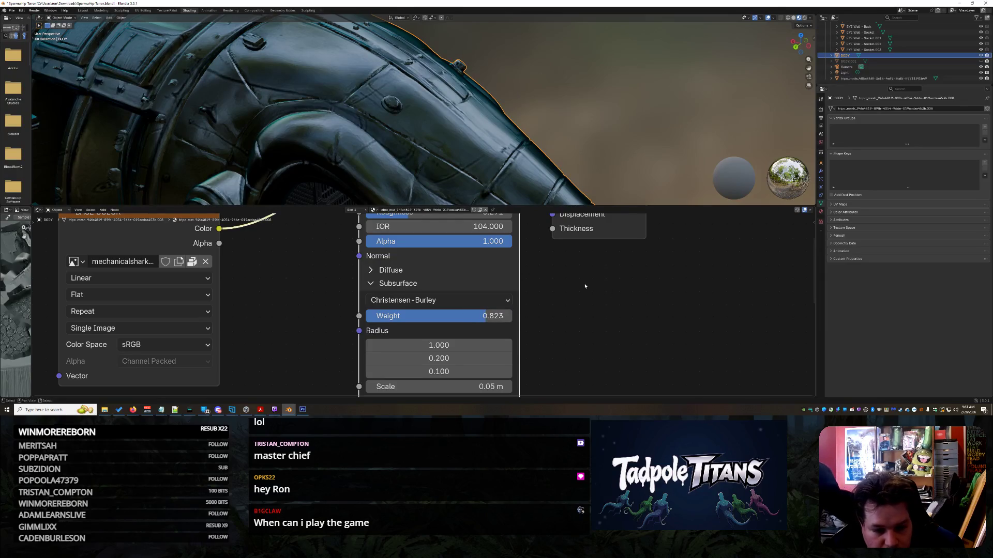
{"action": "key", "text": "Home"}
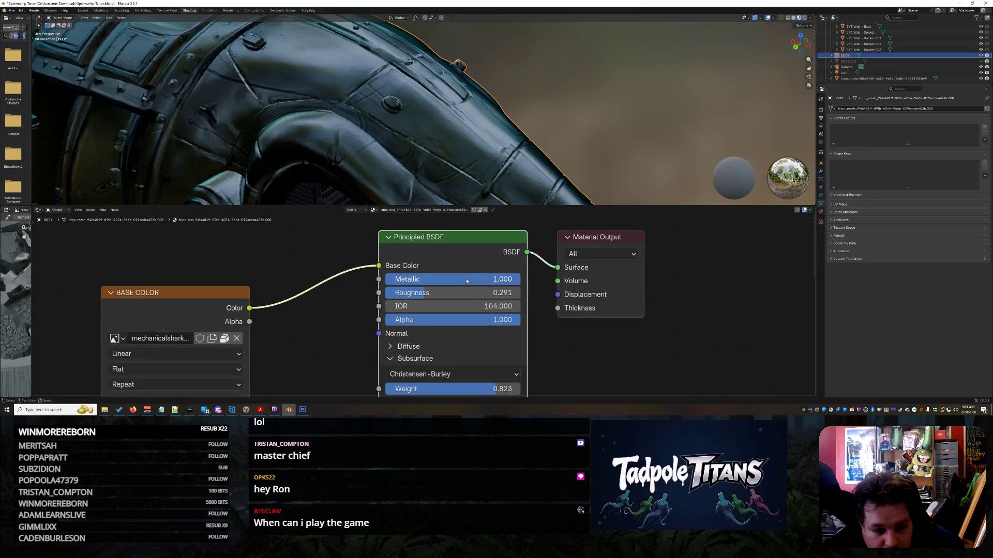
- Set Principled BSDF Roughness to 0.45, then raise it to 1.000 for a matte finish
{"action": "left_click", "coordinate": [467, 293]}
{"action": "type", "text": "0.45"}
{"action": "key", "text": "Return"}
{"action": "scroll", "coordinate": [491, 190], "scroll_direction": "down", "scroll_amount": 3}
{"action": "mouse_move", "coordinate": [491, 190]}
{"action": "middle_mouse_down"}
{"action": "mouse_move", "coordinate": [545, 126]}
{"action": "mouse_move", "coordinate": [505, 160]}
{"action": "middle_mouse_up"}
{"action": "scroll", "coordinate": [499, 180], "scroll_direction": "up", "scroll_amount": 3}
{"action": "left_click_drag", "start_coordinate": [444, 297], "coordinate": [521, 298]}
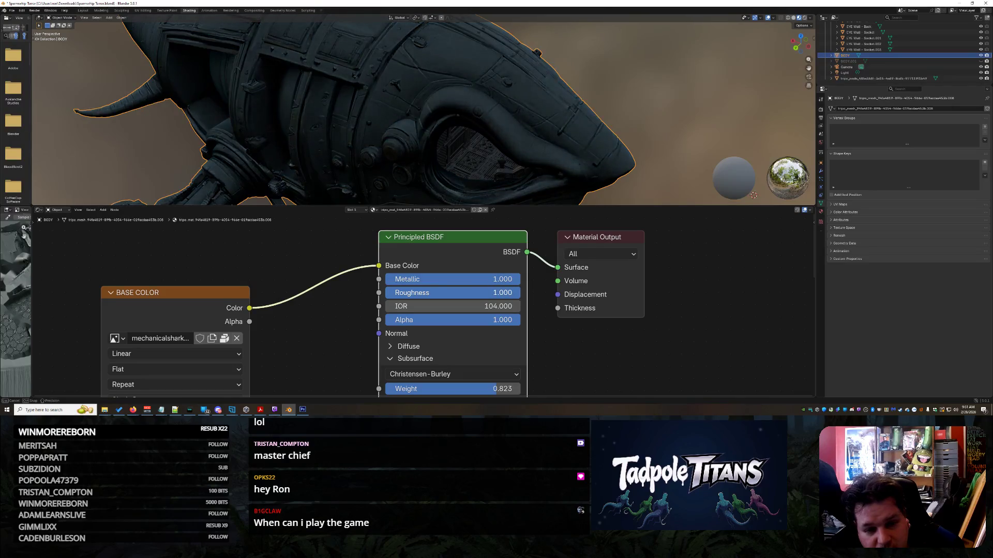
{"action": "mouse_move", "coordinate": [671, 151]}
{"action": "middle_mouse_down"}
{"action": "mouse_move", "coordinate": [615, 144]}
{"action": "mouse_move", "coordinate": [651, 153]}
{"action": "mouse_move", "coordinate": [647, 139]}
{"action": "middle_mouse_up"}
{"action": "scroll", "coordinate": [644, 130], "scroll_direction": "up", "scroll_amount": 3}
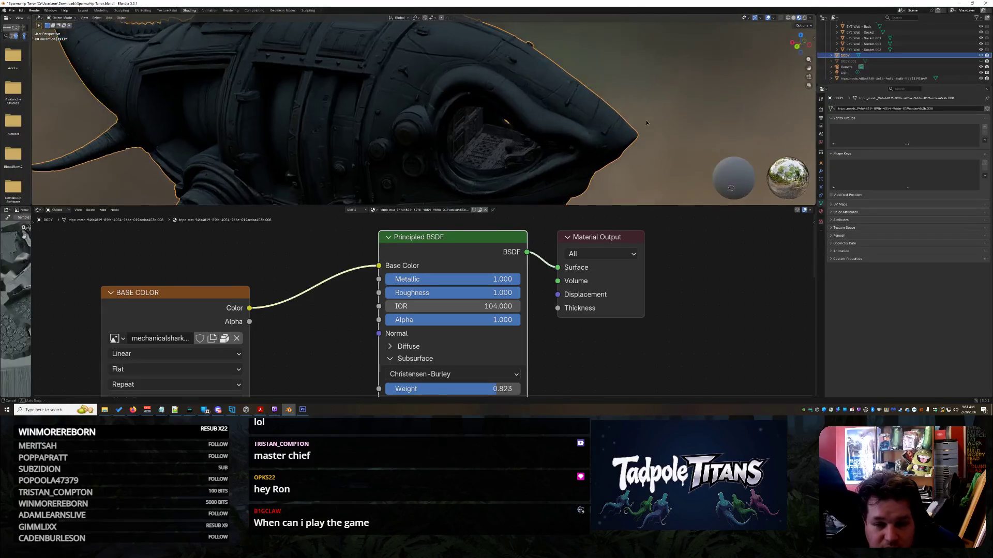
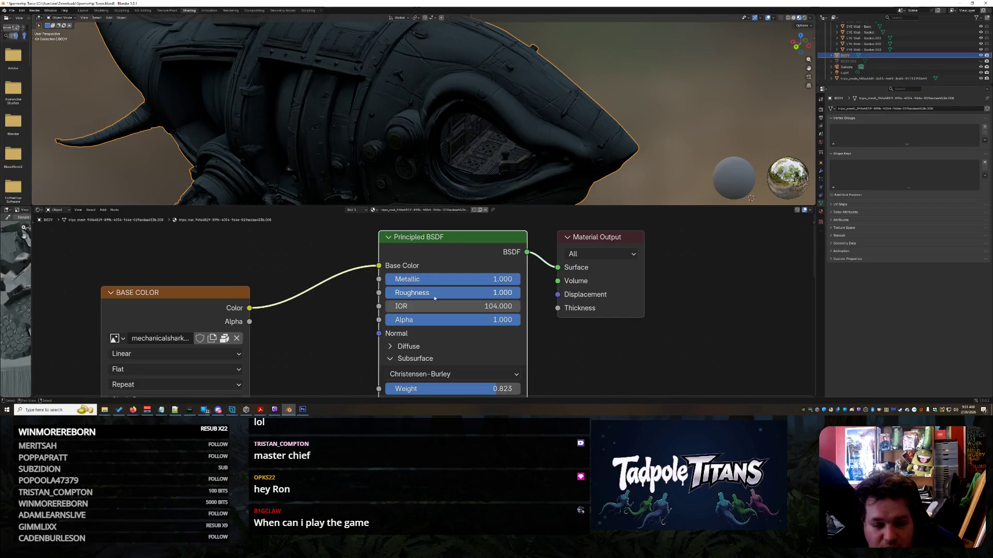
- Drop the body material's roughness to 0, then raise it slightly while checking the shark's front
{"action": "mouse_move", "coordinate": [517, 293]}
{"action": "left_mouse_down"}
{"action": "mouse_move", "coordinate": [388, 293]}
{"action": "mouse_move", "coordinate": [416, 293]}
{"action": "left_mouse_up"}
{"action": "scroll", "coordinate": [465, 129], "scroll_direction": "down", "scroll_amount": 3}
{"action": "middle_click_drag", "start_coordinate": [465, 129], "coordinate": [583, 169]}
{"action": "scroll", "coordinate": [583, 169], "scroll_direction": "up", "scroll_amount": 5}
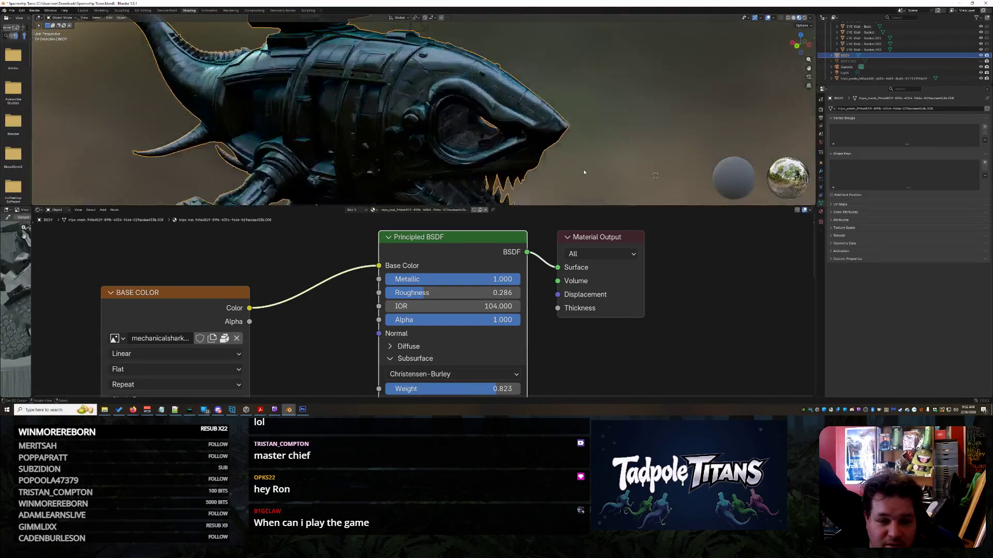
{"action": "left_click_drag", "start_coordinate": [424, 293], "coordinate": [443, 292]}
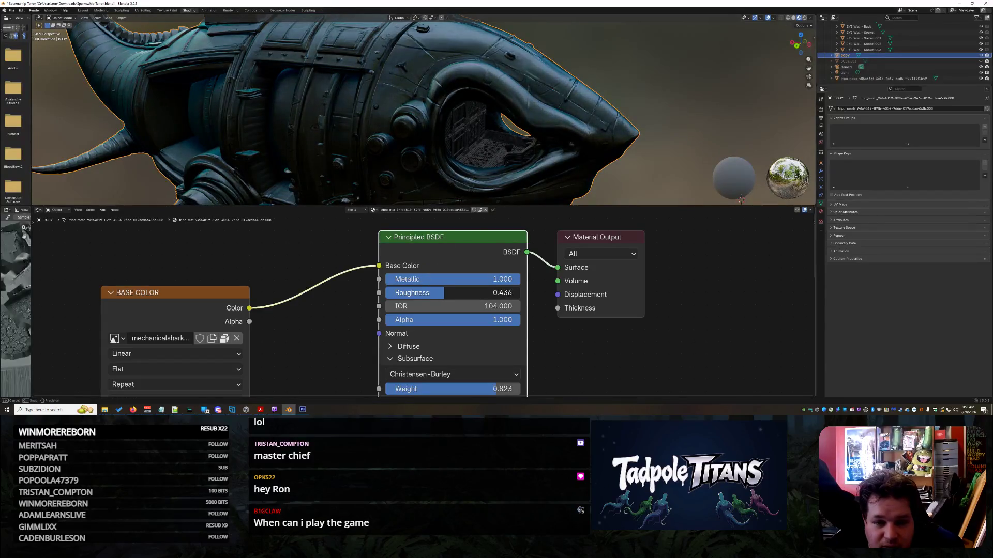
{"action": "scroll", "coordinate": [517, 166], "scroll_direction": "down", "scroll_amount": 4}
{"action": "middle_click_drag", "start_coordinate": [517, 166], "coordinate": [647, 163]}
{"action": "scroll", "coordinate": [646, 163], "scroll_direction": "up", "scroll_amount": 2}
{"action": "left_click_drag", "start_coordinate": [439, 292], "coordinate": [461, 293]}
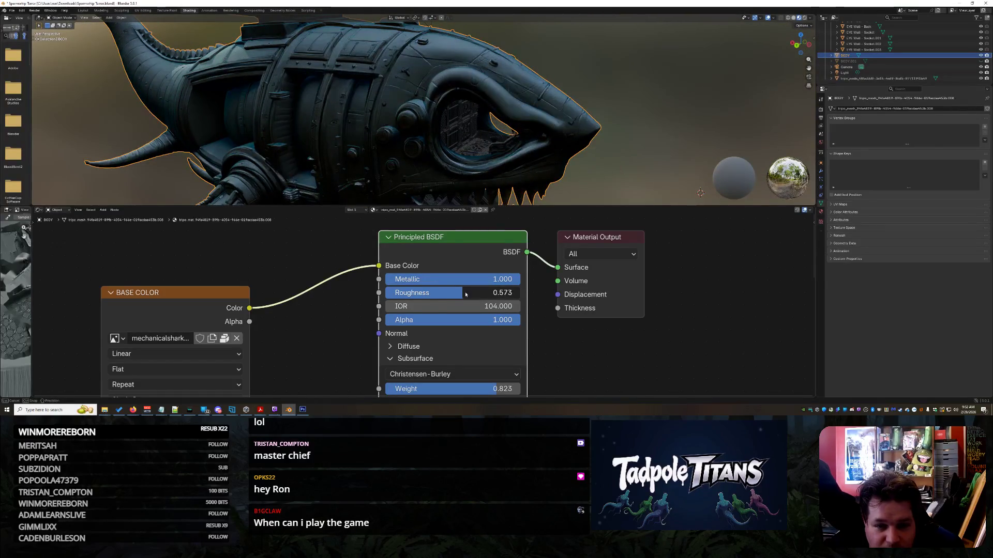
- Fine-tune the roughness from about 0.34 through 0.45 and settle it at 0.482
{"action": "scroll", "coordinate": [491, 165], "scroll_direction": "down", "scroll_amount": 2}
{"action": "mouse_move", "coordinate": [491, 165]}
{"action": "middle_mouse_down"}
{"action": "mouse_move", "coordinate": [481, 163]}
{"action": "mouse_move", "coordinate": [601, 173]}
{"action": "middle_mouse_up"}
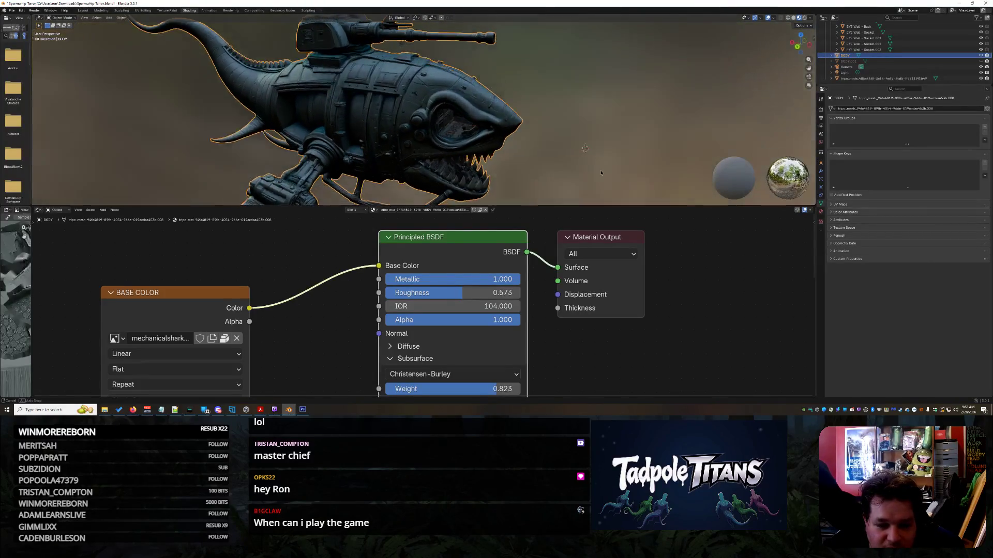
{"action": "scroll", "coordinate": [601, 173], "scroll_direction": "up", "scroll_amount": 1}
{"action": "mouse_move", "coordinate": [462, 293]}
{"action": "left_mouse_down"}
{"action": "mouse_move", "coordinate": [517, 292]}
{"action": "mouse_move", "coordinate": [431, 293]}
{"action": "left_mouse_up"}
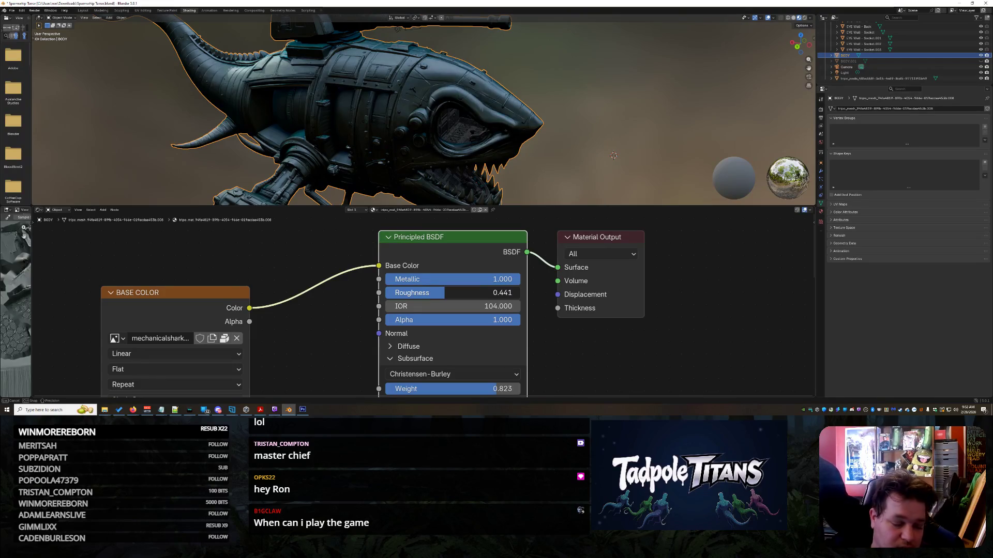
{"action": "left_click_drag", "start_coordinate": [444, 293], "coordinate": [450, 292]}
{"action": "middle_click_drag", "start_coordinate": [517, 124], "coordinate": [605, 118]}
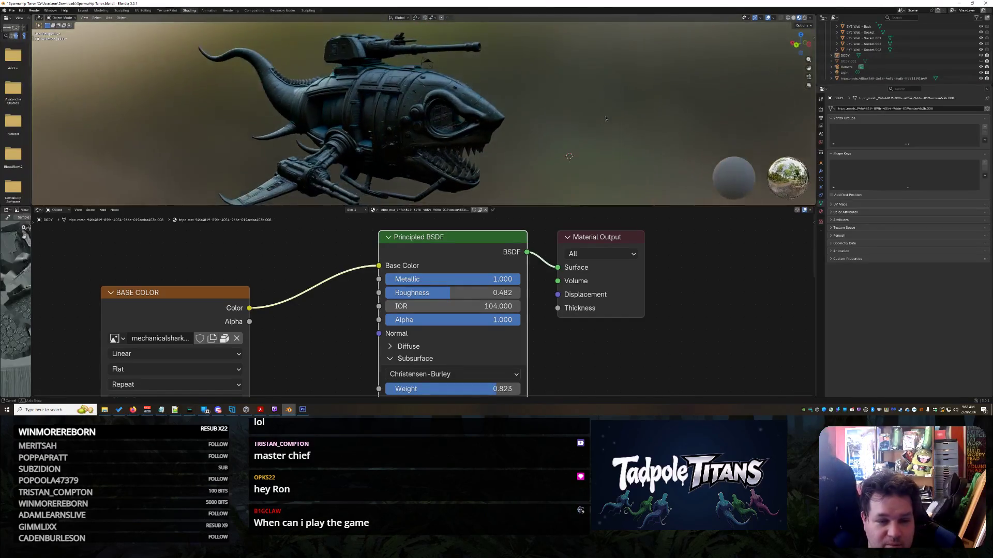
{"action": "scroll", "coordinate": [599, 124], "scroll_direction": "up", "scroll_amount": 5}
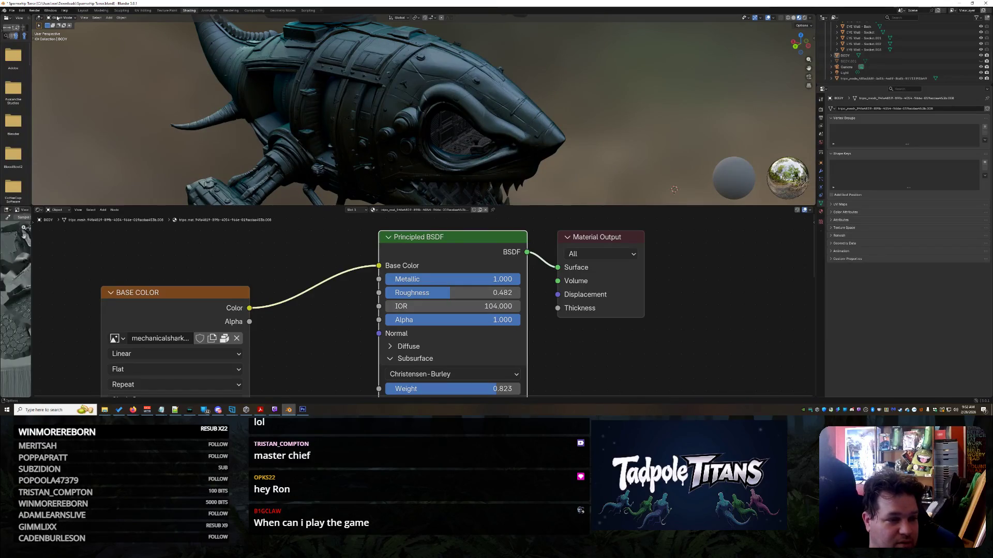
{"action": "left_click", "coordinate": [83, 11]}
- Orbit and zoom around the shark's head and eye socket, then show the Geometry Nodes workspace
{"action": "mouse_move", "coordinate": [524, 188]}
{"action": "middle_mouse_down"}
{"action": "mouse_move", "coordinate": [498, 211]}
{"action": "mouse_move", "coordinate": [548, 178]}
{"action": "mouse_move", "coordinate": [491, 170]}
{"action": "mouse_move", "coordinate": [593, 187]}
{"action": "mouse_move", "coordinate": [585, 126]}
{"action": "middle_mouse_up"}
{"action": "scroll", "coordinate": [548, 177], "scroll_direction": "up", "scroll_amount": 5}
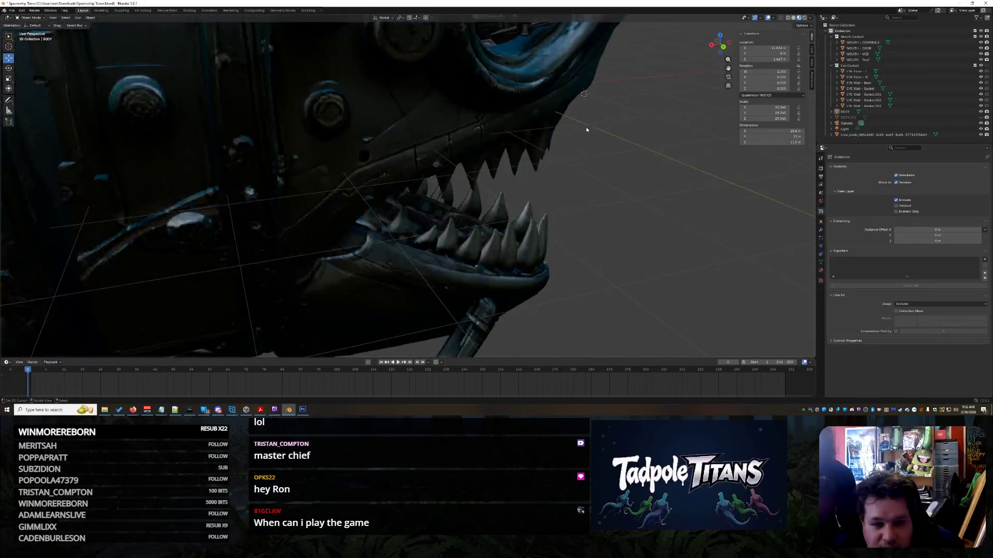
{"action": "scroll", "coordinate": [585, 126], "scroll_direction": "up", "scroll_amount": 10}
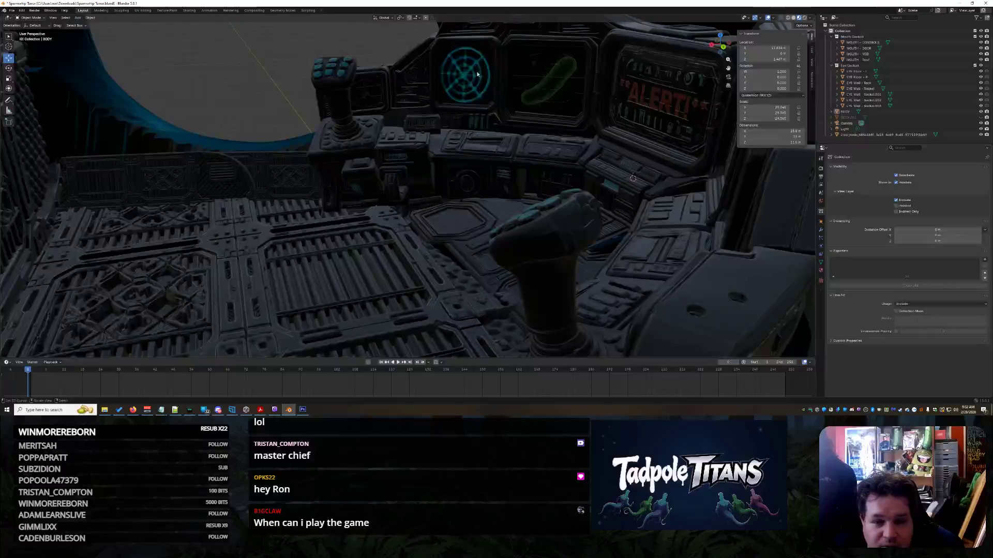
{"action": "scroll", "coordinate": [491, 51], "scroll_direction": "down", "scroll_amount": 2}
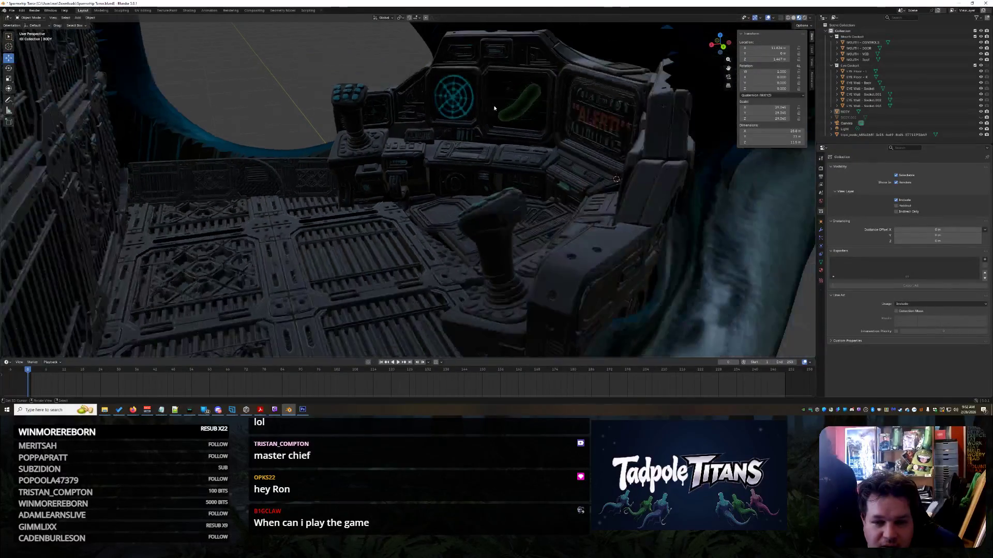
{"action": "scroll", "coordinate": [496, 129], "scroll_direction": "down", "scroll_amount": 12}
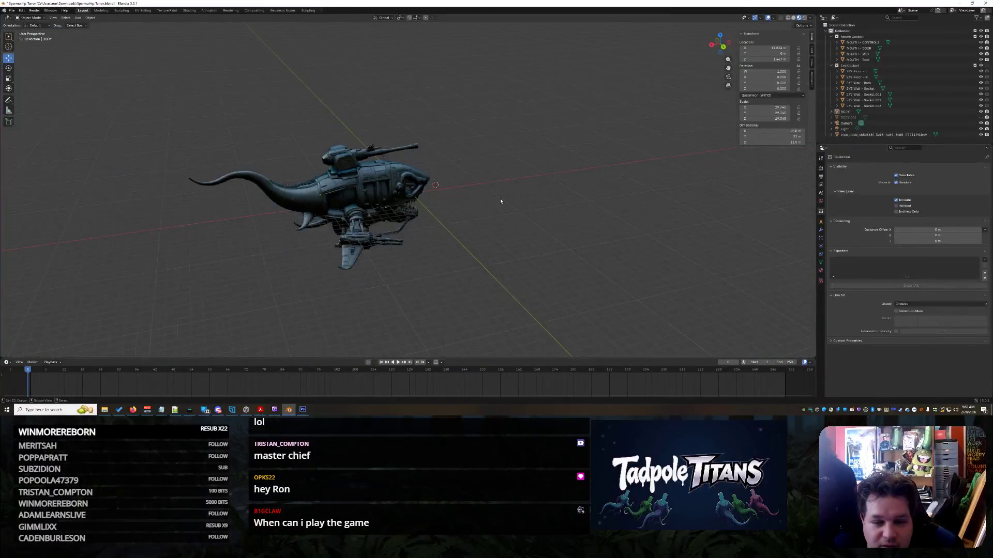
{"action": "scroll", "coordinate": [454, 219], "scroll_direction": "up", "scroll_amount": 10}
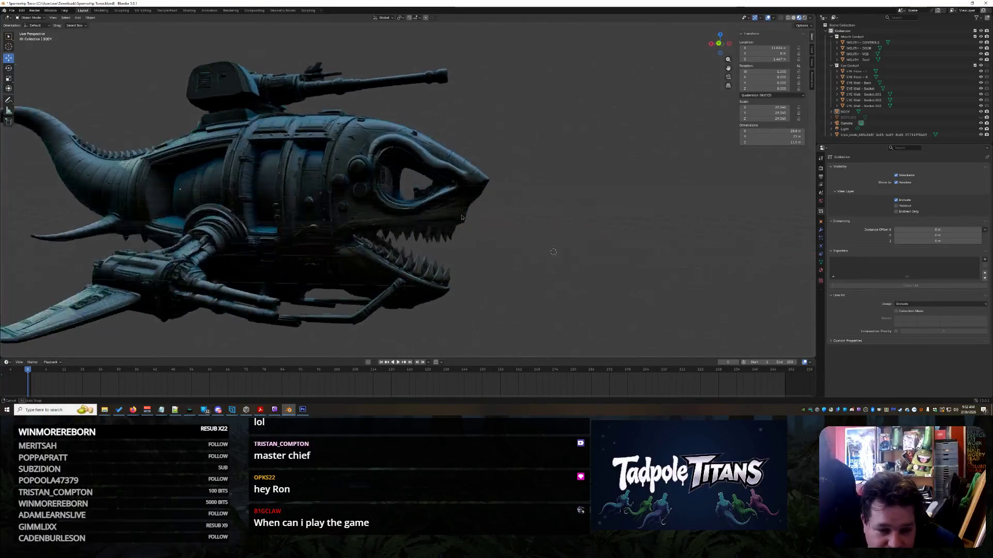
{"action": "mouse_move", "coordinate": [455, 219]}
{"action": "middle_mouse_down"}
{"action": "mouse_move", "coordinate": [475, 225]}
{"action": "mouse_move", "coordinate": [438, 225]}
{"action": "mouse_move", "coordinate": [470, 234]}
{"action": "middle_mouse_up"}
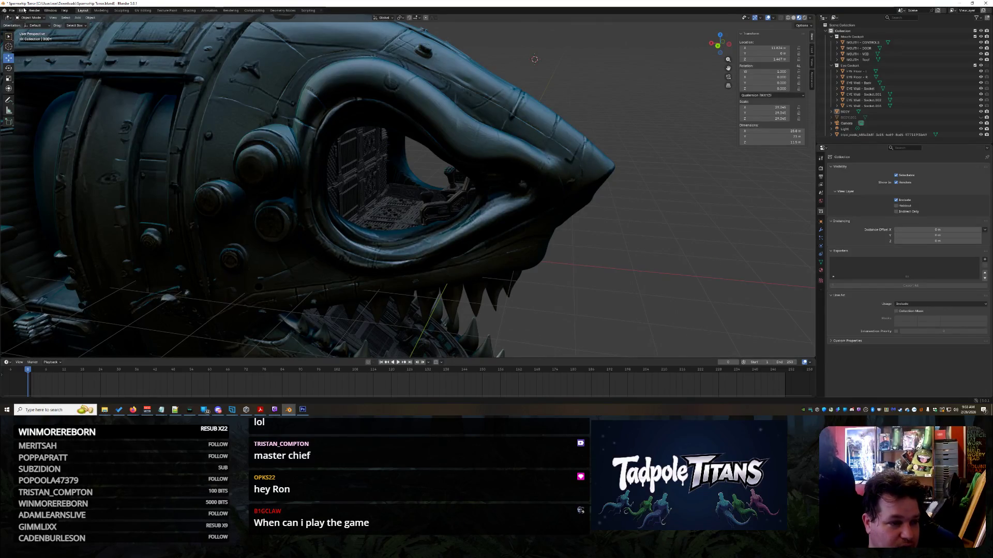
{"action": "mouse_move", "coordinate": [655, 103]}
{"action": "middle_mouse_down"}
{"action": "mouse_move", "coordinate": [608, 78]}
{"action": "mouse_move", "coordinate": [491, 52]}
{"action": "middle_mouse_up"}
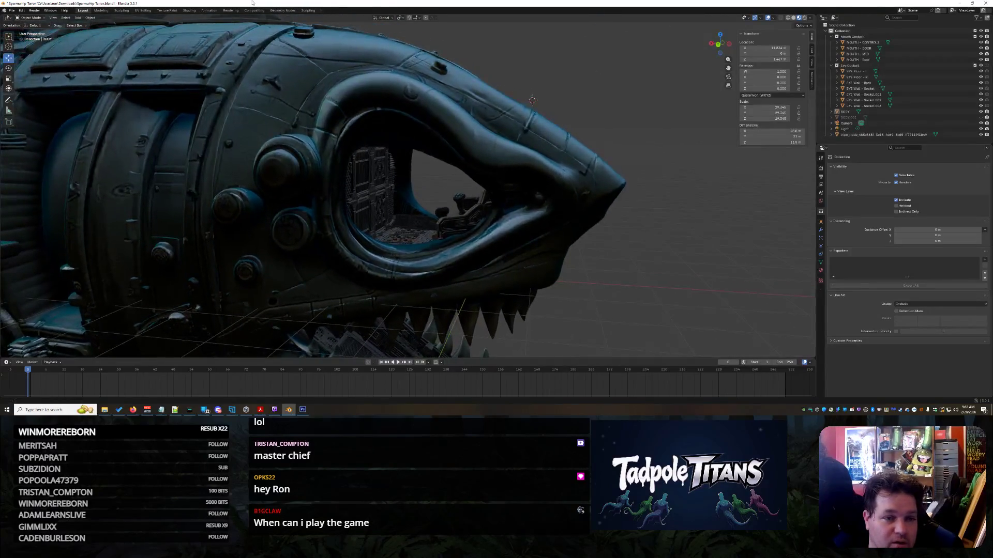
{"action": "left_click", "coordinate": [283, 10]}
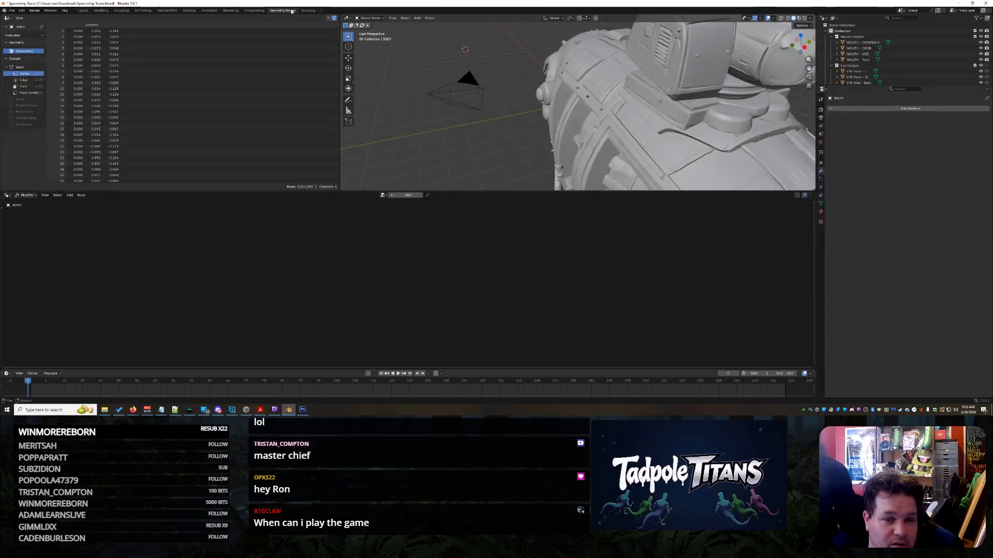
- Switch from Layout to the Modeling workspace and back to Layout
{"action": "left_click", "coordinate": [83, 11]}
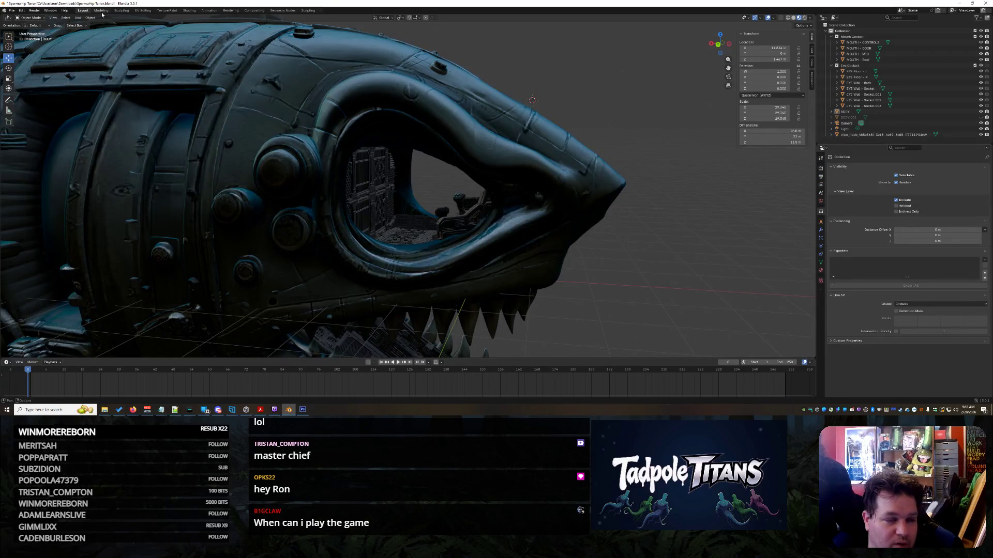
{"action": "left_click", "coordinate": [110, 11]}
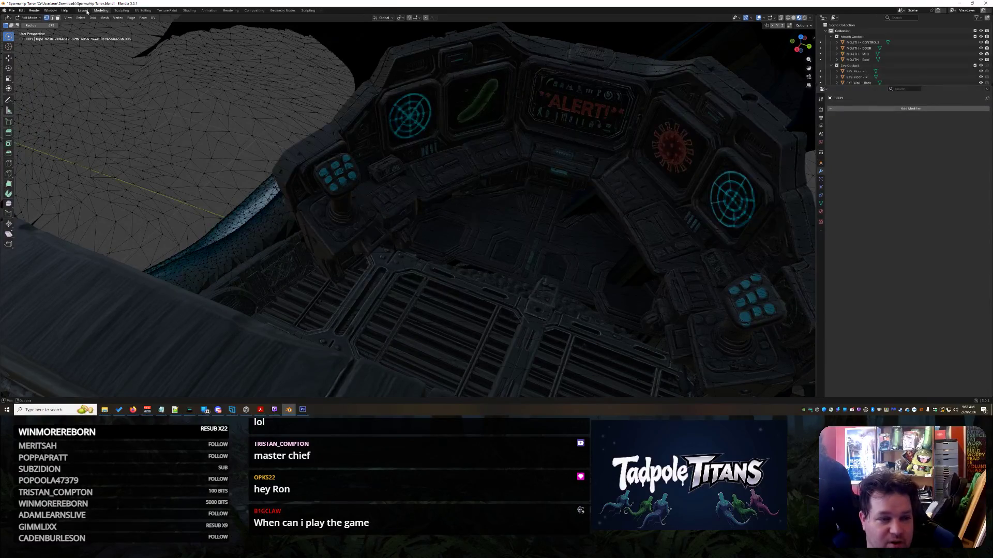
{"action": "left_click", "coordinate": [85, 11]}
{"action": "mouse_move", "coordinate": [489, 111]}
{"action": "middle_mouse_down"}
{"action": "mouse_move", "coordinate": [487, 122]}
{"action": "mouse_move", "coordinate": [505, 121]}
{"action": "middle_mouse_up"}
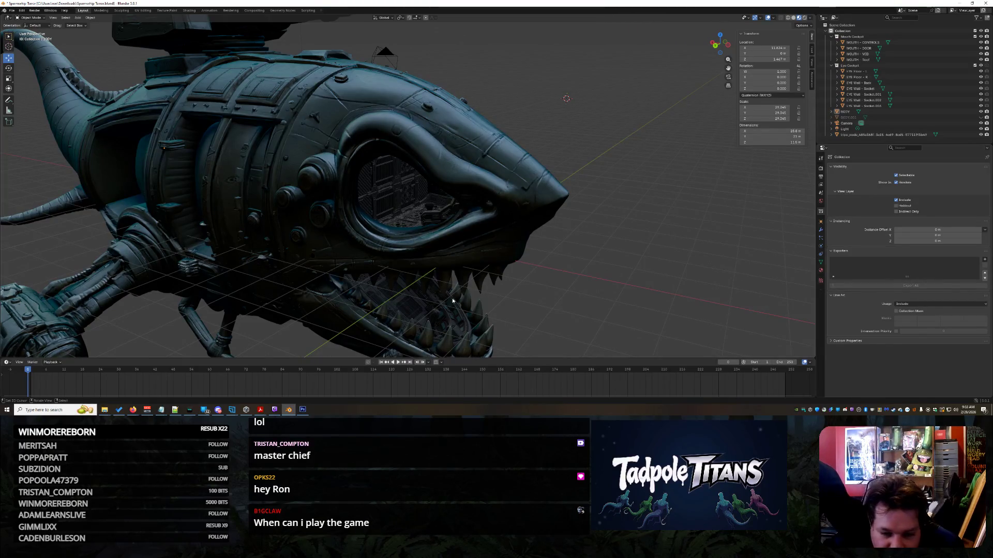
- Orbit around the lower jaw, teeth and cockpit interior, ending on the shark head
{"action": "mouse_move", "coordinate": [454, 337]}
{"action": "middle_mouse_down"}
{"action": "mouse_move", "coordinate": [575, 175]}
{"action": "mouse_move", "coordinate": [481, 4]}
{"action": "middle_mouse_up"}
{"action": "middle_click_drag", "start_coordinate": [505, 90], "coordinate": [558, 136]}
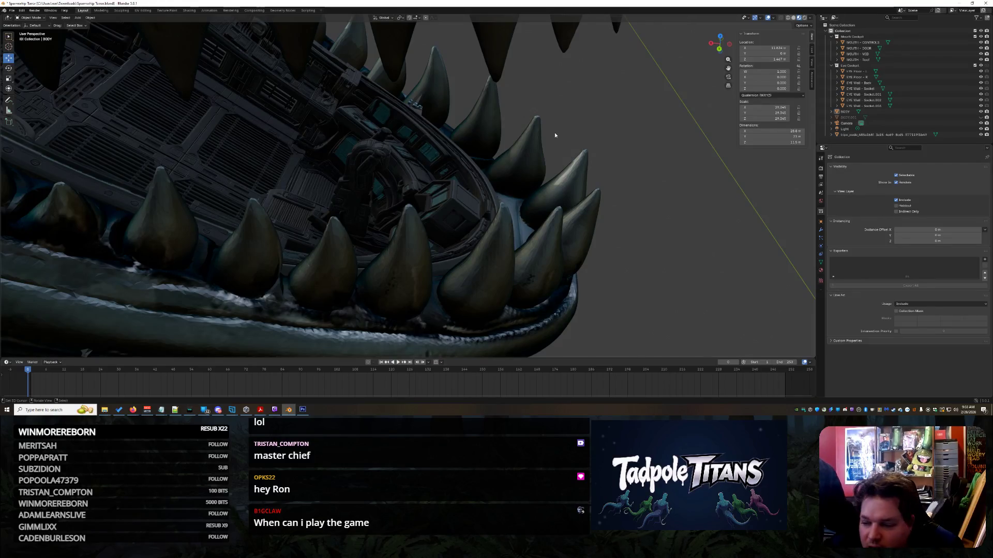
{"action": "scroll", "coordinate": [599, 111], "scroll_direction": "down", "scroll_amount": 5}
{"action": "middle_click_drag", "start_coordinate": [598, 111], "coordinate": [602, 138]}
{"action": "scroll", "coordinate": [601, 138], "scroll_direction": "up", "scroll_amount": 10}
{"action": "mouse_move", "coordinate": [607, 99]}
{"action": "middle_mouse_down"}
{"action": "mouse_move", "coordinate": [571, 226]}
{"action": "mouse_move", "coordinate": [609, 210]}
{"action": "mouse_move", "coordinate": [588, 232]}
{"action": "mouse_move", "coordinate": [616, 208]}
{"action": "mouse_move", "coordinate": [325, 78]}
{"action": "middle_mouse_up"}
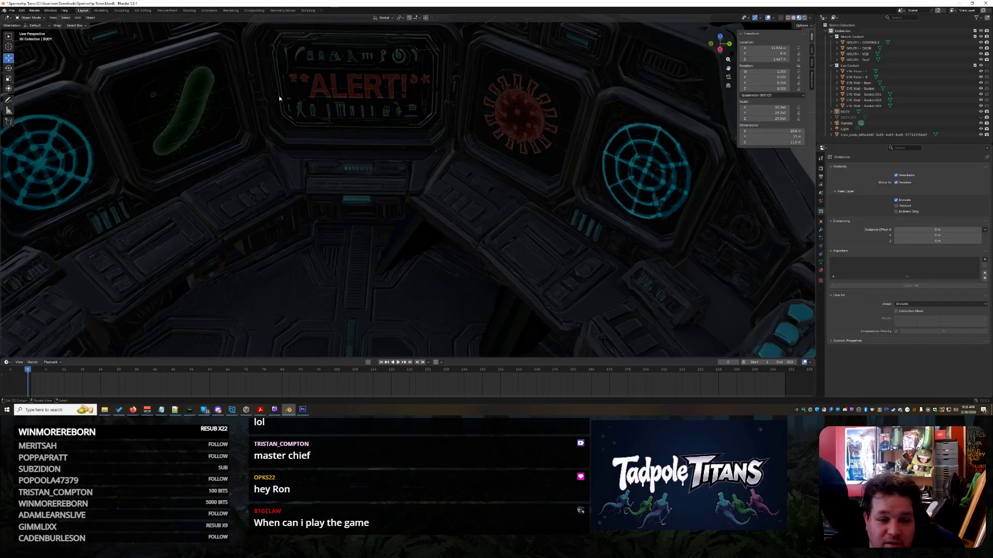
{"action": "mouse_move", "coordinate": [423, 114]}
{"action": "middle_mouse_down"}
{"action": "mouse_move", "coordinate": [543, 160]}
{"action": "mouse_move", "coordinate": [476, 132]}
{"action": "mouse_move", "coordinate": [484, 156]}
{"action": "middle_mouse_up"}
{"action": "scroll", "coordinate": [109, 137], "scroll_direction": "up", "scroll_amount": 3}
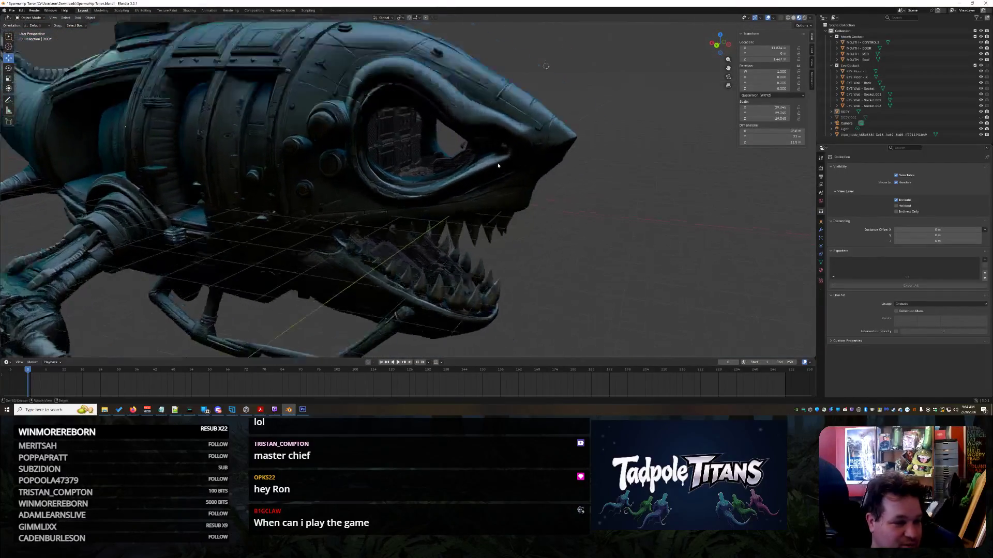
- Add a circle mesh beside the shark's head and frame it in view
{"action": "left_click", "coordinate": [79, 18]}
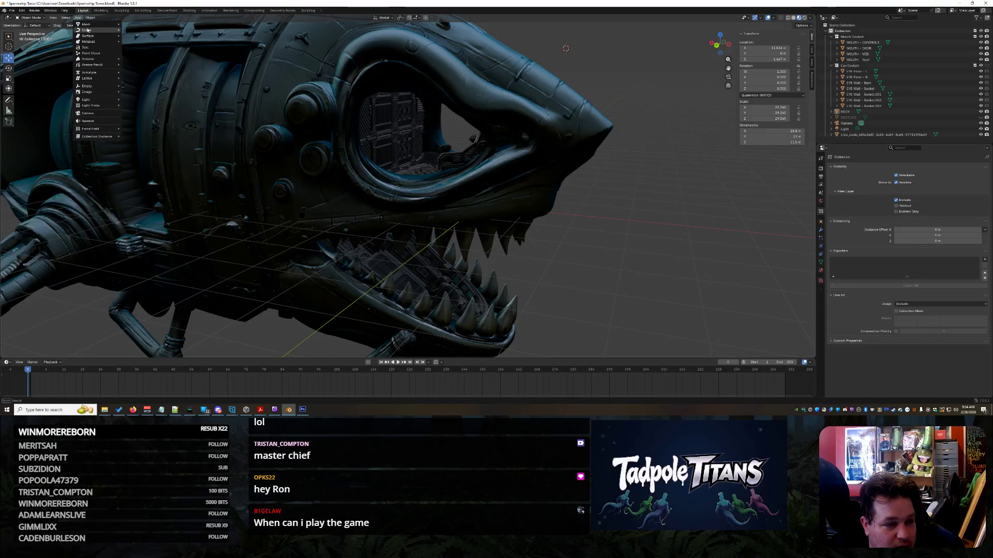
{"action": "mouse_move", "coordinate": [88, 31]}
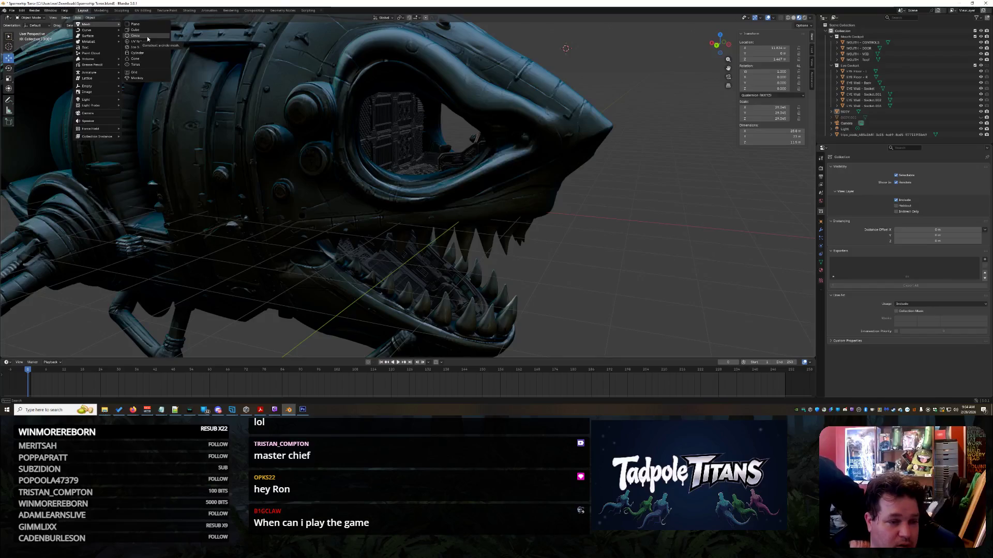
{"action": "left_click", "coordinate": [147, 36]}
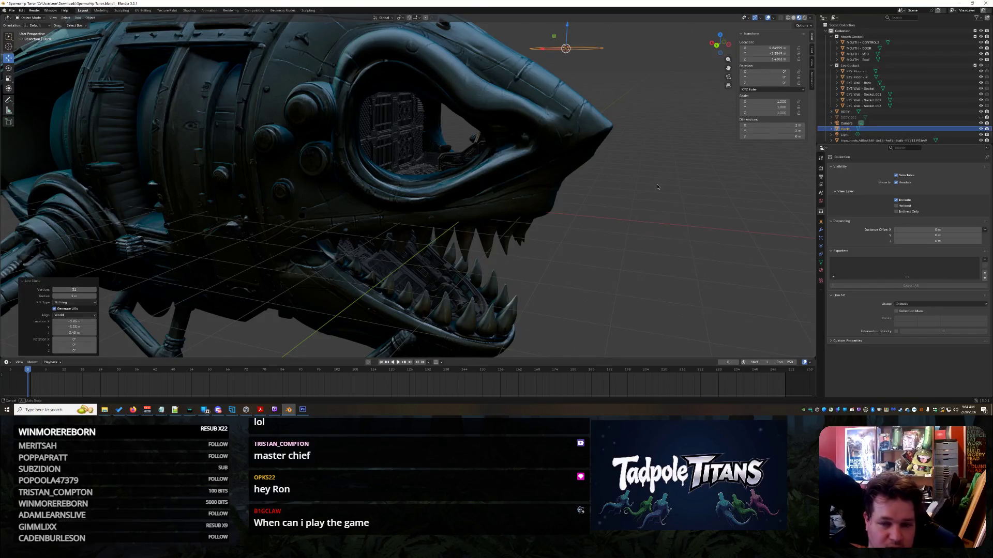
{"action": "scroll", "coordinate": [656, 184], "scroll_direction": "up", "scroll_amount": 3}
{"action": "middle_click_drag", "start_coordinate": [621, 196], "coordinate": [539, 224], "text": "shift"}
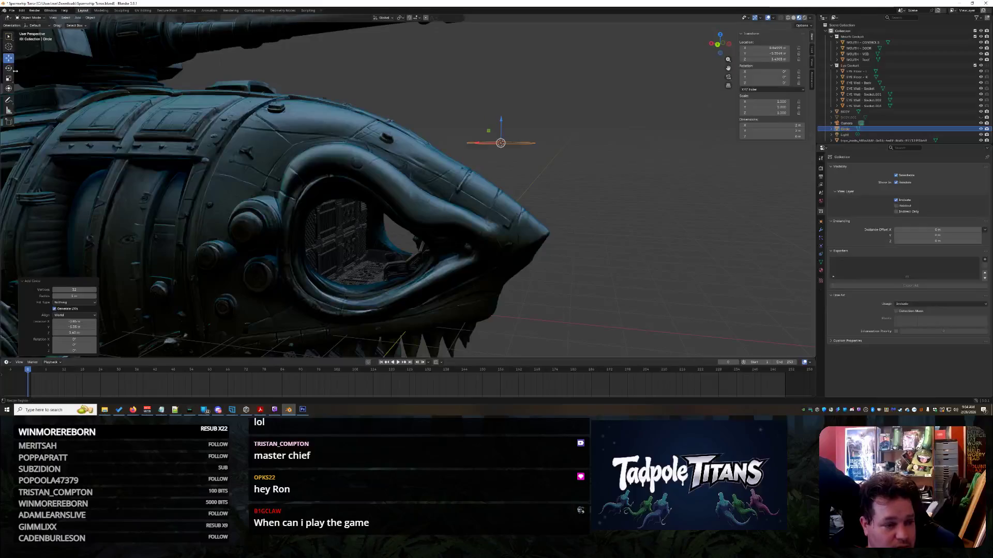
- Scale the trial circle up about threefold, then undo the scaling and the circle
{"action": "key", "text": "s"}
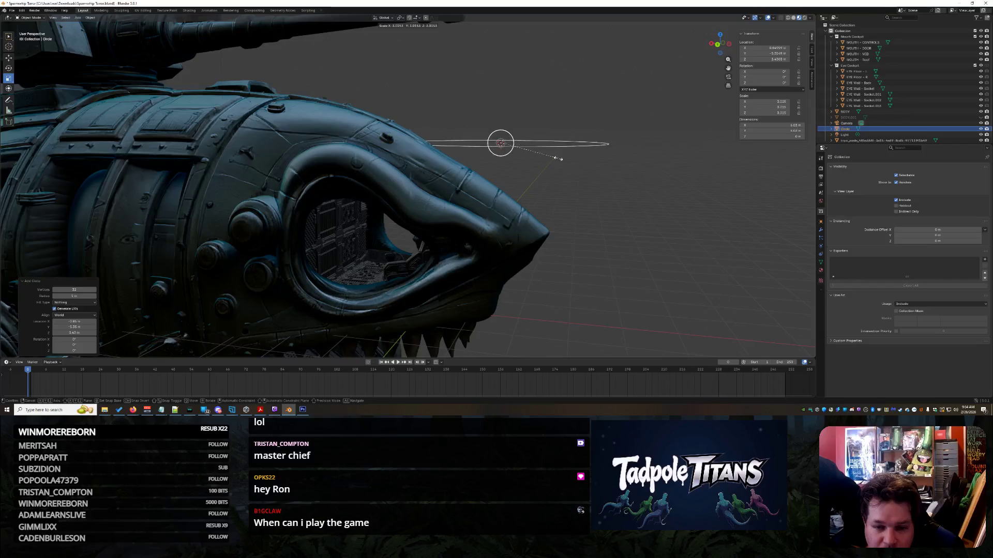
{"action": "left_click", "coordinate": [552, 165]}
{"action": "scroll", "coordinate": [561, 162], "scroll_direction": "up", "scroll_amount": 2}
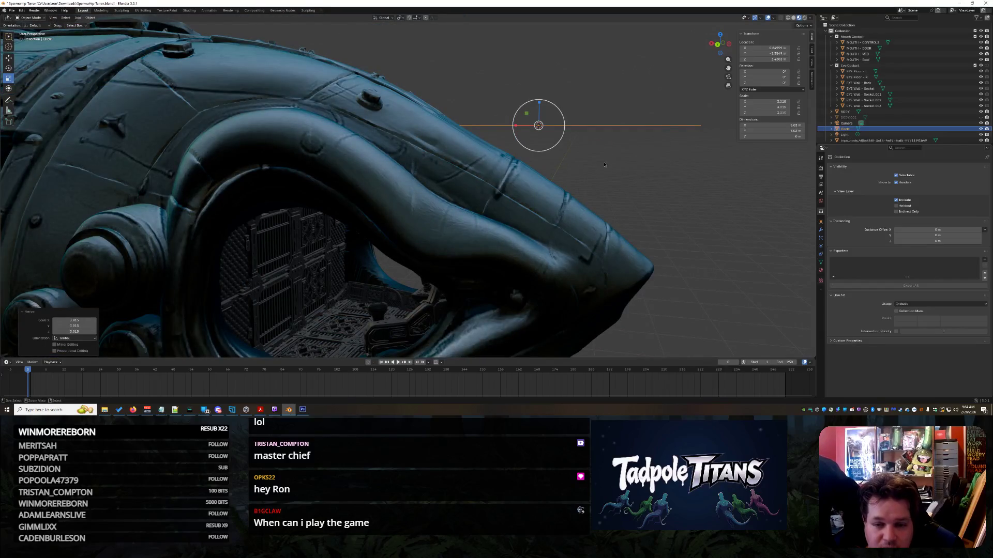
{"action": "scroll", "coordinate": [618, 154], "scroll_direction": "down", "scroll_amount": 5}
{"action": "key", "text": "ctrl+z"}
{"action": "mouse_move", "coordinate": [619, 154]}
{"action": "middle_mouse_down"}
{"action": "mouse_move", "coordinate": [567, 236]}
{"action": "mouse_move", "coordinate": [596, 228]}
{"action": "mouse_move", "coordinate": [583, 233]}
{"action": "middle_mouse_up"}
{"action": "key", "text": "ctrl+z"}
{"action": "left_click", "coordinate": [78, 18]}
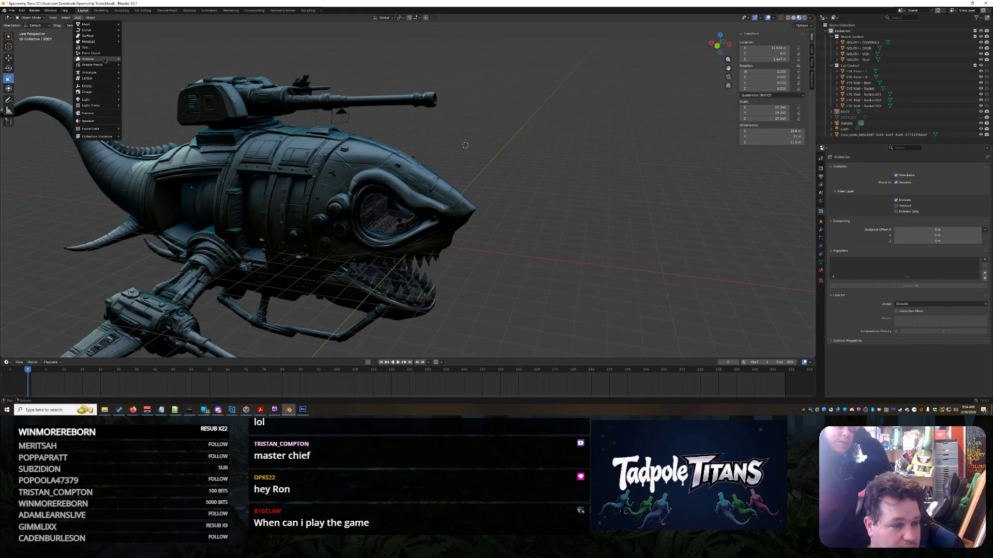
- Add a trial cube mesh, then undo it away
{"action": "mouse_move", "coordinate": [112, 27]}
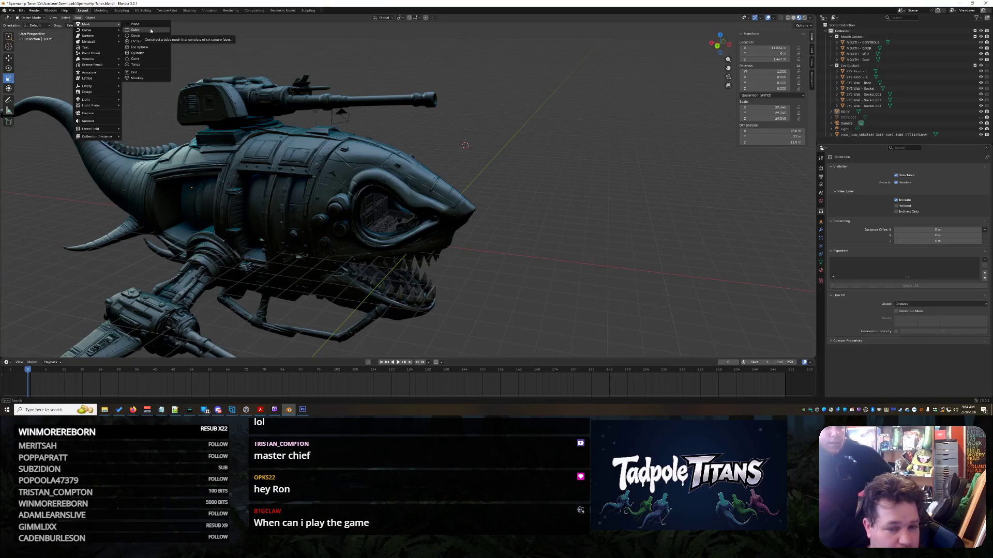
{"action": "left_click", "coordinate": [150, 30]}
{"action": "key", "text": "ctrl+z"}
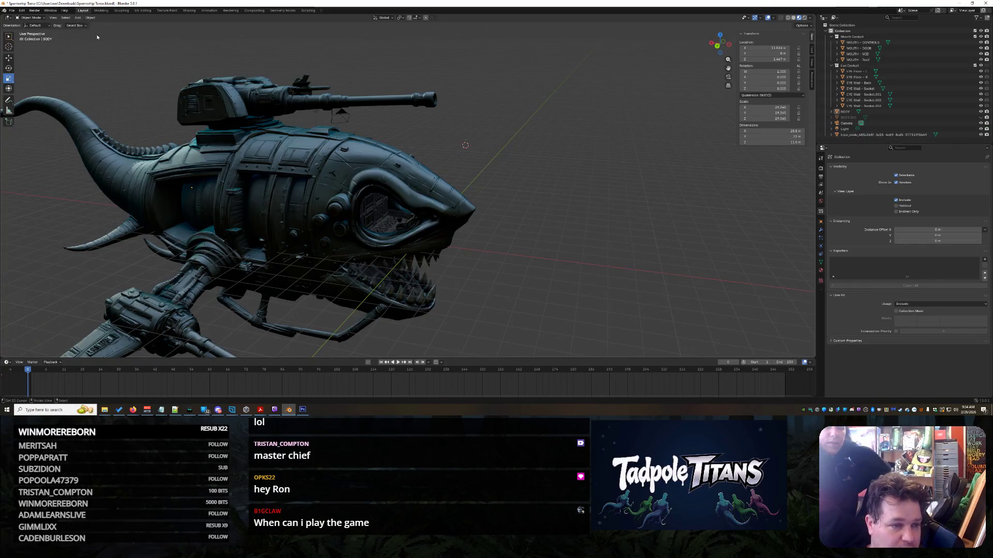
{"action": "left_click", "coordinate": [79, 18]}
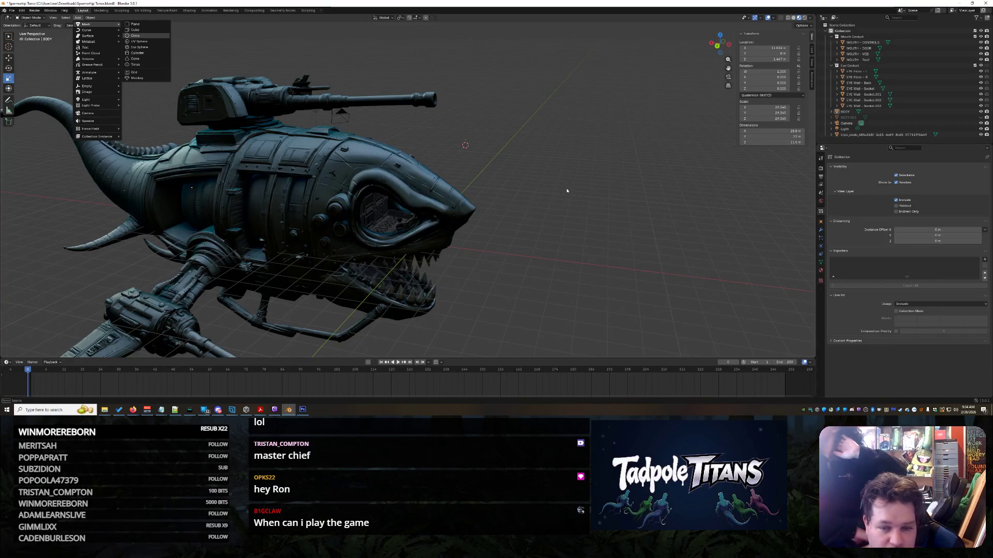
- Add a circle with Triangle Fan fill as a test, then undo it
{"action": "key", "text": "Return"}
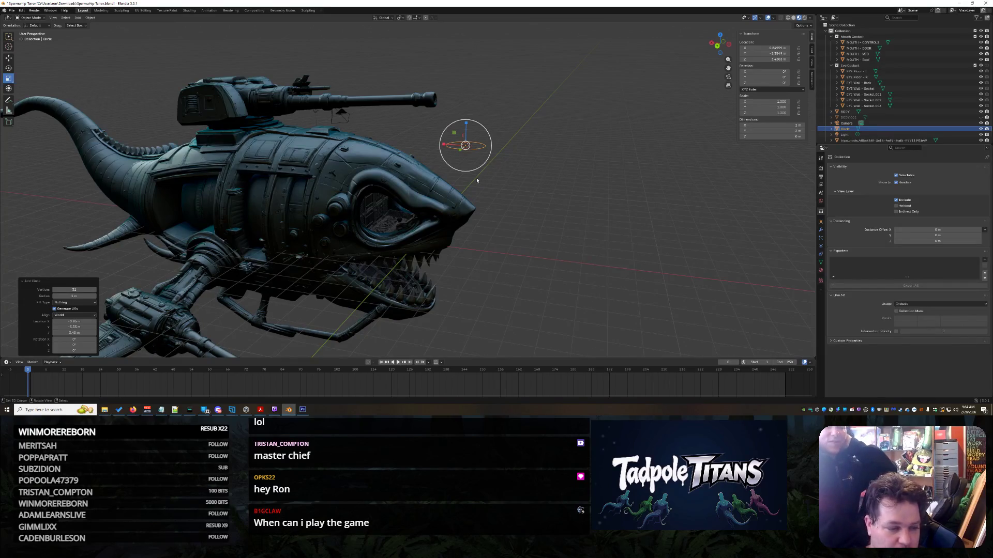
{"action": "left_click", "coordinate": [63, 304]}
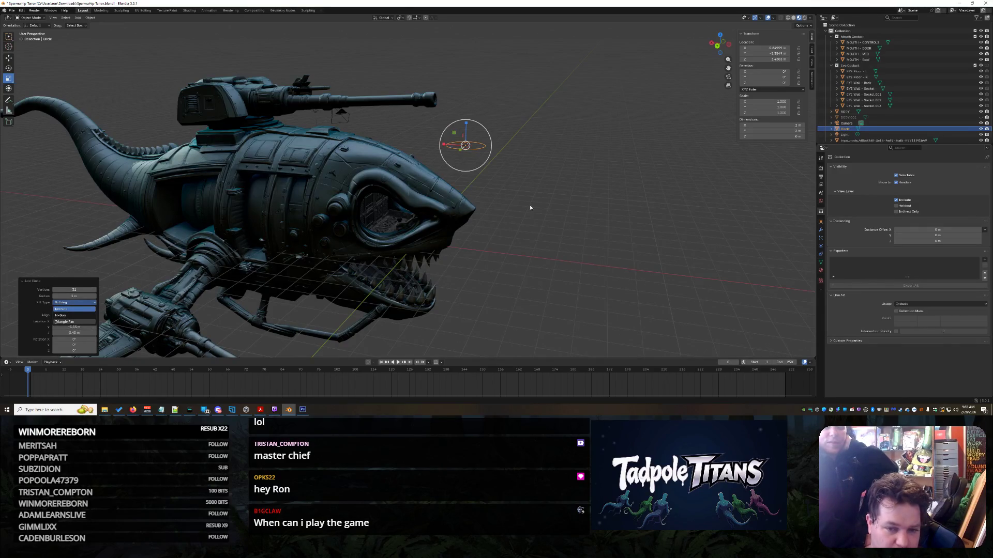
{"action": "key", "text": "Down"}
{"action": "key", "text": "Down"}
{"action": "key", "text": "Return"}
{"action": "mouse_move", "coordinate": [530, 185]}
{"action": "middle_mouse_down"}
{"action": "mouse_move", "coordinate": [517, 210]}
{"action": "mouse_move", "coordinate": [579, 191]}
{"action": "middle_mouse_up"}
{"action": "key", "text": "ctrl+z"}
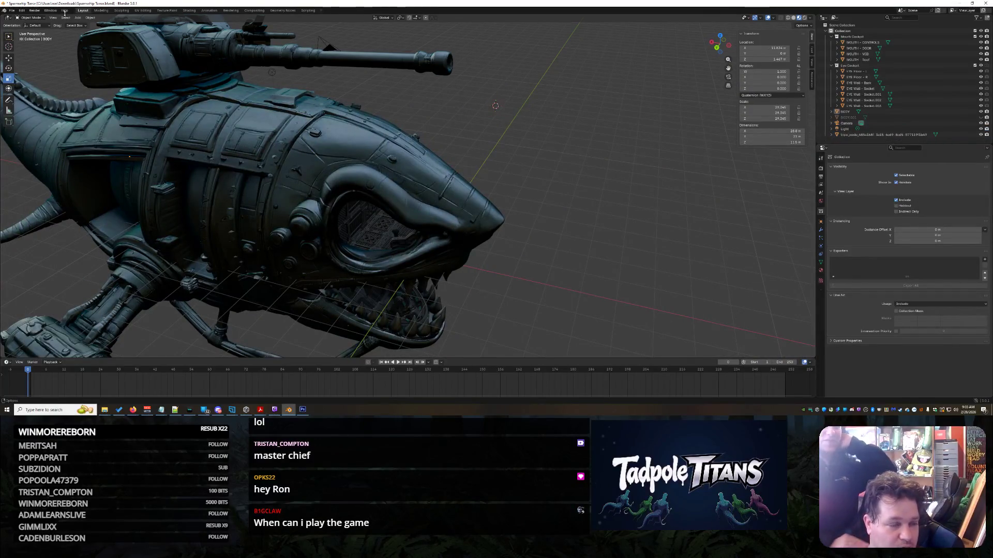
- Add a NURBS surface circle as a test, then undo it
{"action": "left_click", "coordinate": [90, 19]}
{"action": "mouse_move", "coordinate": [78, 19]}
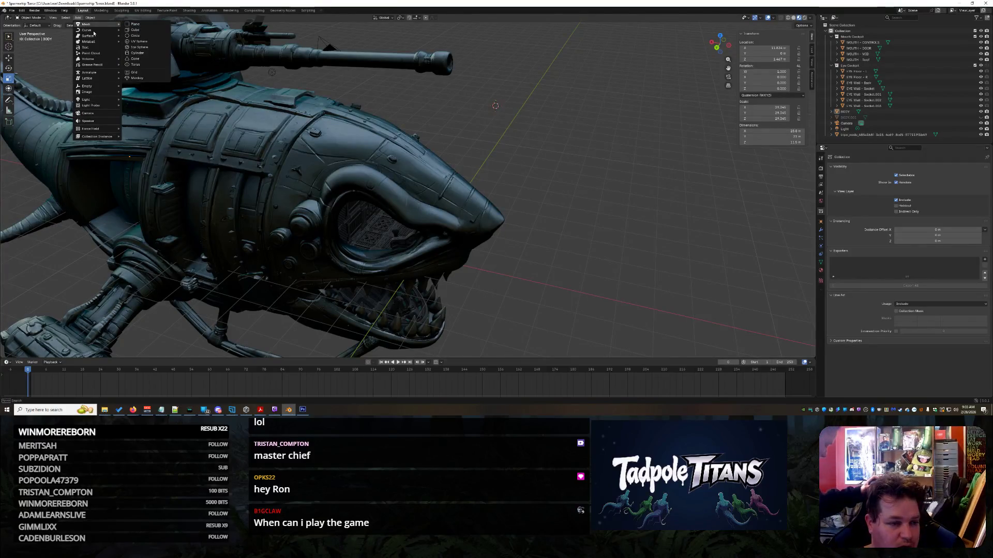
{"action": "mouse_move", "coordinate": [102, 39]}
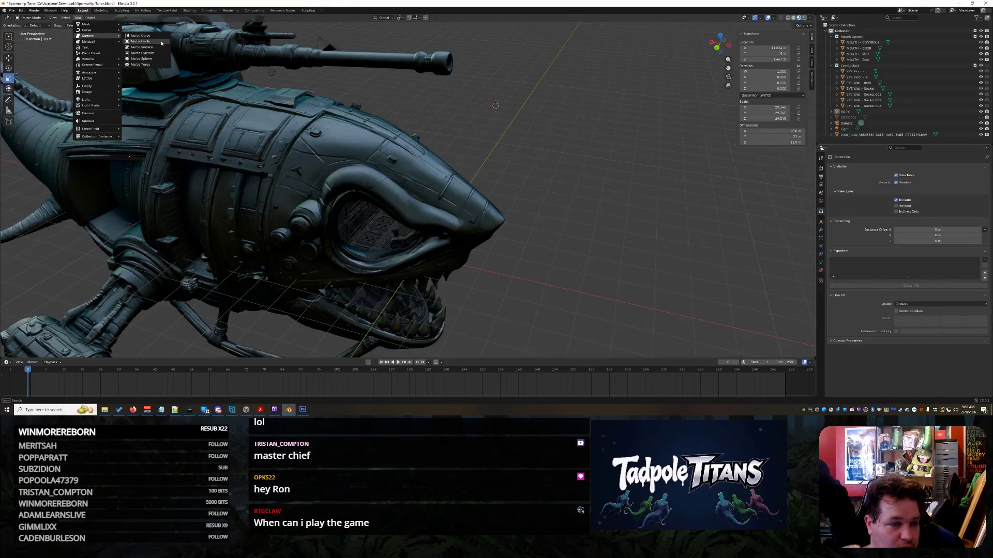
{"action": "left_click", "coordinate": [161, 42]}
{"action": "mouse_move", "coordinate": [578, 185]}
{"action": "middle_mouse_down"}
{"action": "mouse_move", "coordinate": [506, 187]}
{"action": "mouse_move", "coordinate": [575, 181]}
{"action": "middle_mouse_up"}
{"action": "key", "text": "ctrl+z"}
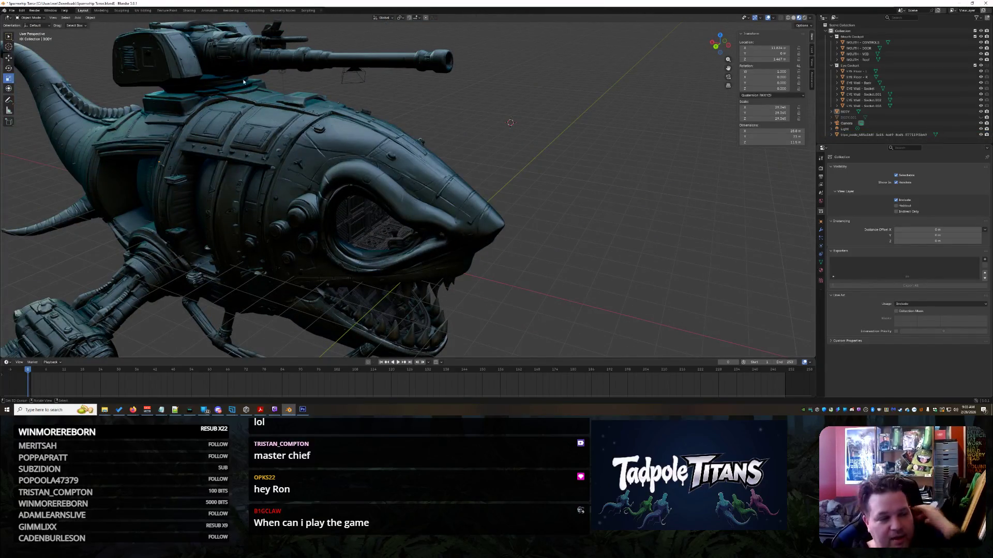
- Zoom onto the shark's eye and add a plane mesh beside the head
{"action": "scroll", "coordinate": [506, 219], "scroll_direction": "up", "scroll_amount": 6}
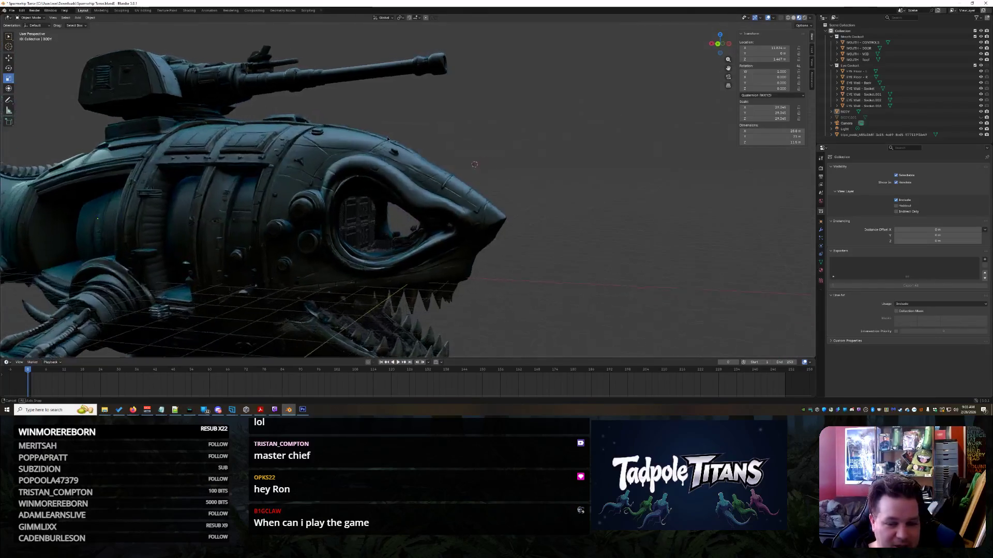
{"action": "mouse_move", "coordinate": [496, 214]}
{"action": "middle_mouse_down"}
{"action": "mouse_move", "coordinate": [506, 219]}
{"action": "mouse_move", "coordinate": [436, 189]}
{"action": "middle_mouse_up"}
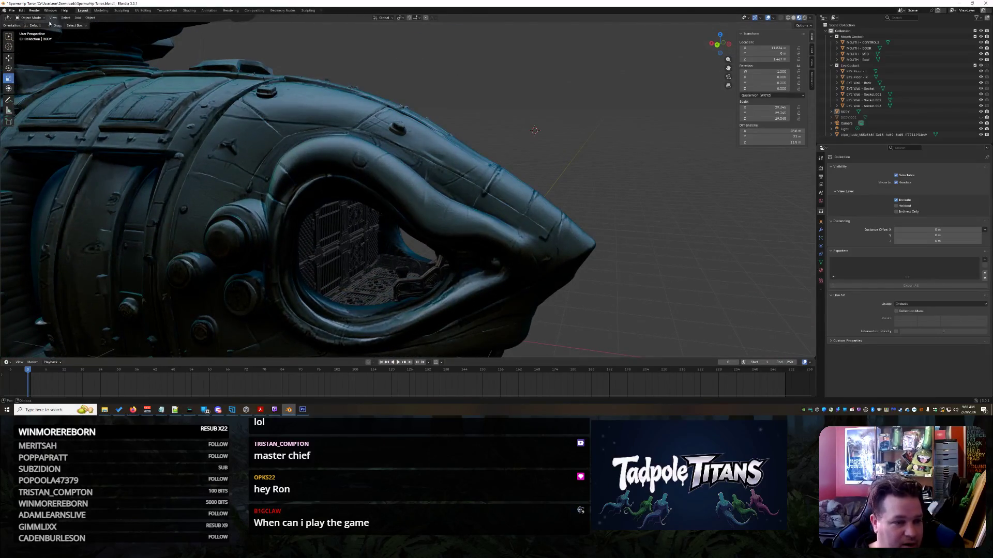
{"action": "left_click", "coordinate": [91, 17]}
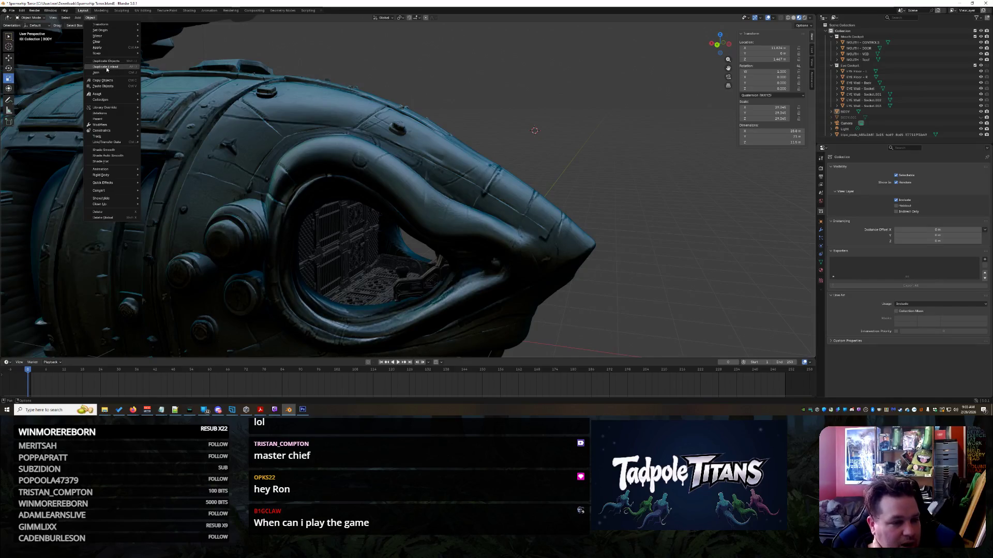
{"action": "mouse_move", "coordinate": [108, 56]}
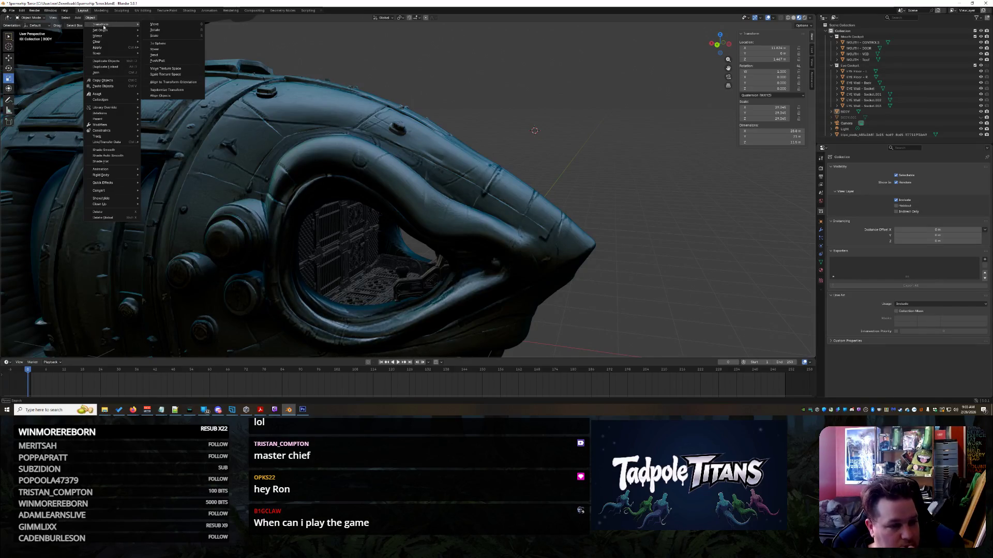
{"action": "mouse_move", "coordinate": [101, 25]}
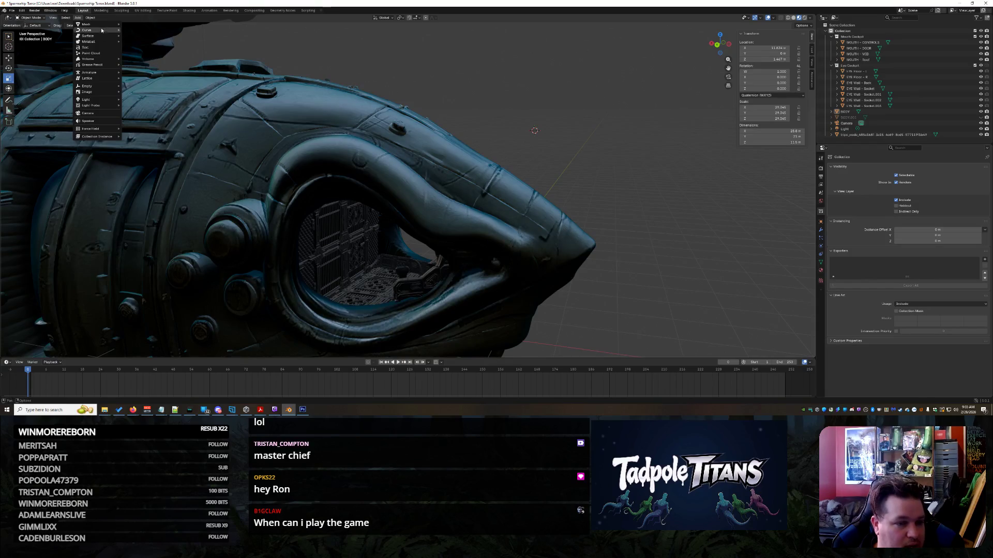
{"action": "left_click", "coordinate": [135, 24]}
{"action": "mouse_move", "coordinate": [572, 183]}
{"action": "middle_mouse_down"}
{"action": "mouse_move", "coordinate": [625, 175]}
{"action": "mouse_move", "coordinate": [571, 187]}
{"action": "mouse_move", "coordinate": [600, 198]}
{"action": "middle_mouse_up"}
- Move the plane toward the eye, lower it along Z, and rotate it upright about X
{"action": "left_click", "coordinate": [8, 59]}
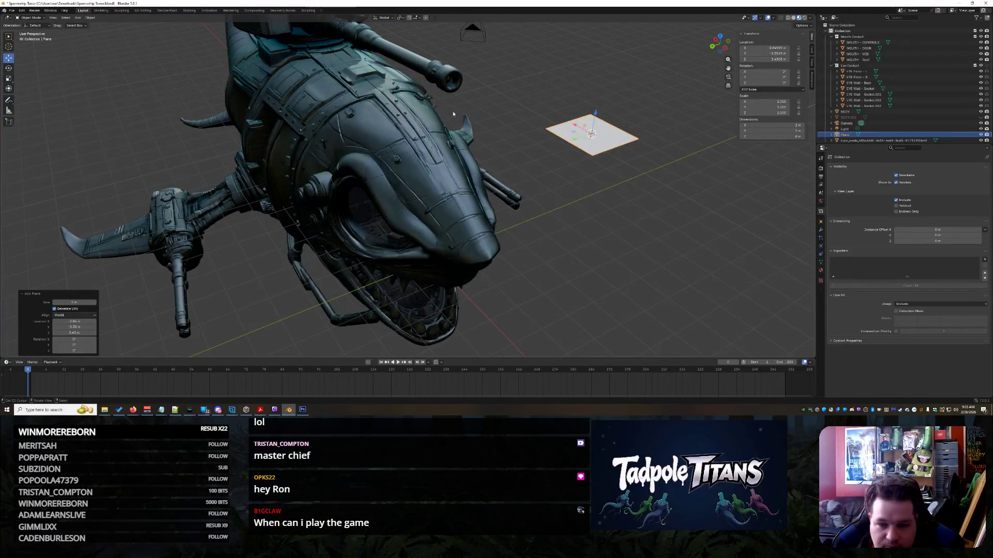
{"action": "left_click_drag", "start_coordinate": [579, 141], "coordinate": [290, 257]}
{"action": "mouse_move", "coordinate": [290, 257]}
{"action": "middle_mouse_down"}
{"action": "mouse_move", "coordinate": [446, 228]}
{"action": "mouse_move", "coordinate": [506, 234]}
{"action": "mouse_move", "coordinate": [504, 218]}
{"action": "middle_mouse_up"}
{"action": "scroll", "coordinate": [505, 217], "scroll_direction": "up", "scroll_amount": 4}
{"action": "mouse_move", "coordinate": [494, 57]}
{"action": "left_mouse_down"}
{"action": "mouse_move", "coordinate": [497, 218]}
{"action": "mouse_move", "coordinate": [507, 248]}
{"action": "left_mouse_up"}
{"action": "middle_click_drag", "start_coordinate": [507, 248], "coordinate": [610, 241]}
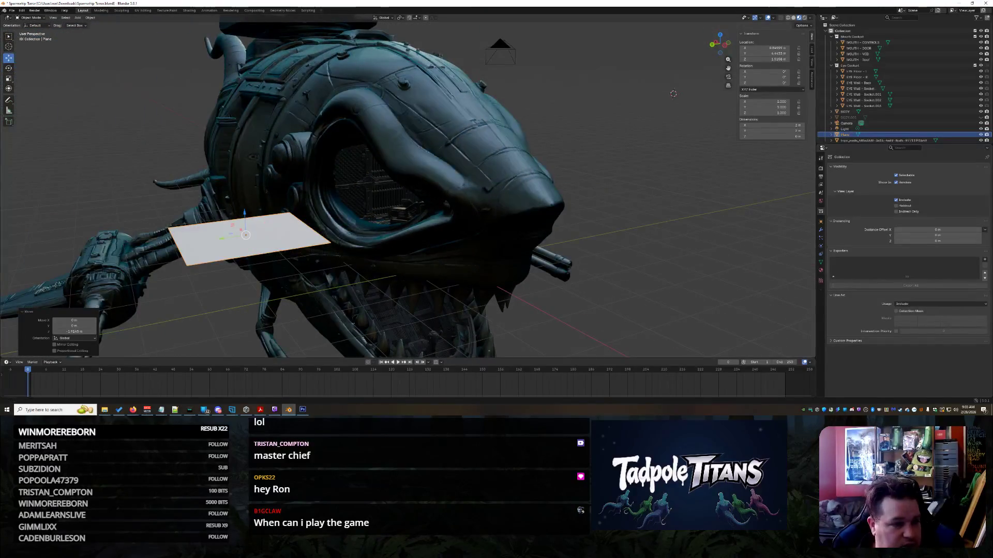
{"action": "left_click_drag", "start_coordinate": [238, 230], "coordinate": [226, 262]}
{"action": "middle_click_drag", "start_coordinate": [226, 262], "coordinate": [566, 260]}
{"action": "left_click", "coordinate": [440, 261]}
- Position the plane in front of the eye socket with constrained moves along Y, X and Z
{"action": "left_click", "coordinate": [561, 259]}
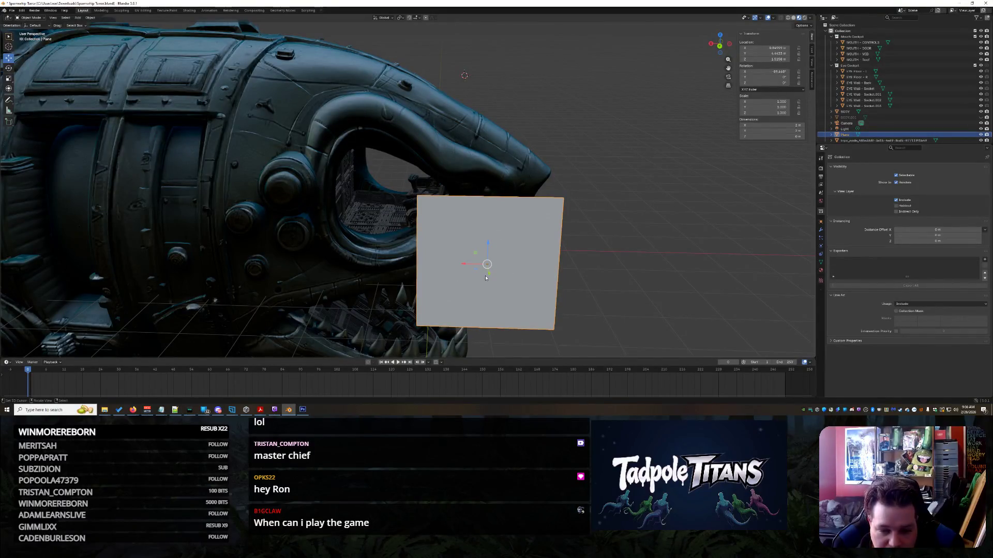
{"action": "key", "text": "g"}
{"action": "key", "text": "y"}
{"action": "left_click", "coordinate": [476, 209]}
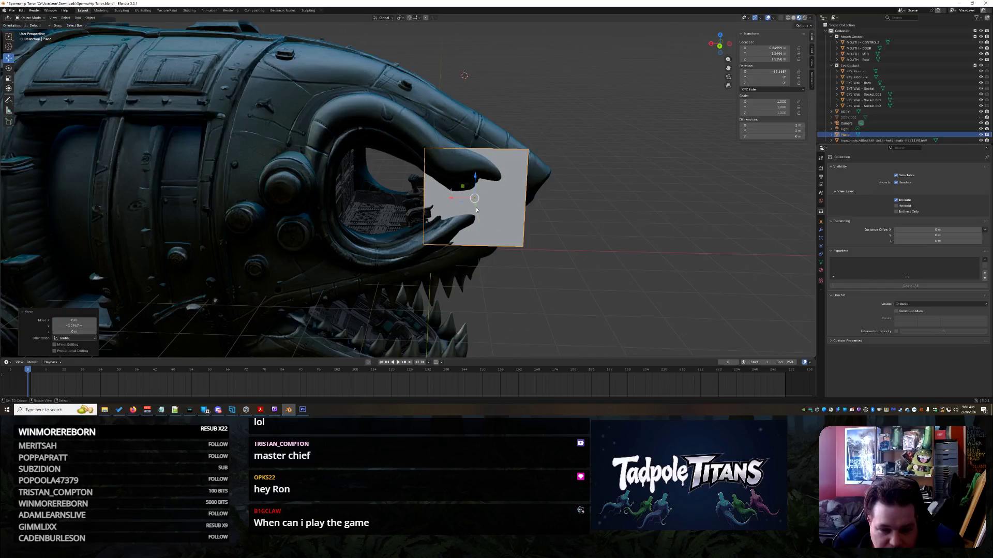
{"action": "key", "text": "g"}
{"action": "key", "text": "x"}
{"action": "left_click", "coordinate": [335, 199]}
{"action": "scroll", "coordinate": [335, 199], "scroll_direction": "up", "scroll_amount": 3}
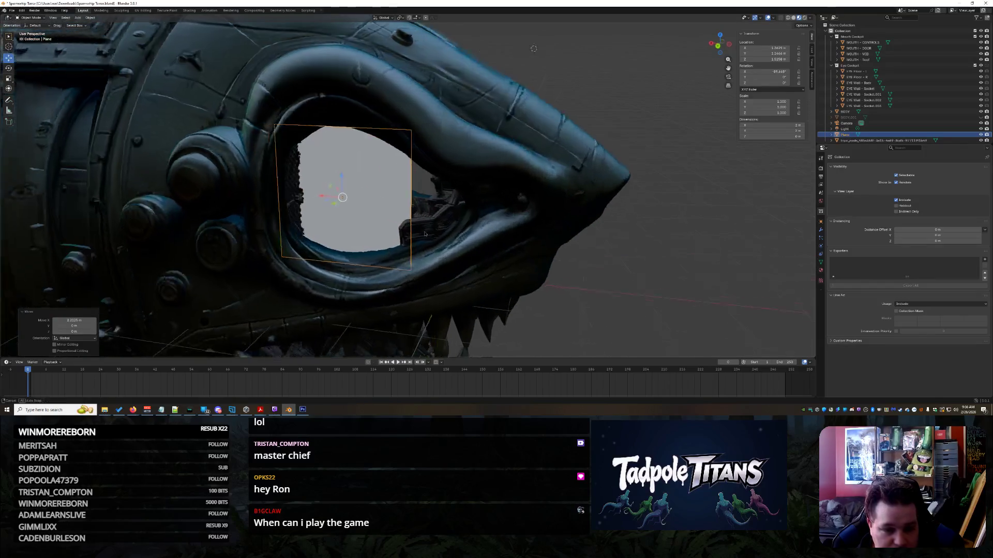
{"action": "key", "text": "g"}
{"action": "key", "text": "y"}
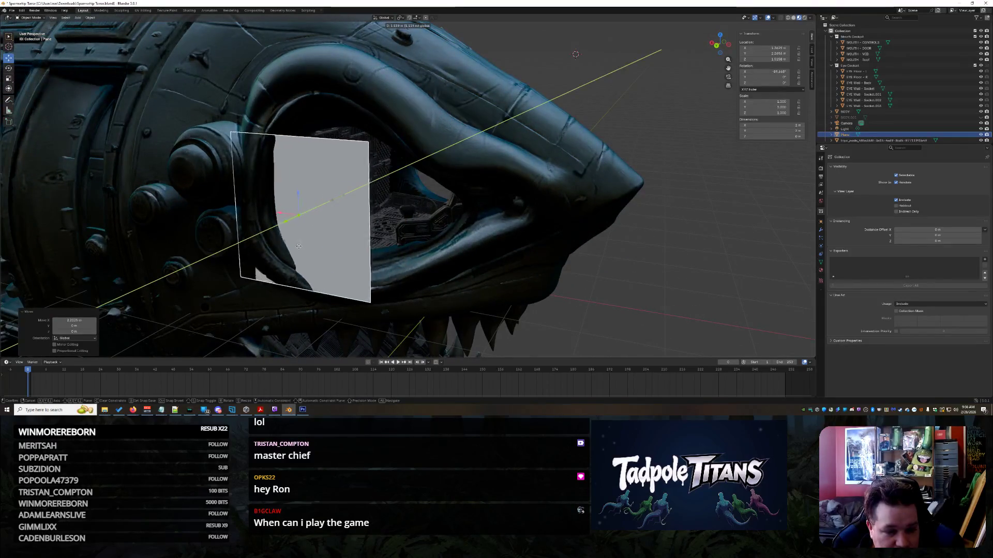
{"action": "left_click", "coordinate": [296, 209]}
{"action": "key", "text": "g"}
{"action": "key", "text": "z"}
{"action": "left_click", "coordinate": [156, 114]}
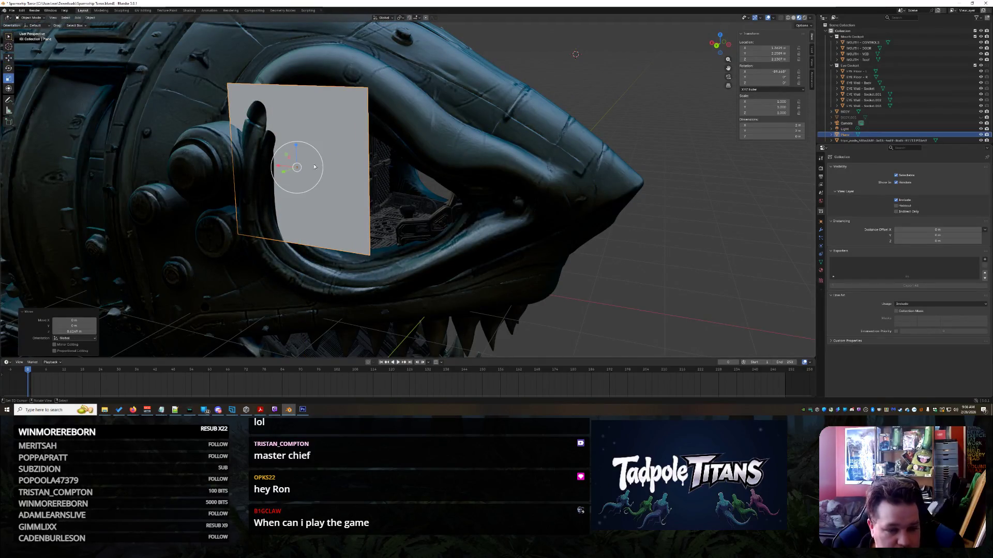
- Scale the plane to 1.477, shift it along X, and turn it about 18° around Z
{"action": "key", "text": "s"}
{"action": "left_click", "coordinate": [158, 124]}
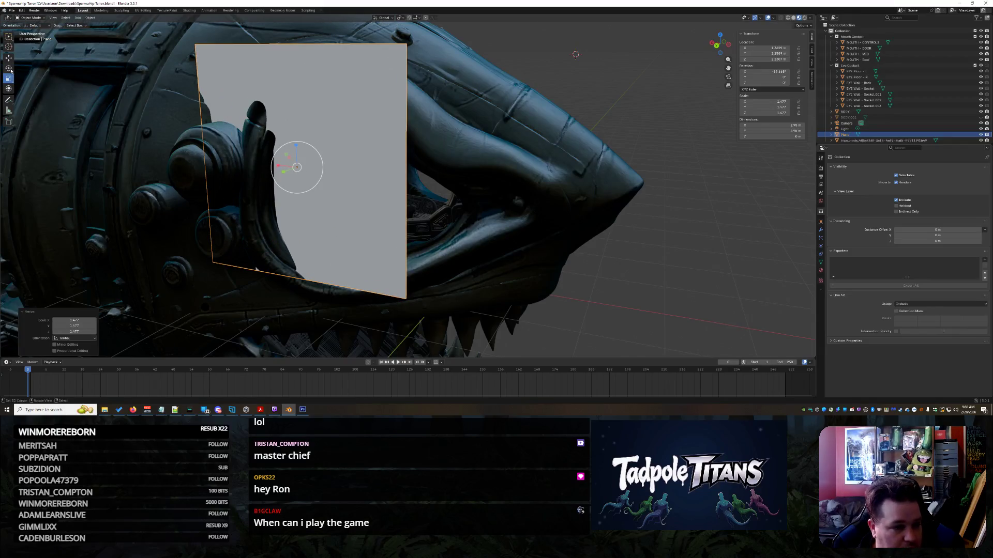
{"action": "middle_click_drag", "start_coordinate": [329, 210], "coordinate": [390, 217]}
{"action": "key", "text": "g"}
{"action": "key", "text": "x"}
{"action": "left_click", "coordinate": [350, 192]}
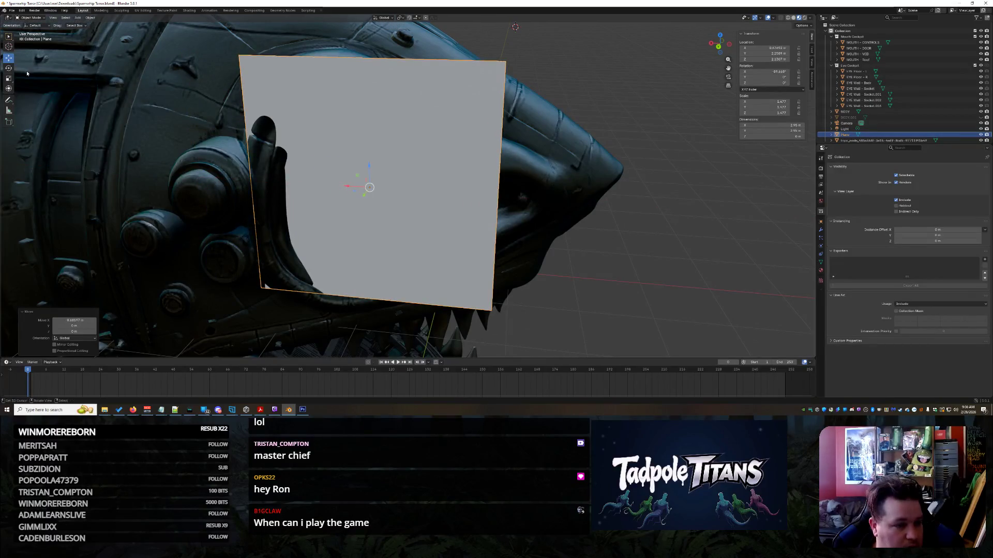
{"action": "left_click_drag", "start_coordinate": [379, 195], "coordinate": [403, 199]}
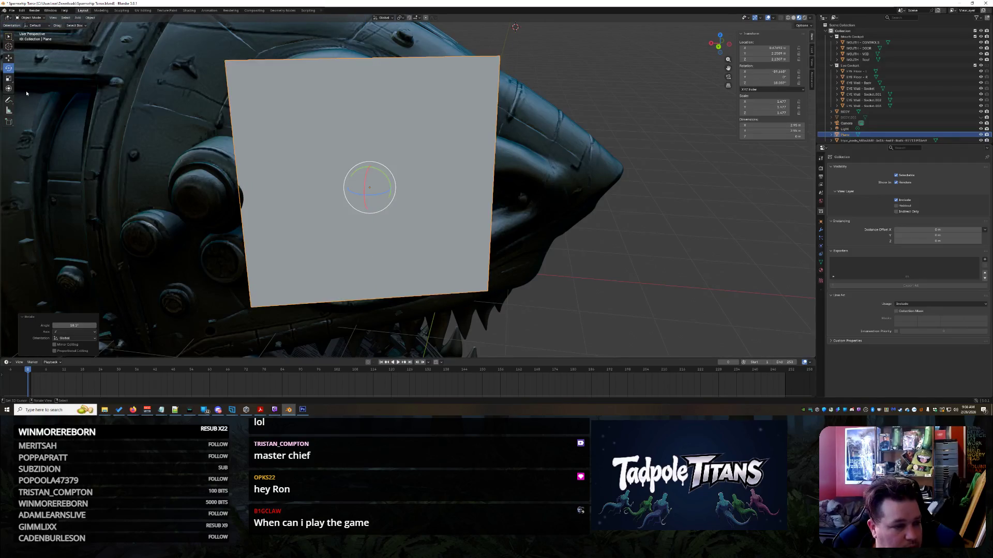
- Slide the plane along Y into the socket and turn it to about 25° around Z
{"action": "left_click", "coordinate": [9, 59]}
{"action": "middle_click_drag", "start_coordinate": [393, 228], "coordinate": [454, 246]}
{"action": "left_click_drag", "start_coordinate": [282, 155], "coordinate": [323, 157]}
{"action": "middle_click_drag", "start_coordinate": [323, 157], "coordinate": [387, 259]}
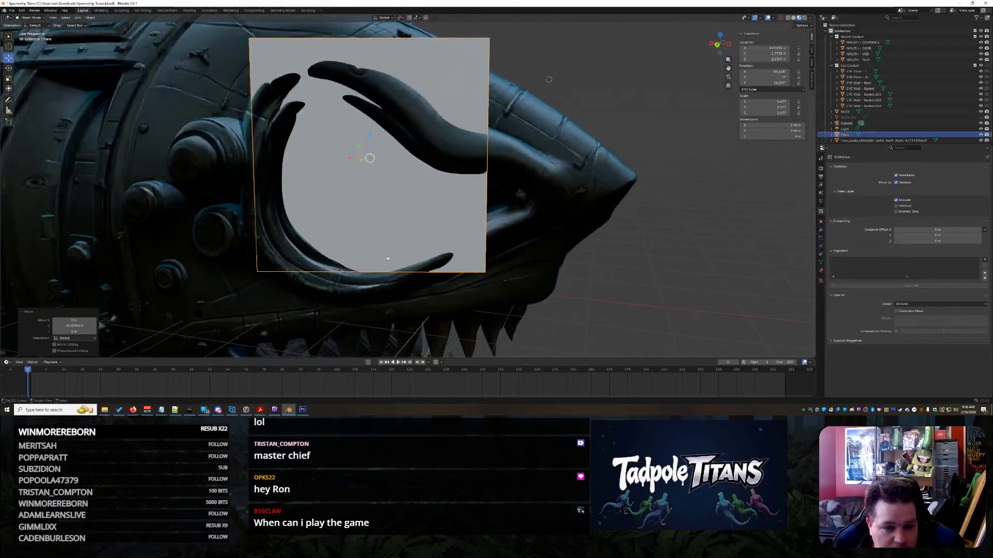
{"action": "middle_click_drag", "start_coordinate": [390, 171], "coordinate": [451, 225]}
{"action": "left_click_drag", "start_coordinate": [315, 165], "coordinate": [216, 138]}
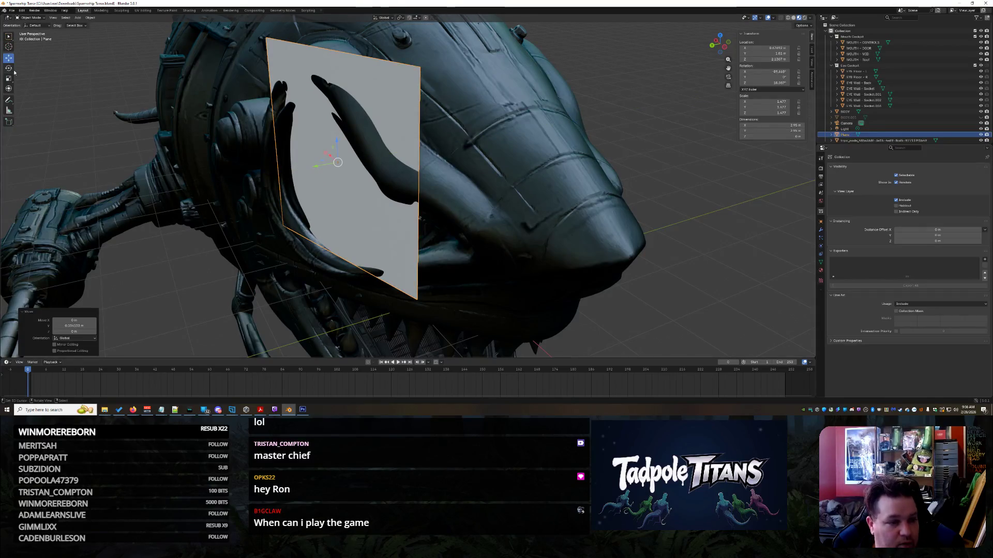
{"action": "left_click_drag", "start_coordinate": [333, 176], "coordinate": [334, 171]}
{"action": "mouse_move", "coordinate": [500, 284]}
{"action": "middle_mouse_down"}
{"action": "mouse_move", "coordinate": [612, 236]}
{"action": "mouse_move", "coordinate": [309, 179]}
{"action": "middle_mouse_up"}
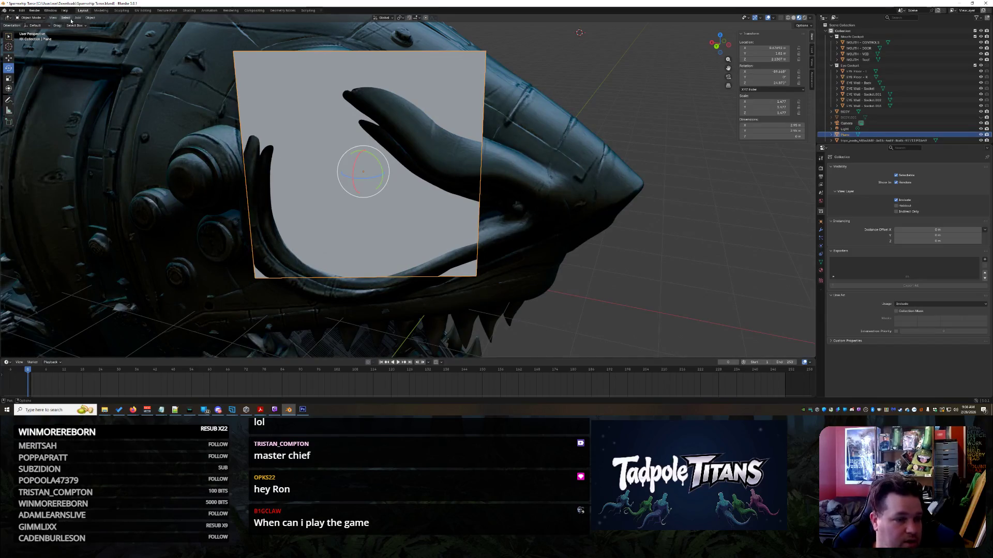
{"action": "left_click", "coordinate": [122, 11]}
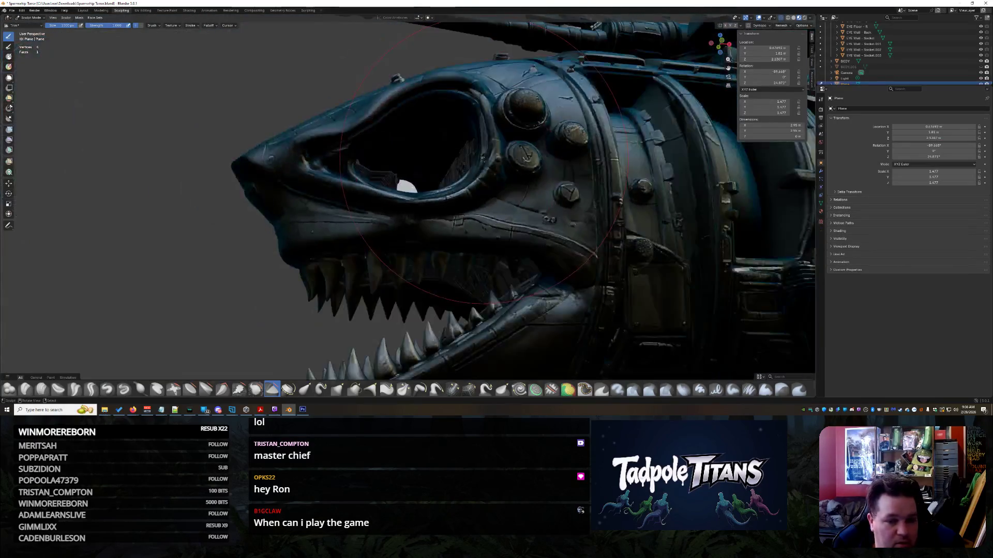
- With the Elastic Grab brush, pull the plane's corners and bottom edge to hug the eye opening
{"action": "mouse_move", "coordinate": [481, 165]}
{"action": "middle_mouse_down"}
{"action": "mouse_move", "coordinate": [258, 217]}
{"action": "mouse_move", "coordinate": [413, 226]}
{"action": "middle_mouse_up"}
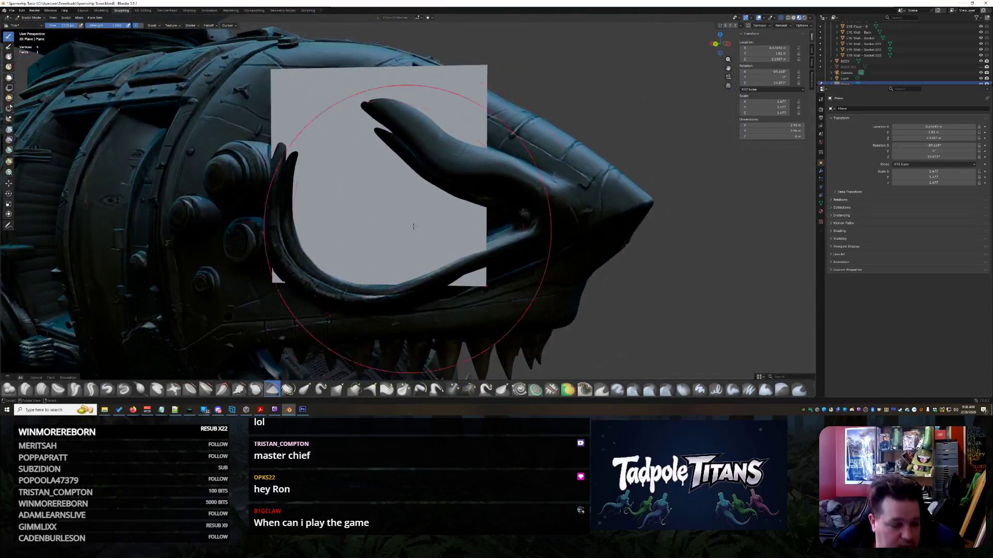
{"action": "left_click", "coordinate": [305, 388]}
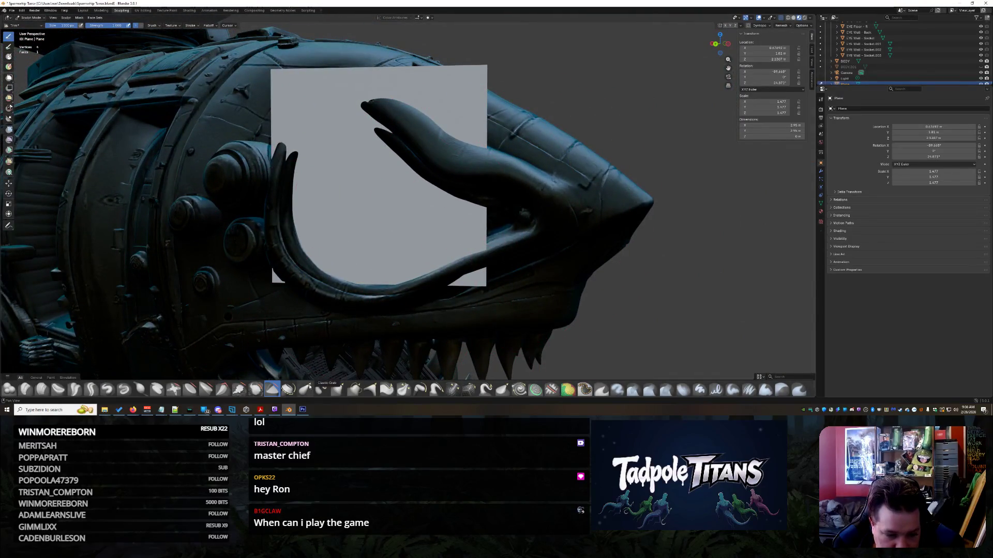
{"action": "scroll", "coordinate": [277, 288], "scroll_direction": "up", "scroll_amount": 2}
{"action": "left_click_drag", "start_coordinate": [228, 305], "coordinate": [239, 302]}
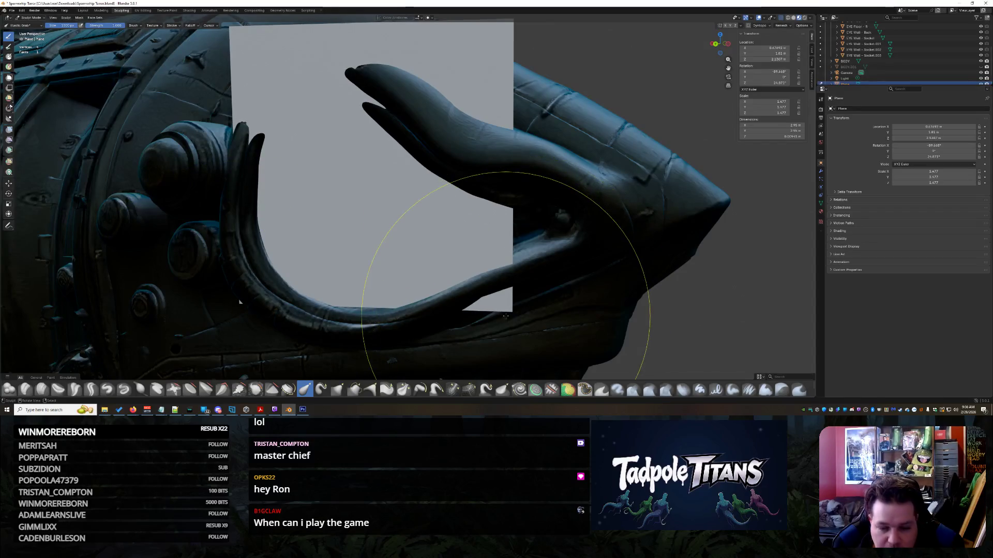
{"action": "left_click_drag", "start_coordinate": [518, 317], "coordinate": [620, 241]}
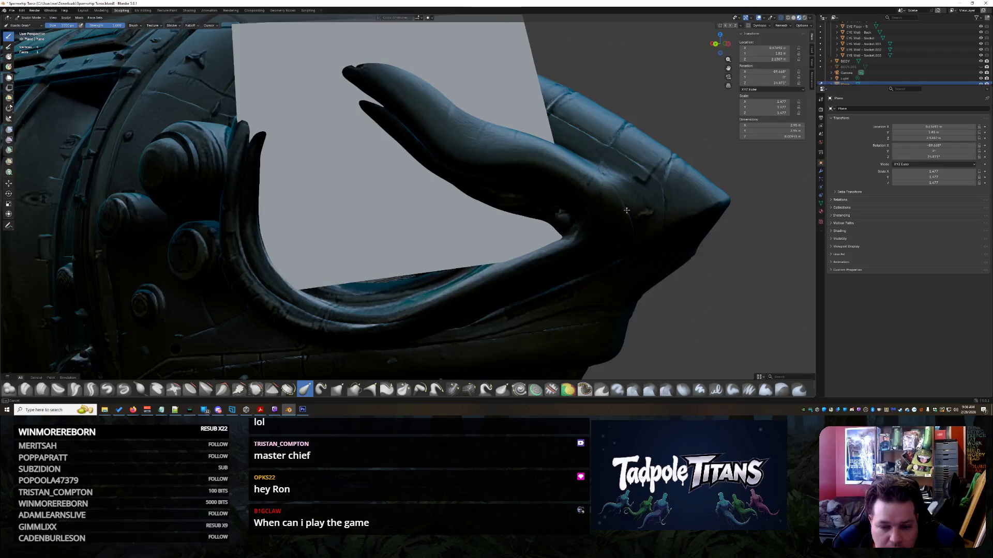
{"action": "left_click_drag", "start_coordinate": [381, 266], "coordinate": [392, 368]}
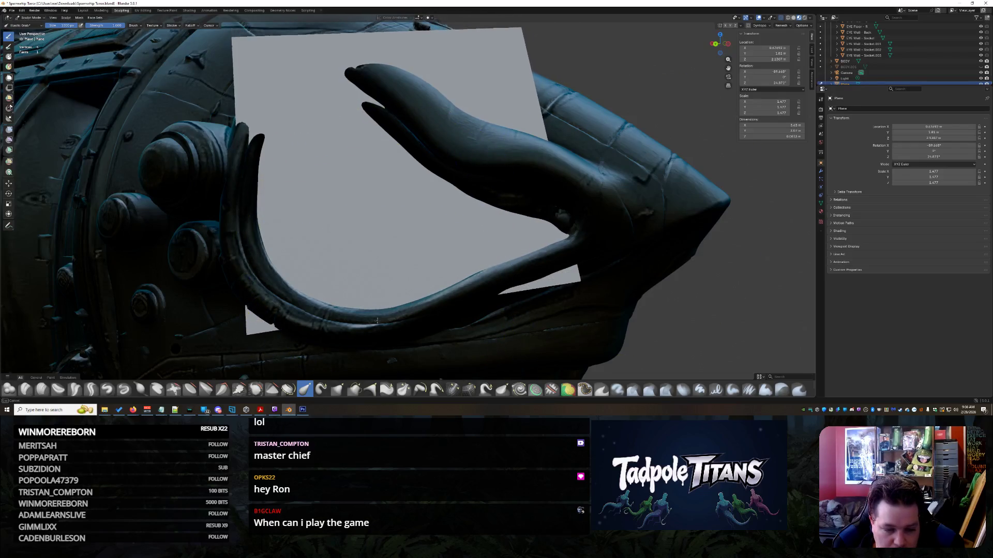
{"action": "left_click_drag", "start_coordinate": [242, 328], "coordinate": [255, 290]}
{"action": "mouse_move", "coordinate": [255, 289]}
{"action": "middle_mouse_down"}
{"action": "mouse_move", "coordinate": [375, 200]}
{"action": "mouse_move", "coordinate": [315, 259]}
{"action": "mouse_move", "coordinate": [492, 287]}
{"action": "middle_mouse_up"}
{"action": "left_click_drag", "start_coordinate": [492, 288], "coordinate": [444, 324]}
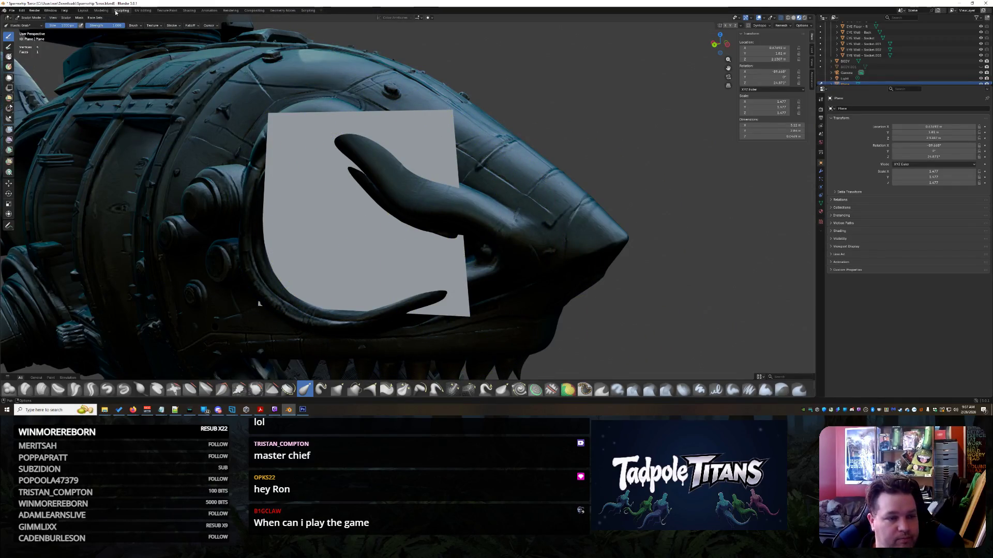
{"action": "left_click", "coordinate": [66, 18]}
- Enable Dynamic Topology on the eye plane and confirm it
{"action": "left_click", "coordinate": [82, 180]}
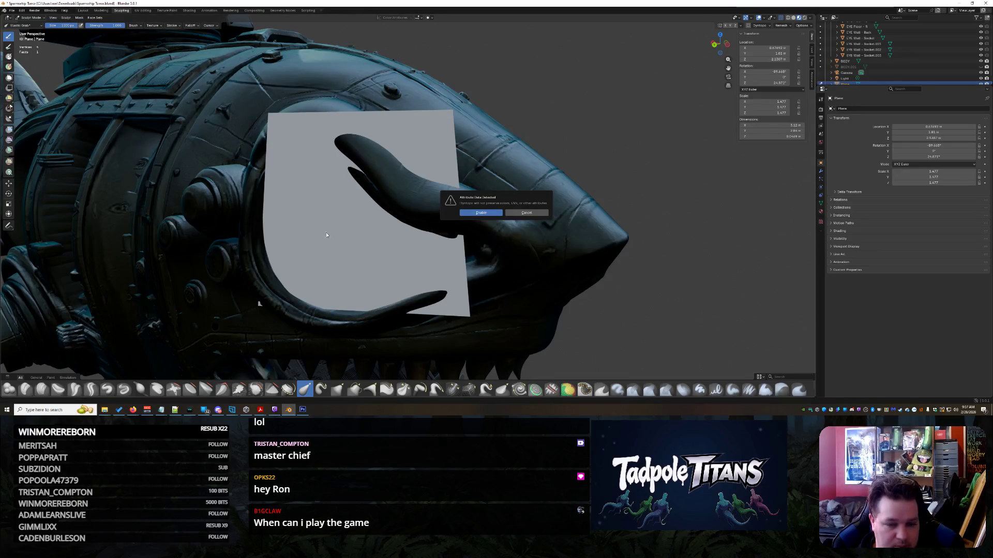
{"action": "left_click", "coordinate": [475, 210]}
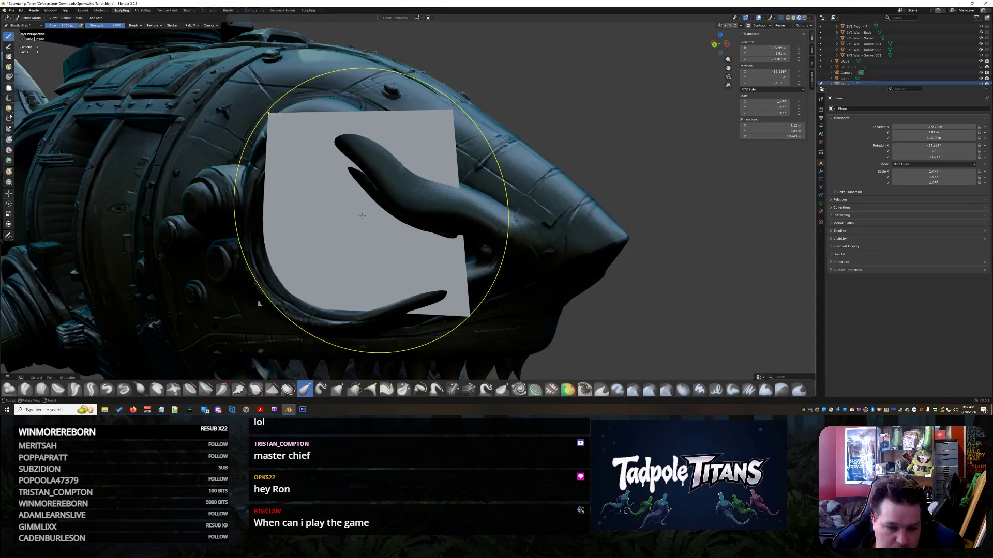
{"action": "scroll", "coordinate": [416, 216], "scroll_direction": "up", "scroll_amount": 2}
{"action": "scroll", "coordinate": [416, 217], "scroll_direction": "down", "scroll_amount": 4}
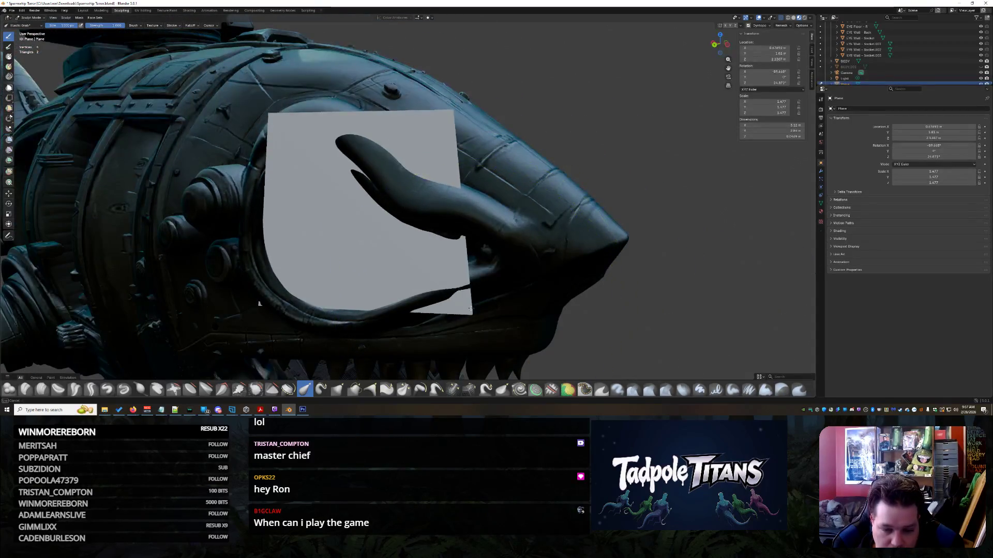
{"action": "scroll", "coordinate": [386, 296], "scroll_direction": "up", "scroll_amount": 5}
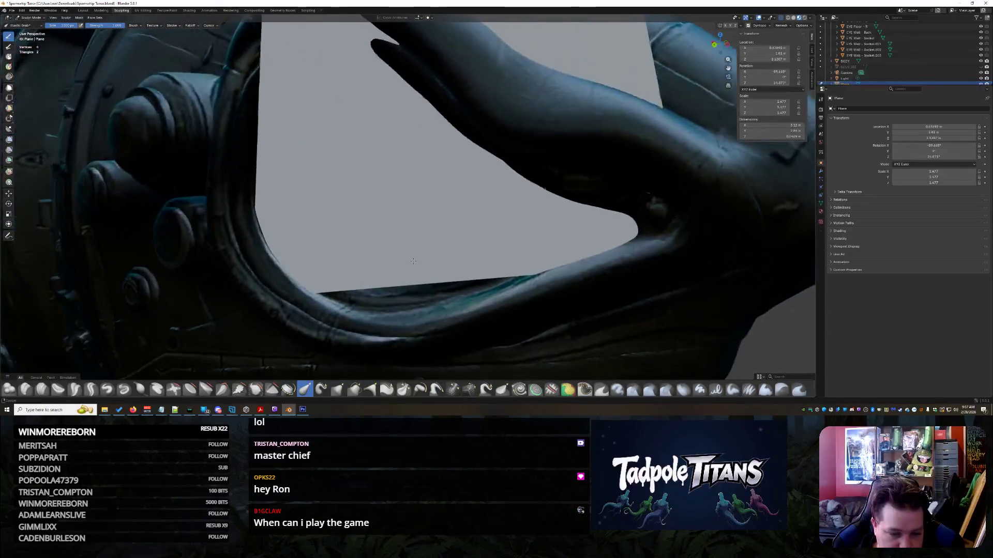
- Bulge the flat plane into a curved surface with the Blob brush, working its left side
{"action": "mouse_move", "coordinate": [387, 295]}
{"action": "middle_mouse_down"}
{"action": "mouse_move", "coordinate": [368, 277]}
{"action": "mouse_move", "coordinate": [321, 310]}
{"action": "middle_mouse_up"}
{"action": "middle_click_drag", "start_coordinate": [259, 340], "coordinate": [262, 189]}
{"action": "left_click", "coordinate": [9, 389]}
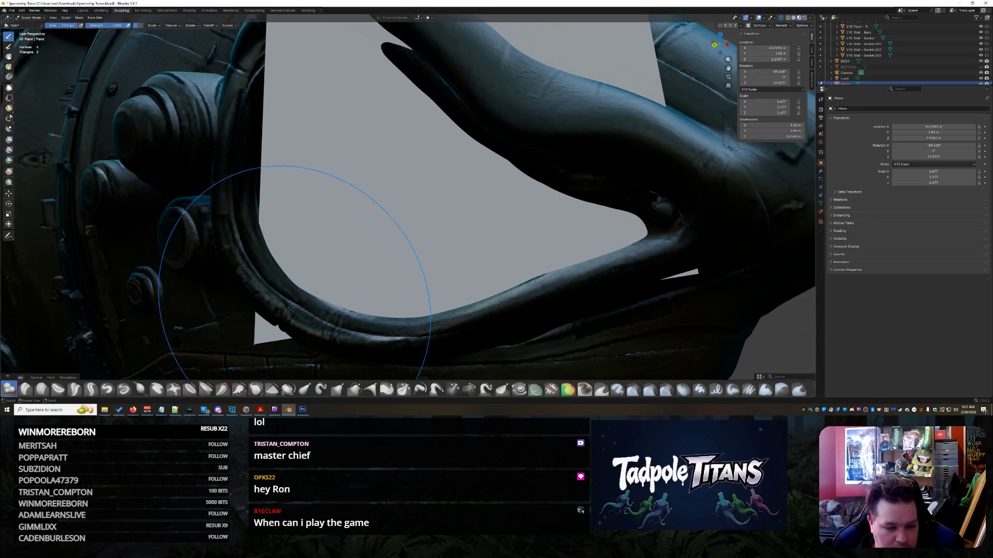
{"action": "mouse_move", "coordinate": [256, 340]}
{"action": "left_mouse_down"}
{"action": "mouse_move", "coordinate": [248, 289]}
{"action": "mouse_move", "coordinate": [269, 248]}
{"action": "left_mouse_up"}
{"action": "scroll", "coordinate": [584, 235], "scroll_direction": "down", "scroll_amount": 3}
{"action": "mouse_move", "coordinate": [614, 265]}
{"action": "middle_mouse_down"}
{"action": "mouse_move", "coordinate": [579, 243]}
{"action": "mouse_move", "coordinate": [538, 171]}
{"action": "mouse_move", "coordinate": [485, 229]}
{"action": "middle_mouse_up"}
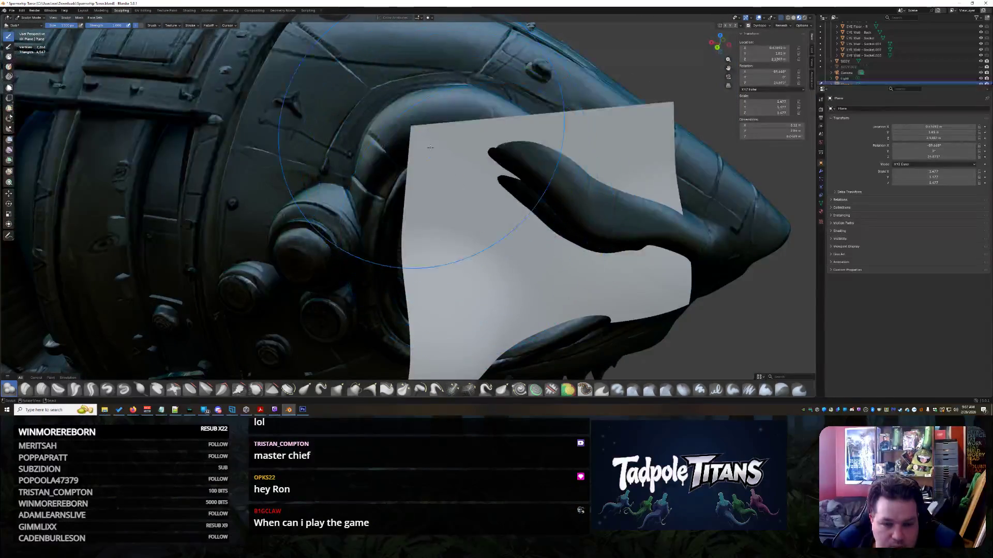
{"action": "left_click_drag", "start_coordinate": [414, 126], "coordinate": [361, 131]}
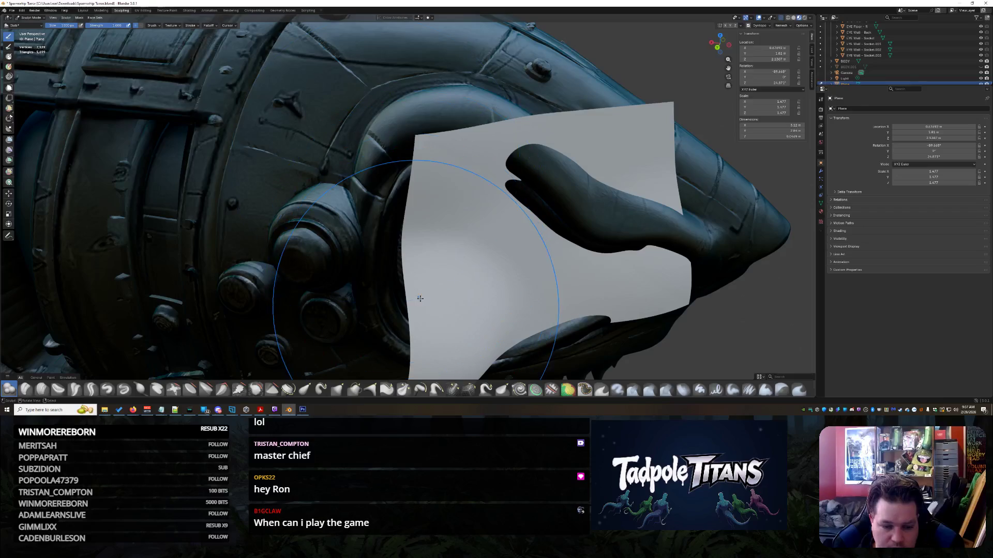
{"action": "left_click_drag", "start_coordinate": [420, 299], "coordinate": [375, 263]}
{"action": "left_click_drag", "start_coordinate": [422, 234], "coordinate": [414, 135]}
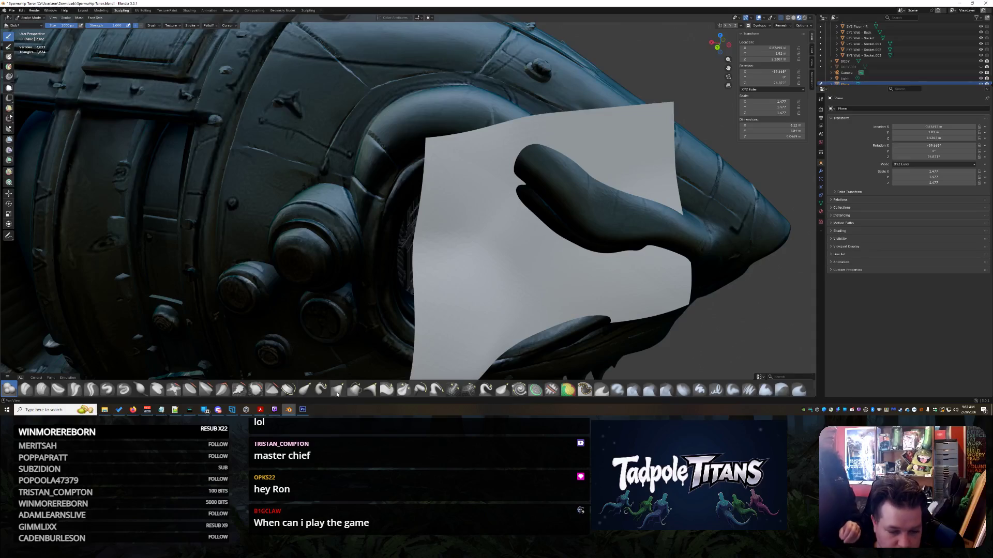
- Stretch the plane's edges around the socket, jaw and mouth with the Elastic Snake Hook brush
{"action": "left_click", "coordinate": [321, 389]}
{"action": "left_click_drag", "start_coordinate": [432, 140], "coordinate": [334, 168]}
{"action": "left_click_drag", "start_coordinate": [441, 128], "coordinate": [553, 207]}
{"action": "middle_click_drag", "start_coordinate": [554, 207], "coordinate": [565, 271]}
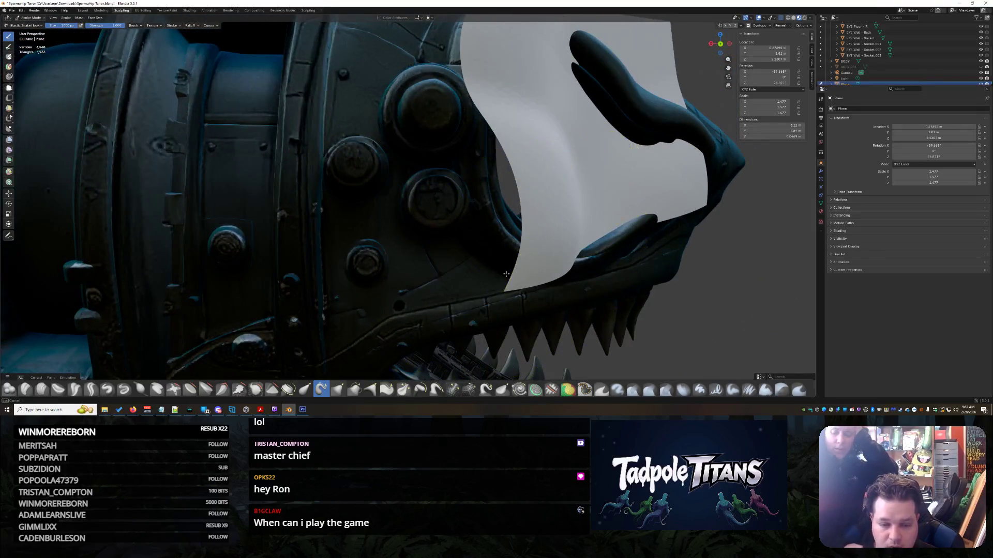
{"action": "left_click_drag", "start_coordinate": [566, 270], "coordinate": [454, 258]}
{"action": "middle_click_drag", "start_coordinate": [525, 283], "coordinate": [156, 217]}
{"action": "left_click_drag", "start_coordinate": [116, 206], "coordinate": [289, 321]}
{"action": "middle_click_drag", "start_coordinate": [290, 321], "coordinate": [463, 242]}
{"action": "mouse_move", "coordinate": [464, 241]}
{"action": "left_mouse_down"}
{"action": "mouse_move", "coordinate": [455, 279]}
{"action": "mouse_move", "coordinate": [506, 241]}
{"action": "mouse_move", "coordinate": [458, 182]}
{"action": "left_mouse_up"}
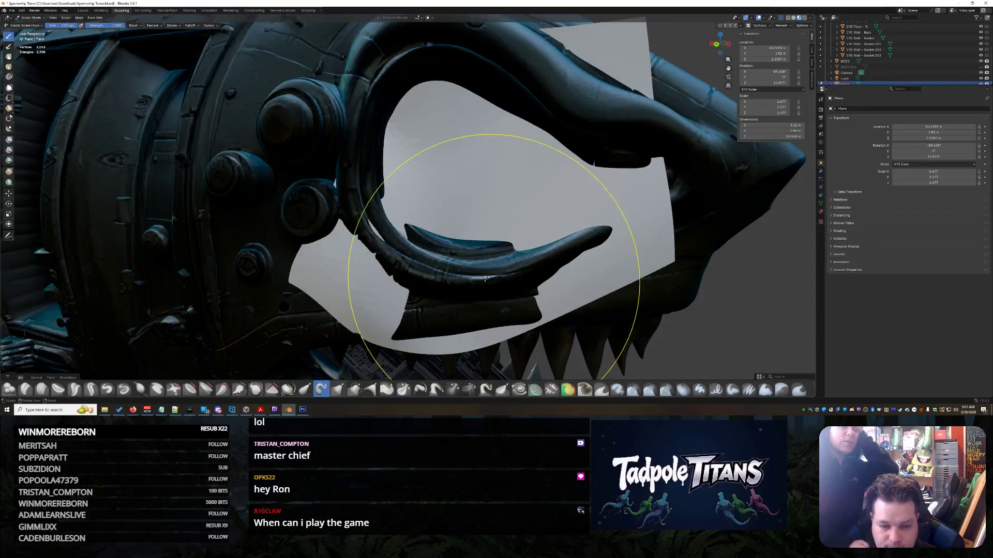
{"action": "middle_click_drag", "start_coordinate": [459, 182], "coordinate": [284, 274]}
{"action": "mouse_move", "coordinate": [218, 273]}
{"action": "left_mouse_down"}
{"action": "mouse_move", "coordinate": [243, 320]}
{"action": "mouse_move", "coordinate": [269, 331]}
{"action": "left_mouse_up"}
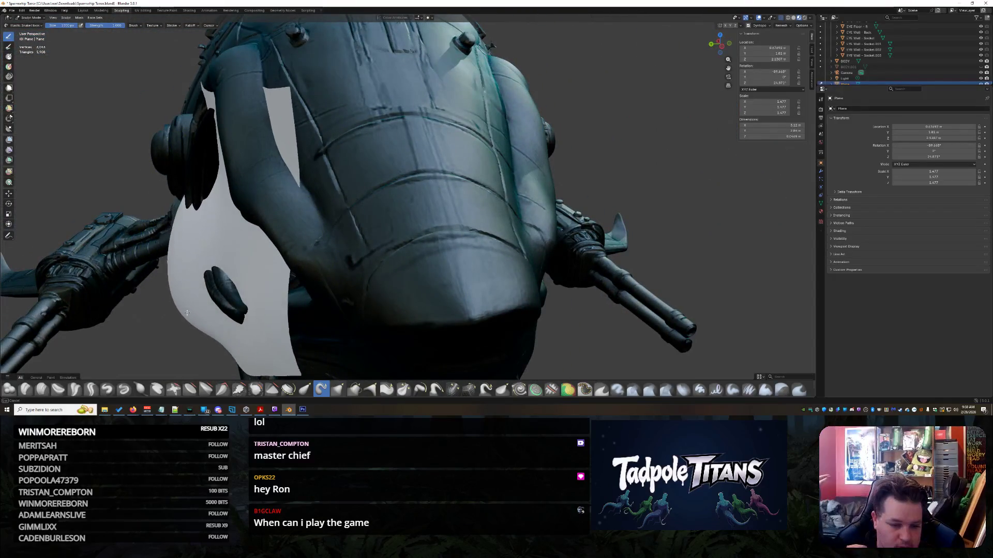
- Tuck the plane's edges behind the socket ring and tubes, then return to Object Mode
{"action": "middle_click_drag", "start_coordinate": [289, 289], "coordinate": [422, 306]}
{"action": "mouse_move", "coordinate": [528, 282]}
{"action": "left_mouse_down"}
{"action": "mouse_move", "coordinate": [517, 290]}
{"action": "mouse_move", "coordinate": [620, 299]}
{"action": "left_mouse_up"}
{"action": "middle_click_drag", "start_coordinate": [620, 299], "coordinate": [479, 195]}
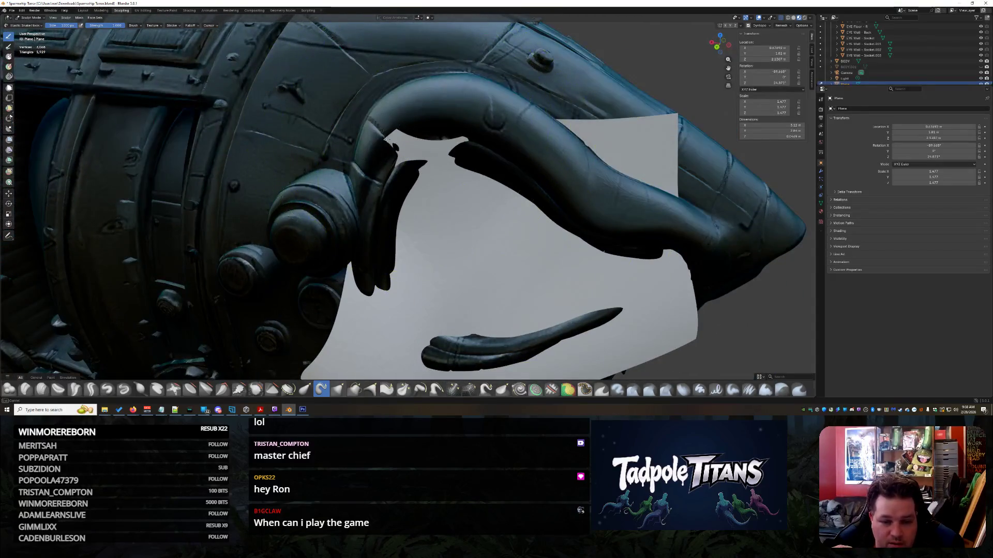
{"action": "left_click_drag", "start_coordinate": [387, 139], "coordinate": [392, 116]}
{"action": "mouse_move", "coordinate": [400, 89]}
{"action": "middle_mouse_down"}
{"action": "mouse_move", "coordinate": [497, 191]}
{"action": "mouse_move", "coordinate": [599, 222]}
{"action": "middle_mouse_up"}
{"action": "left_click_drag", "start_coordinate": [599, 222], "coordinate": [599, 244]}
{"action": "mouse_move", "coordinate": [599, 243]}
{"action": "middle_mouse_down"}
{"action": "mouse_move", "coordinate": [623, 268]}
{"action": "mouse_move", "coordinate": [481, 186]}
{"action": "middle_mouse_up"}
{"action": "left_click_drag", "start_coordinate": [421, 84], "coordinate": [461, 91]}
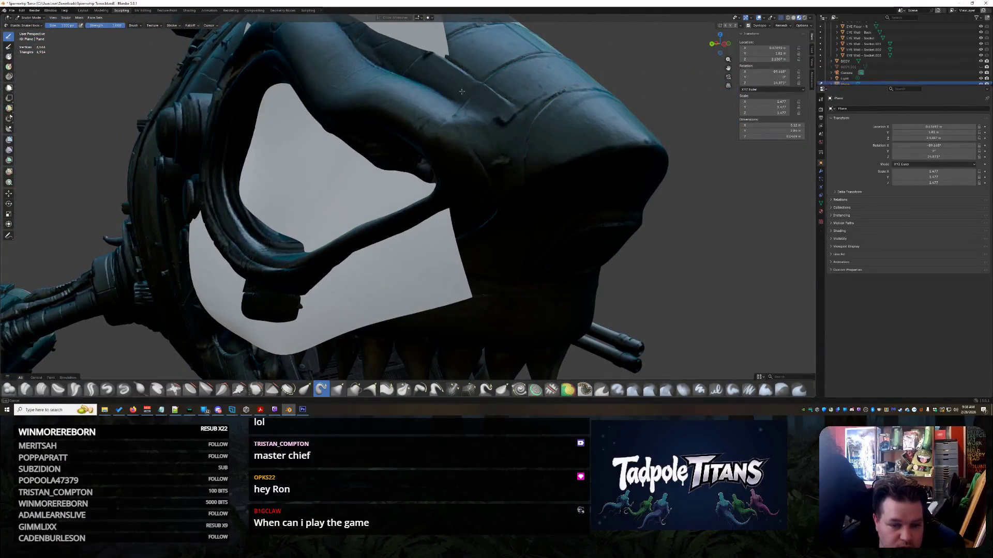
{"action": "left_click_drag", "start_coordinate": [428, 288], "coordinate": [481, 278]}
{"action": "mouse_move", "coordinate": [481, 277]}
{"action": "middle_mouse_down"}
{"action": "mouse_move", "coordinate": [468, 274]}
{"action": "mouse_move", "coordinate": [478, 275]}
{"action": "middle_mouse_up"}
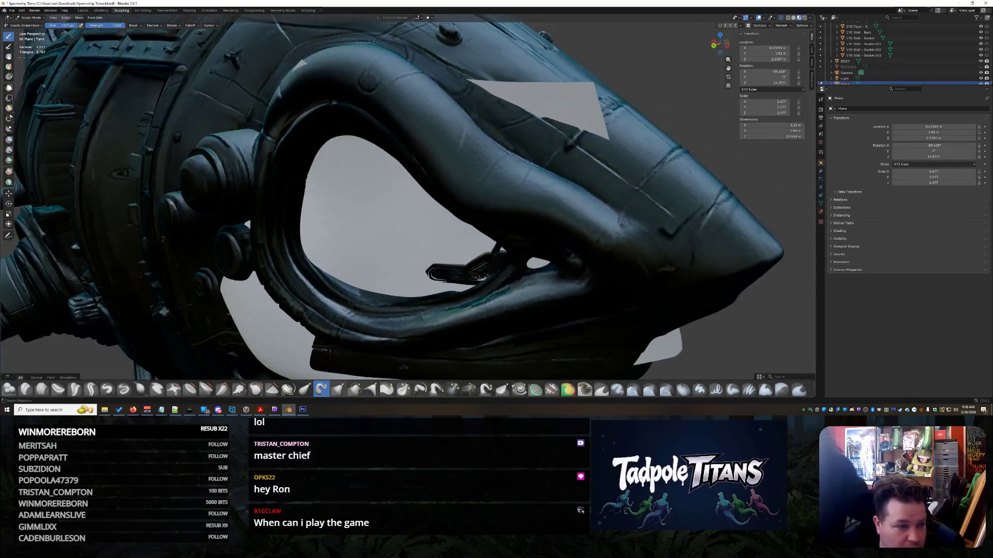
{"action": "left_click", "coordinate": [31, 24]}
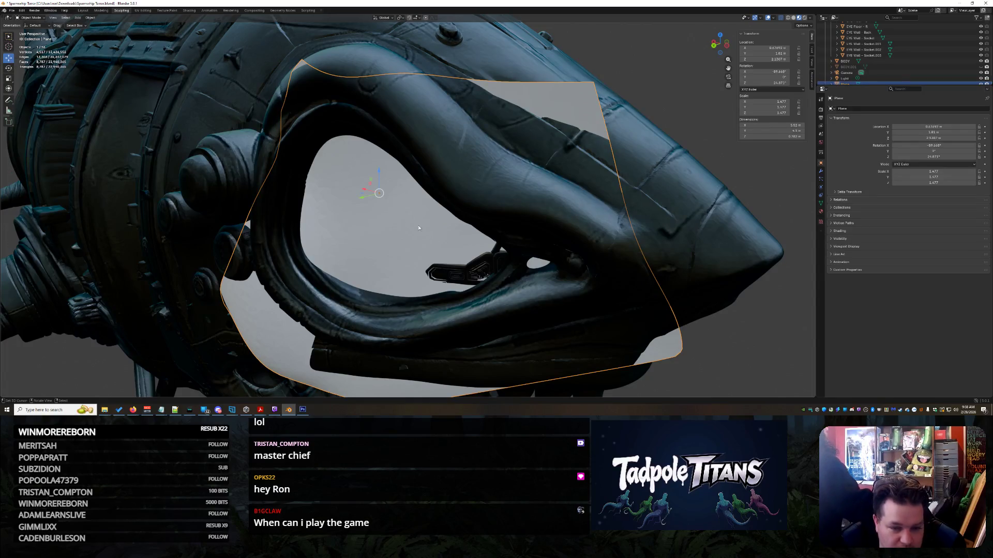
- Push the eye plane back along its Y axis with the Move tool
{"action": "left_click_drag", "start_coordinate": [361, 198], "coordinate": [353, 202]}
{"action": "mouse_move", "coordinate": [377, 223]}
{"action": "middle_mouse_down"}
{"action": "mouse_move", "coordinate": [504, 236]}
{"action": "mouse_move", "coordinate": [491, 240]}
{"action": "middle_mouse_up"}
{"action": "left_click_drag", "start_coordinate": [366, 175], "coordinate": [357, 172]}
{"action": "middle_click_drag", "start_coordinate": [155, 95], "coordinate": [139, 89]}
- Turn the plane slightly about Z, then slide it along X and nudge it along Y
{"action": "left_click", "coordinate": [10, 68]}
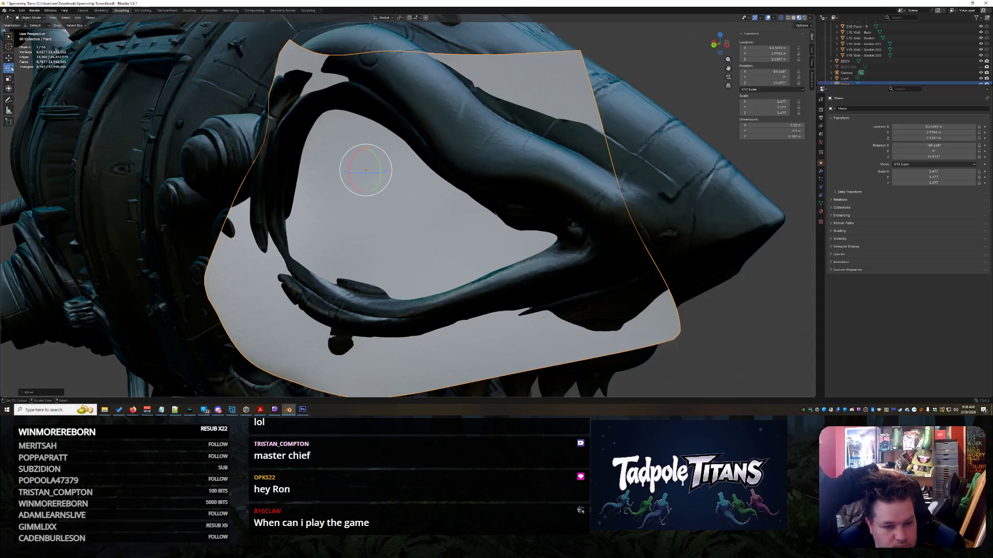
{"action": "left_click_drag", "start_coordinate": [374, 176], "coordinate": [370, 175]}
{"action": "mouse_move", "coordinate": [370, 174]}
{"action": "middle_mouse_down"}
{"action": "mouse_move", "coordinate": [472, 269]}
{"action": "mouse_move", "coordinate": [540, 296]}
{"action": "middle_mouse_up"}
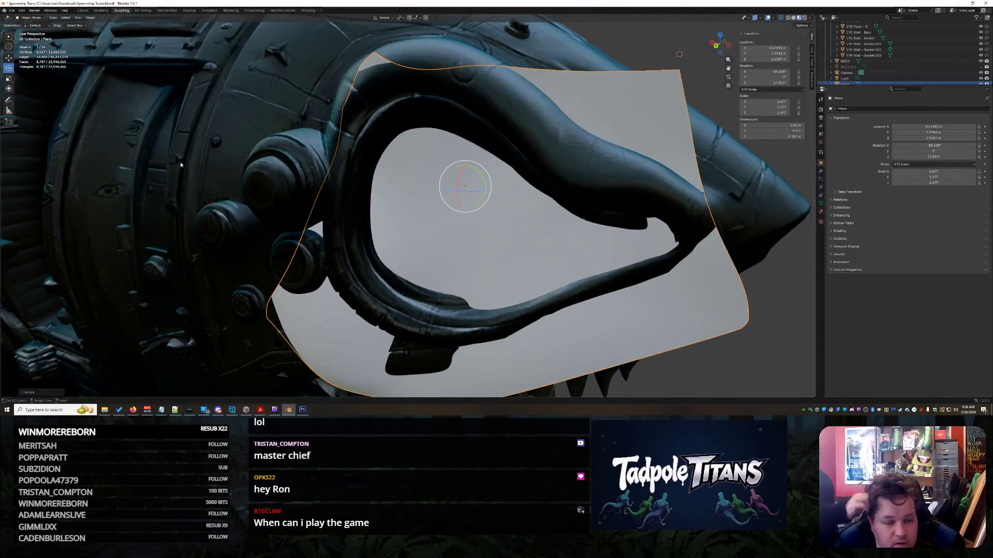
{"action": "mouse_move", "coordinate": [445, 184]}
{"action": "left_mouse_down"}
{"action": "mouse_move", "coordinate": [392, 178]}
{"action": "mouse_move", "coordinate": [412, 183]}
{"action": "left_mouse_up"}
{"action": "middle_click_drag", "start_coordinate": [412, 183], "coordinate": [530, 271]}
{"action": "mouse_move", "coordinate": [267, 195]}
{"action": "left_mouse_down"}
{"action": "mouse_move", "coordinate": [259, 197]}
{"action": "mouse_move", "coordinate": [267, 179]}
{"action": "mouse_move", "coordinate": [283, 197]}
{"action": "mouse_move", "coordinate": [250, 197]}
{"action": "left_mouse_up"}
{"action": "middle_click_drag", "start_coordinate": [250, 197], "coordinate": [155, 146]}
- Tilt the plane around its X axis and move it deeper along Y
{"action": "left_click", "coordinate": [8, 67]}
{"action": "middle_click_drag", "start_coordinate": [248, 186], "coordinate": [276, 183]}
{"action": "left_click_drag", "start_coordinate": [250, 166], "coordinate": [248, 169]}
{"action": "scroll", "coordinate": [250, 180], "scroll_direction": "up", "scroll_amount": 2}
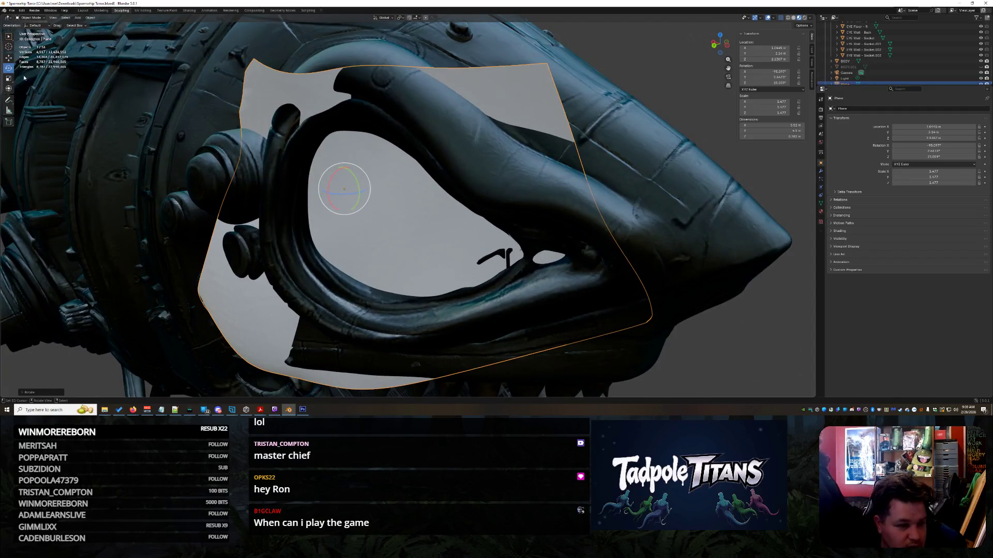
{"action": "left_click_drag", "start_coordinate": [326, 197], "coordinate": [304, 191]}
{"action": "mouse_move", "coordinate": [304, 190]}
{"action": "middle_mouse_down"}
{"action": "mouse_move", "coordinate": [489, 226]}
{"action": "mouse_move", "coordinate": [542, 205]}
{"action": "mouse_move", "coordinate": [206, 129]}
{"action": "middle_mouse_up"}
{"action": "scroll", "coordinate": [492, 224], "scroll_direction": "up", "scroll_amount": 1}
{"action": "left_click", "coordinate": [536, 207]}
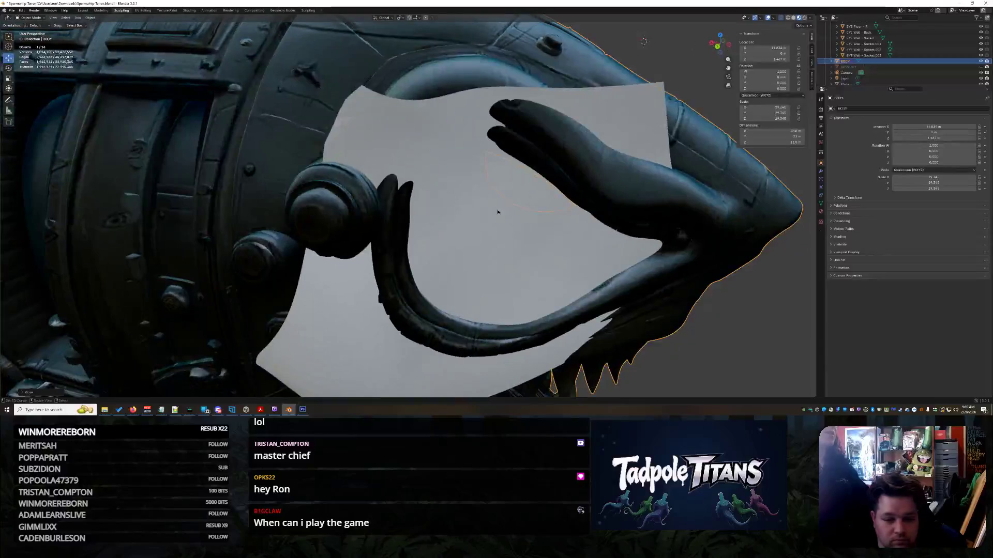
- Back in Sculpt Mode, reshape the plane near the socket, undoing a stretch that opened a hole
{"action": "key", "text": "ctrl+z"}
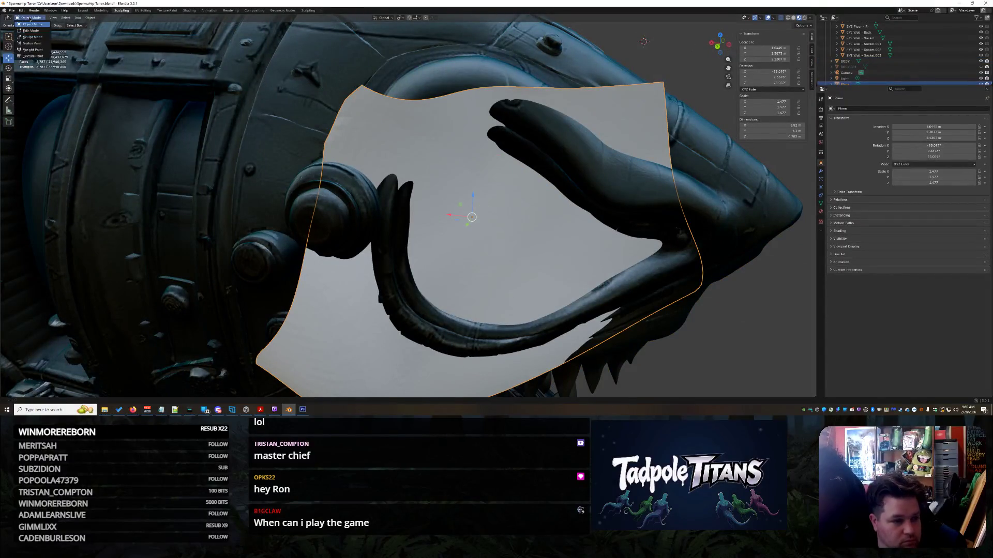
{"action": "left_click", "coordinate": [33, 37]}
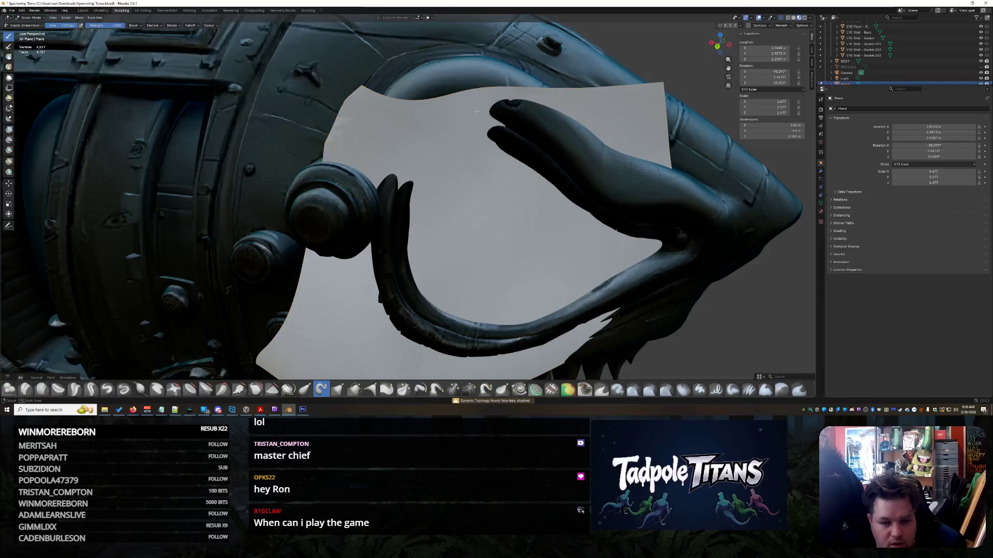
{"action": "middle_click_drag", "start_coordinate": [362, 181], "coordinate": [438, 122]}
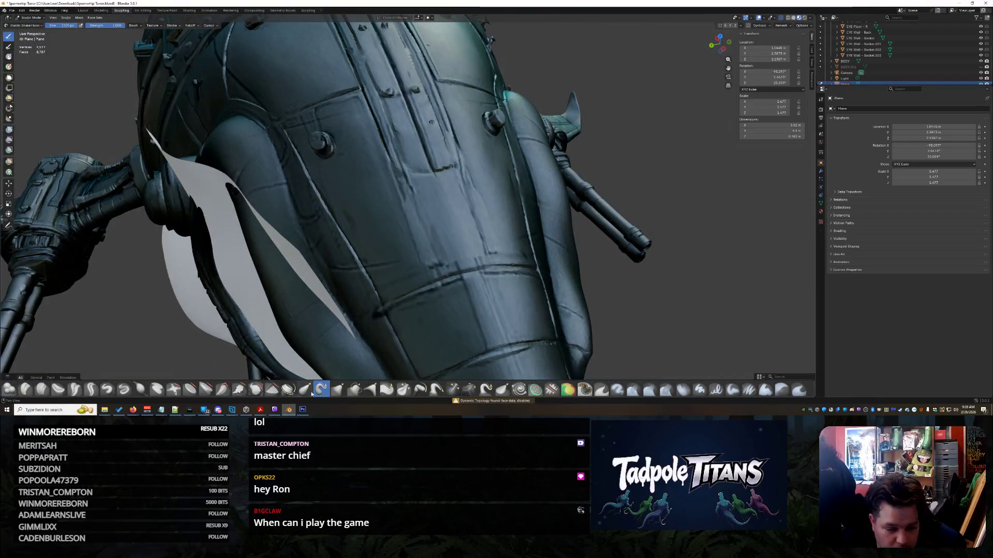
{"action": "middle_click_drag", "start_coordinate": [202, 137], "coordinate": [584, 233]}
{"action": "left_click_drag", "start_coordinate": [617, 237], "coordinate": [616, 240]}
{"action": "mouse_move", "coordinate": [616, 239]}
{"action": "middle_mouse_down"}
{"action": "mouse_move", "coordinate": [538, 260]}
{"action": "mouse_move", "coordinate": [543, 248]}
{"action": "mouse_move", "coordinate": [440, 222]}
{"action": "mouse_move", "coordinate": [465, 202]}
{"action": "mouse_move", "coordinate": [678, 209]}
{"action": "mouse_move", "coordinate": [498, 200]}
{"action": "mouse_move", "coordinate": [455, 243]}
{"action": "mouse_move", "coordinate": [381, 162]}
{"action": "mouse_move", "coordinate": [417, 266]}
{"action": "middle_mouse_up"}
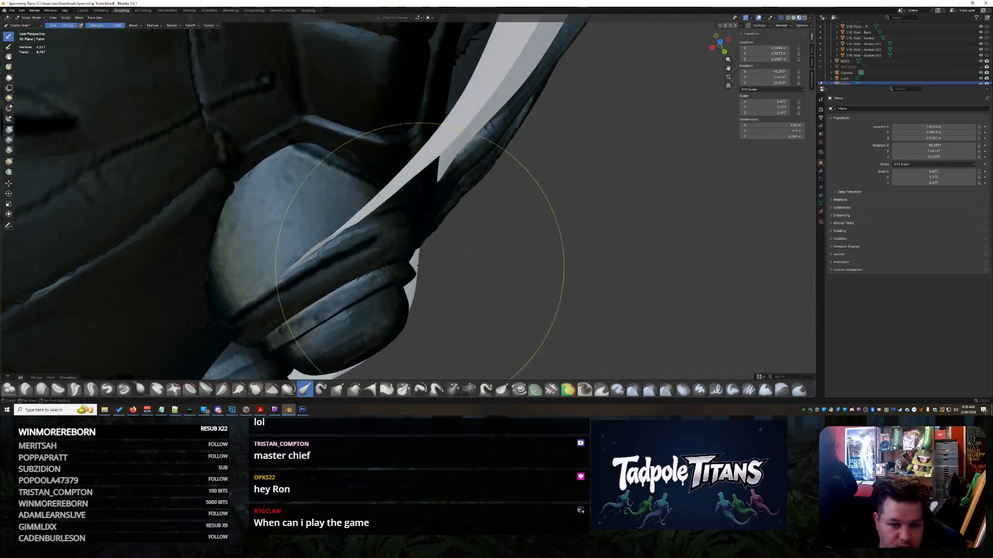
{"action": "mouse_move", "coordinate": [440, 153]}
{"action": "middle_mouse_down"}
{"action": "mouse_move", "coordinate": [399, 310]}
{"action": "mouse_move", "coordinate": [332, 210]}
{"action": "mouse_move", "coordinate": [370, 183]}
{"action": "mouse_move", "coordinate": [372, 237]}
{"action": "middle_mouse_up"}
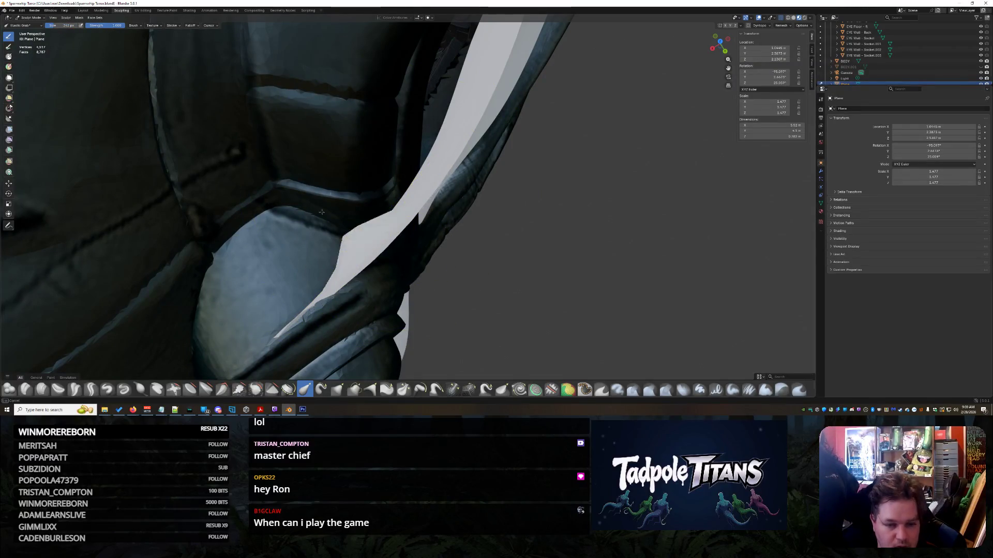
{"action": "left_click_drag", "start_coordinate": [404, 159], "coordinate": [387, 77]}
{"action": "mouse_move", "coordinate": [467, 117]}
{"action": "middle_mouse_down"}
{"action": "mouse_move", "coordinate": [443, 99]}
{"action": "mouse_move", "coordinate": [488, 222]}
{"action": "mouse_move", "coordinate": [521, 201]}
{"action": "mouse_move", "coordinate": [475, 145]}
{"action": "mouse_move", "coordinate": [457, 130]}
{"action": "mouse_move", "coordinate": [470, 157]}
{"action": "mouse_move", "coordinate": [474, 149]}
{"action": "mouse_move", "coordinate": [453, 143]}
{"action": "middle_mouse_up"}
{"action": "key", "text": "ctrl+z"}
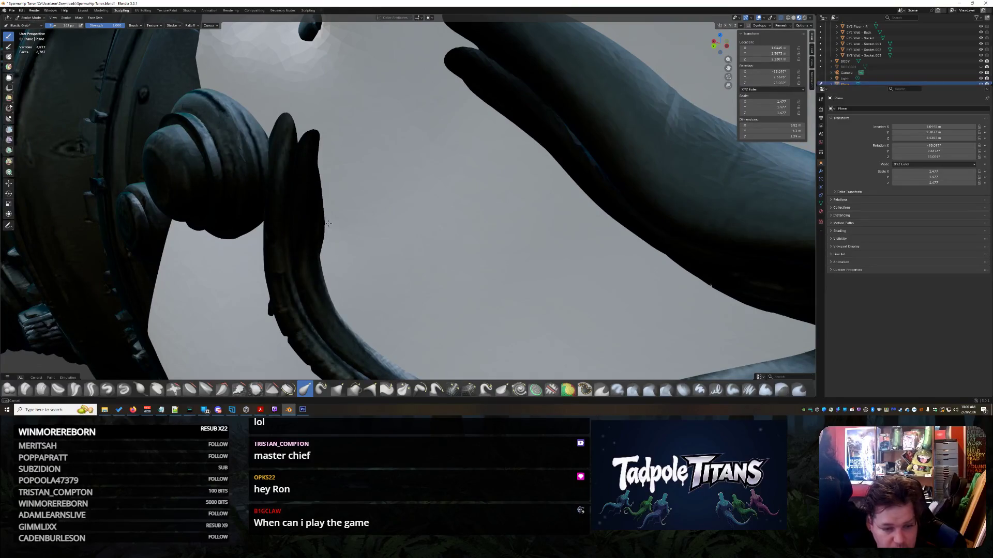
- Deform the plane near the eye ring and spread it over the jaw, checking several angles
{"action": "middle_click_drag", "start_coordinate": [336, 217], "coordinate": [196, 124]}
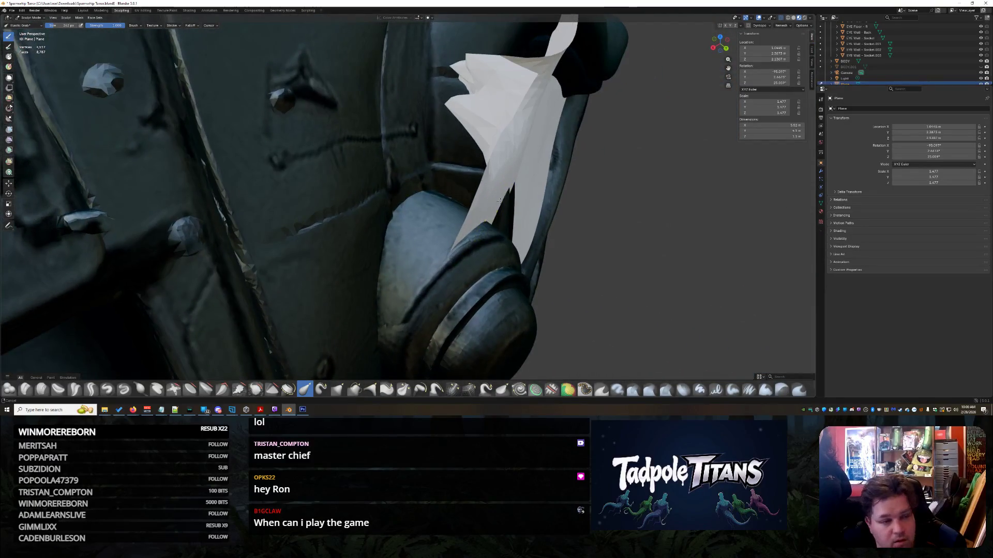
{"action": "mouse_move", "coordinate": [101, 77]}
{"action": "middle_mouse_down"}
{"action": "mouse_move", "coordinate": [432, 188]}
{"action": "mouse_move", "coordinate": [443, 177]}
{"action": "middle_mouse_up"}
{"action": "mouse_move", "coordinate": [443, 177]}
{"action": "left_mouse_down"}
{"action": "mouse_move", "coordinate": [443, 147]}
{"action": "mouse_move", "coordinate": [437, 153]}
{"action": "left_mouse_up"}
{"action": "mouse_move", "coordinate": [437, 152]}
{"action": "middle_mouse_down"}
{"action": "mouse_move", "coordinate": [312, 77]}
{"action": "mouse_move", "coordinate": [636, 268]}
{"action": "mouse_move", "coordinate": [643, 255]}
{"action": "mouse_move", "coordinate": [544, 252]}
{"action": "middle_mouse_up"}
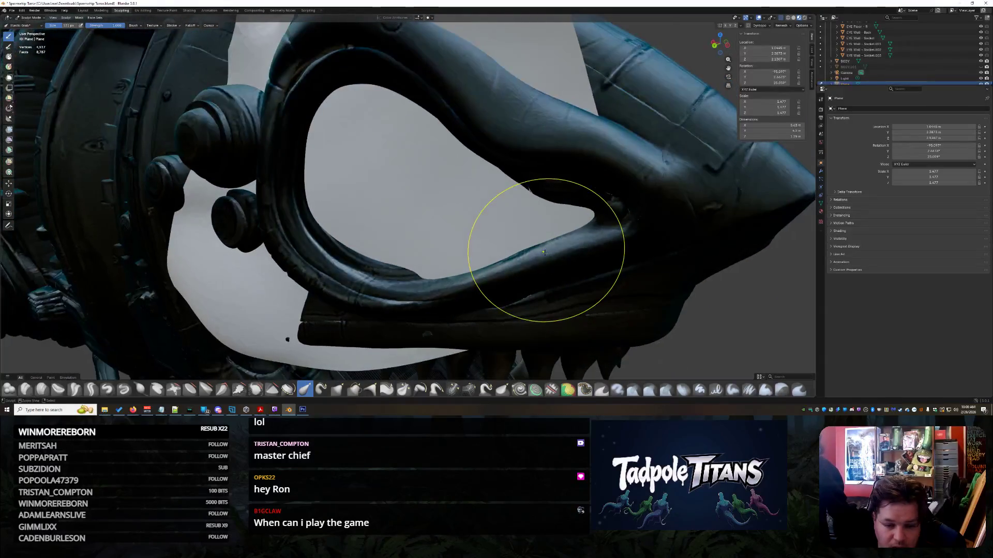
{"action": "left_click_drag", "start_coordinate": [476, 252], "coordinate": [445, 259]}
{"action": "middle_click_drag", "start_coordinate": [333, 224], "coordinate": [430, 253]}
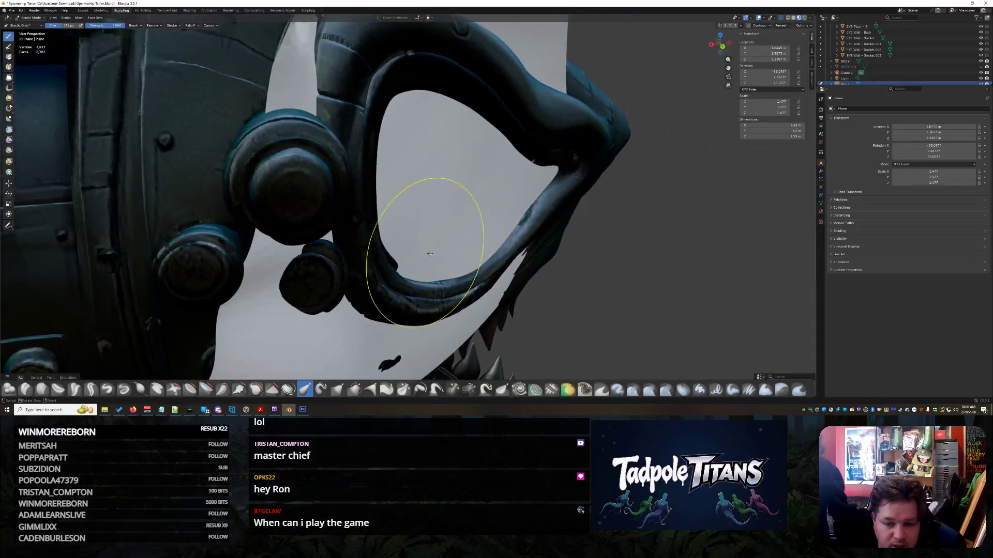
{"action": "middle_click_drag", "start_coordinate": [488, 266], "coordinate": [478, 261]}
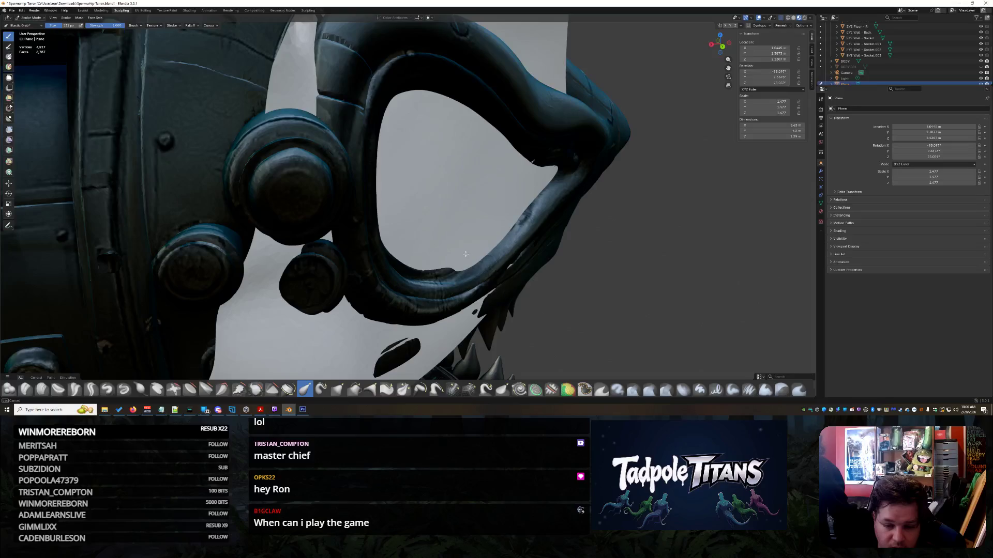
{"action": "middle_click_drag", "start_coordinate": [484, 180], "coordinate": [489, 182]}
{"action": "mouse_move", "coordinate": [588, 232]}
{"action": "middle_mouse_down"}
{"action": "mouse_move", "coordinate": [554, 204]}
{"action": "mouse_move", "coordinate": [533, 207]}
{"action": "mouse_move", "coordinate": [577, 201]}
{"action": "mouse_move", "coordinate": [381, 227]}
{"action": "middle_mouse_up"}
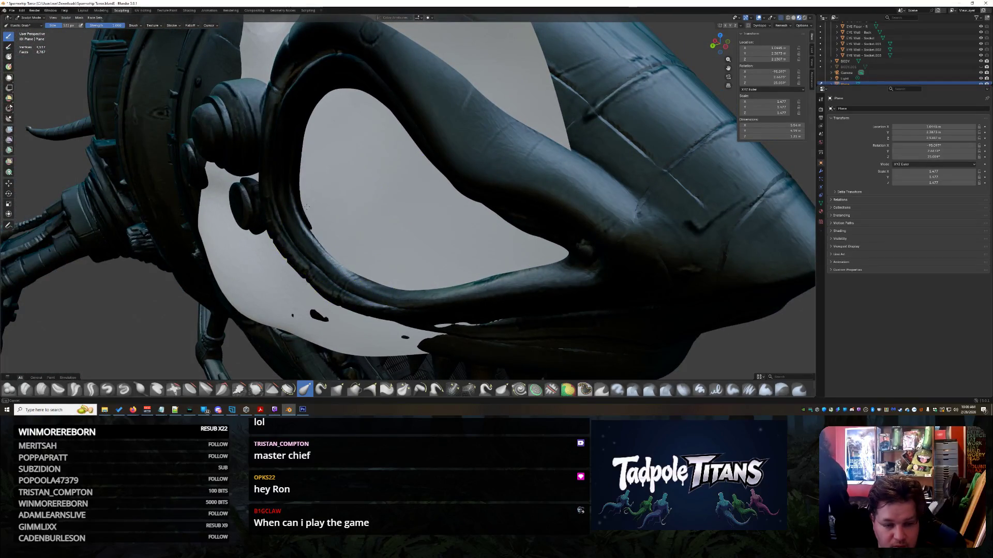
{"action": "middle_click_drag", "start_coordinate": [286, 194], "coordinate": [341, 183]}
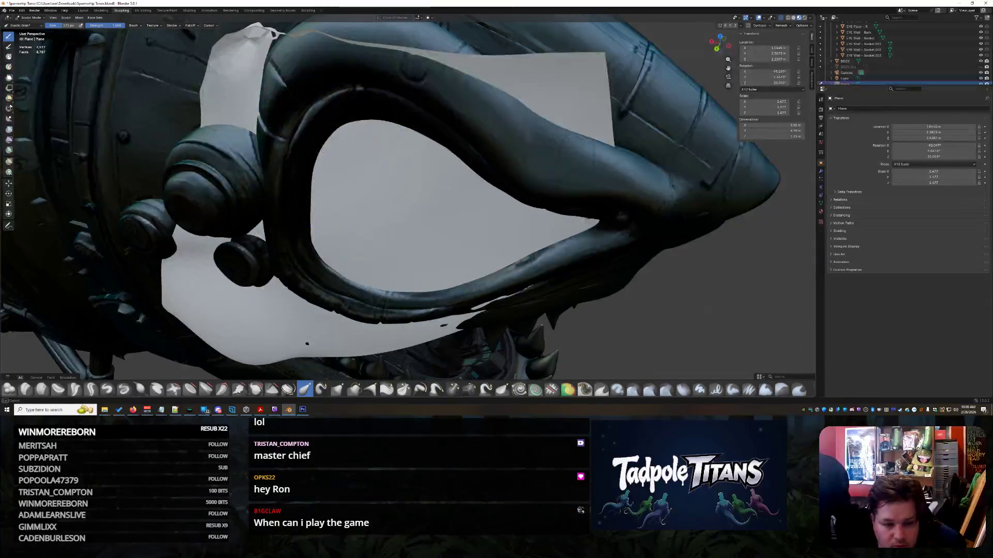
{"action": "mouse_move", "coordinate": [310, 151]}
{"action": "middle_mouse_down"}
{"action": "mouse_move", "coordinate": [323, 133]}
{"action": "mouse_move", "coordinate": [388, 124]}
{"action": "mouse_move", "coordinate": [383, 99]}
{"action": "mouse_move", "coordinate": [343, 91]}
{"action": "mouse_move", "coordinate": [527, 155]}
{"action": "mouse_move", "coordinate": [532, 175]}
{"action": "mouse_move", "coordinate": [613, 254]}
{"action": "mouse_move", "coordinate": [576, 246]}
{"action": "middle_mouse_up"}
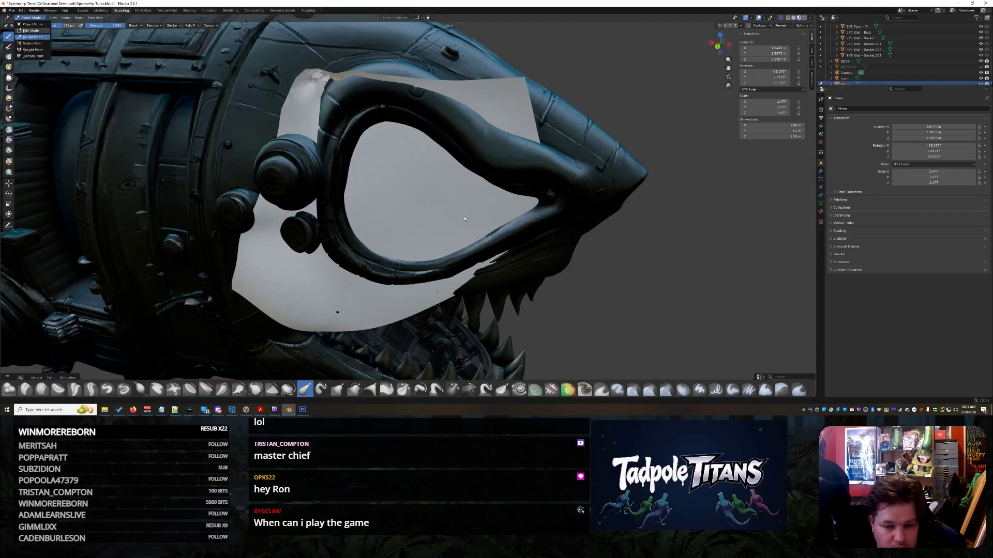
- Enter Edit Mode on the plane and choose the Select Circle tool
{"action": "key", "text": "Tab"}
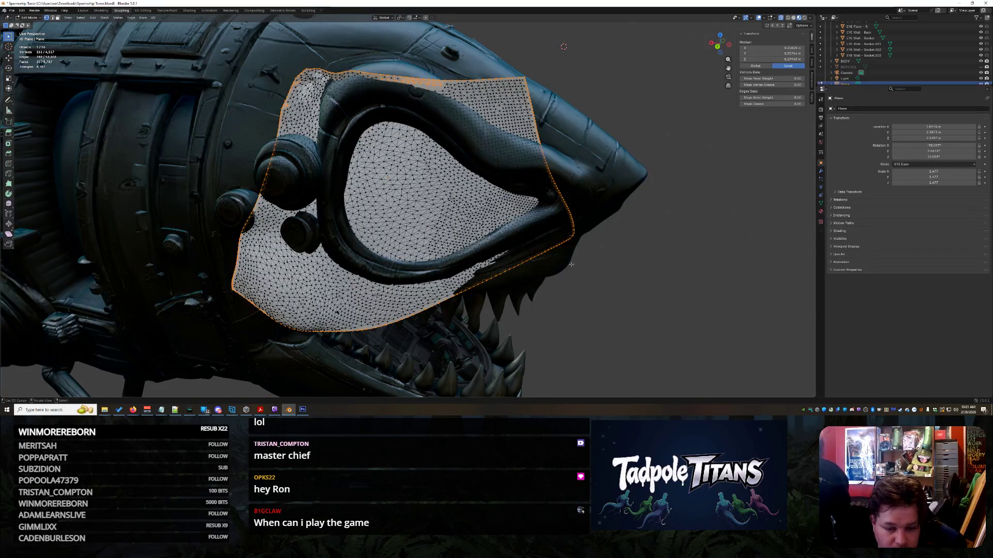
{"action": "middle_click_drag", "start_coordinate": [570, 265], "coordinate": [591, 261]}
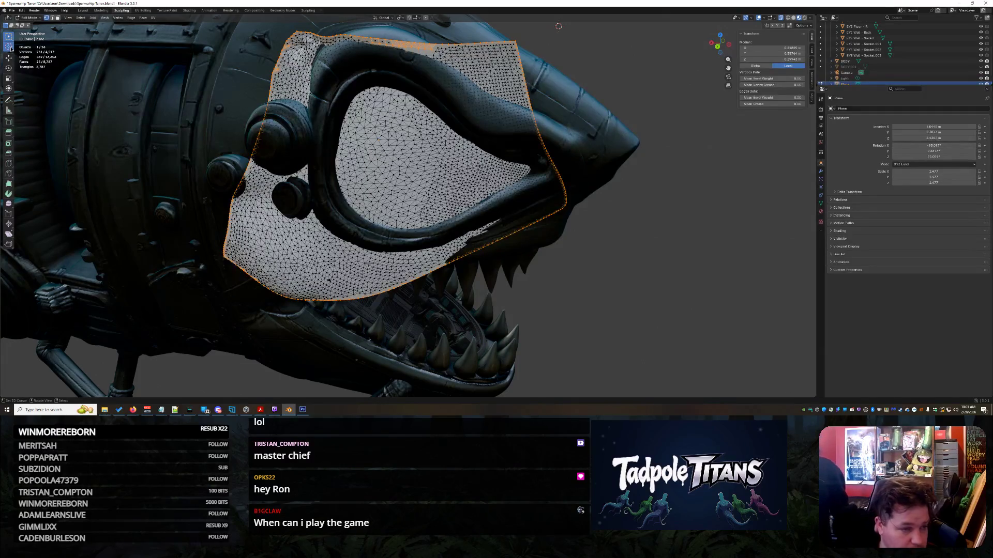
{"action": "left_click", "coordinate": [9, 46]}
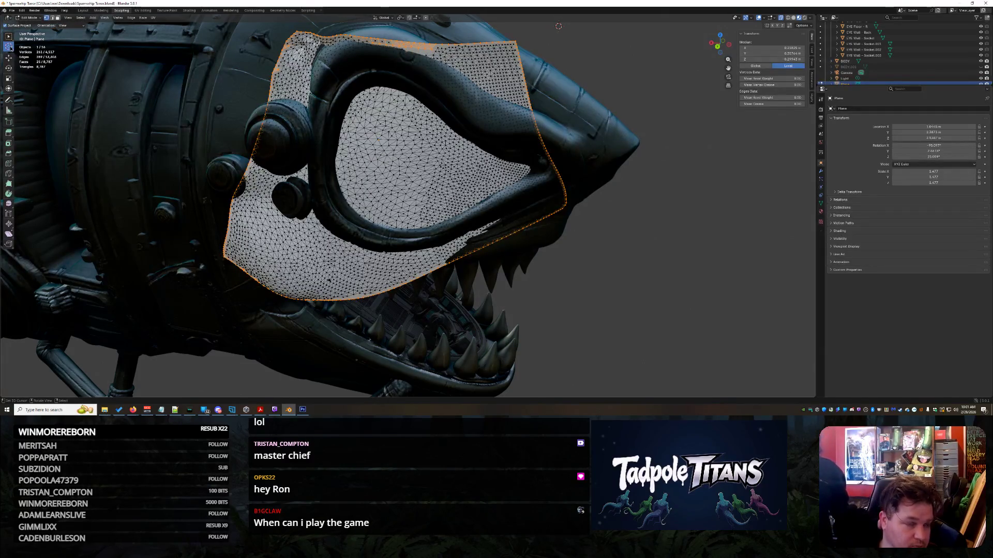
{"action": "left_click", "coordinate": [9, 37]}
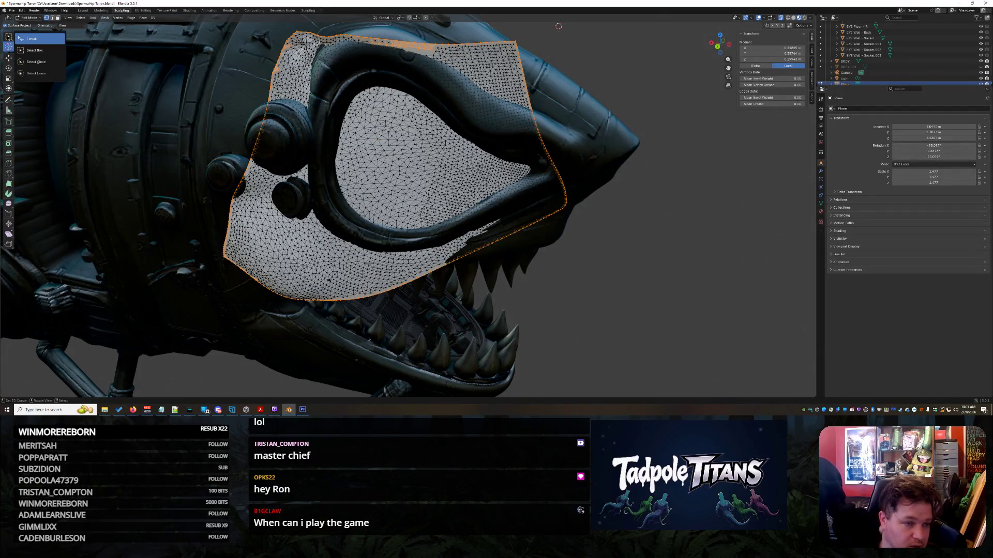
{"action": "left_click", "coordinate": [37, 62]}
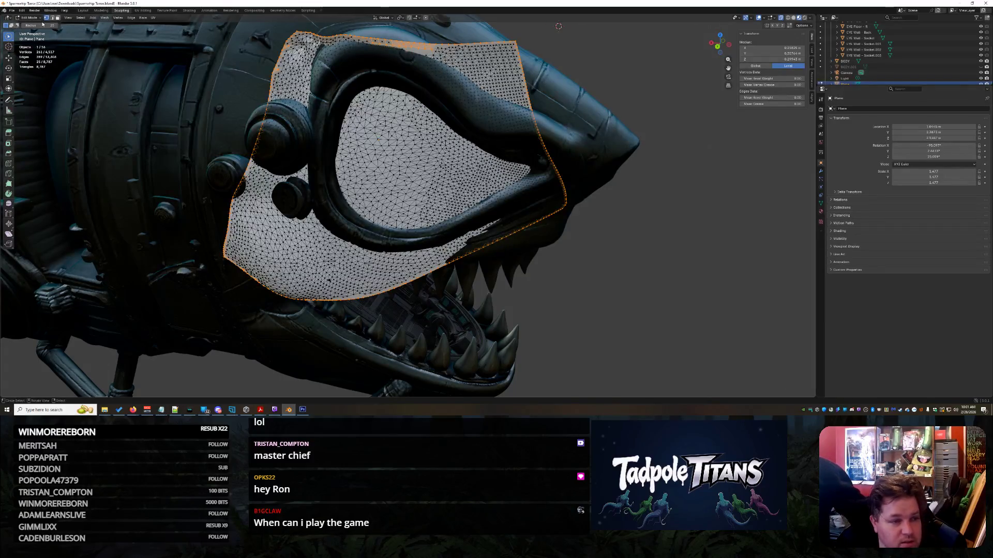
- Paint-select the plane's outer vertices around the eye ring, snout, brow and top edge
{"action": "left_click_drag", "start_coordinate": [52, 25], "coordinate": [82, 25]}
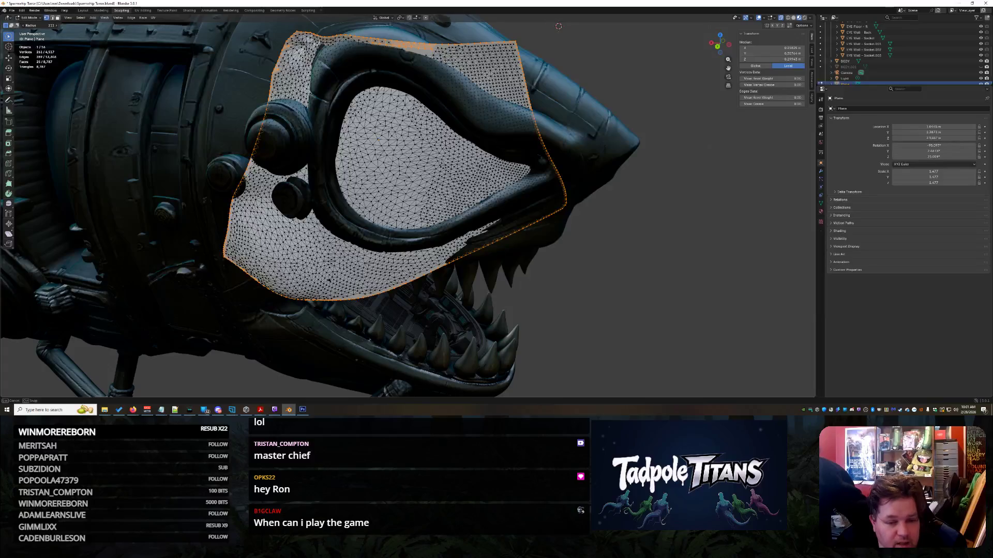
{"action": "scroll", "coordinate": [222, 201], "scroll_direction": "up", "scroll_amount": 1}
{"action": "mouse_move", "coordinate": [233, 195]}
{"action": "left_mouse_down"}
{"action": "mouse_move", "coordinate": [279, 264]}
{"action": "mouse_move", "coordinate": [346, 295]}
{"action": "mouse_move", "coordinate": [472, 290]}
{"action": "mouse_move", "coordinate": [588, 228]}
{"action": "mouse_move", "coordinate": [641, 159]}
{"action": "mouse_move", "coordinate": [569, 66]}
{"action": "left_mouse_up"}
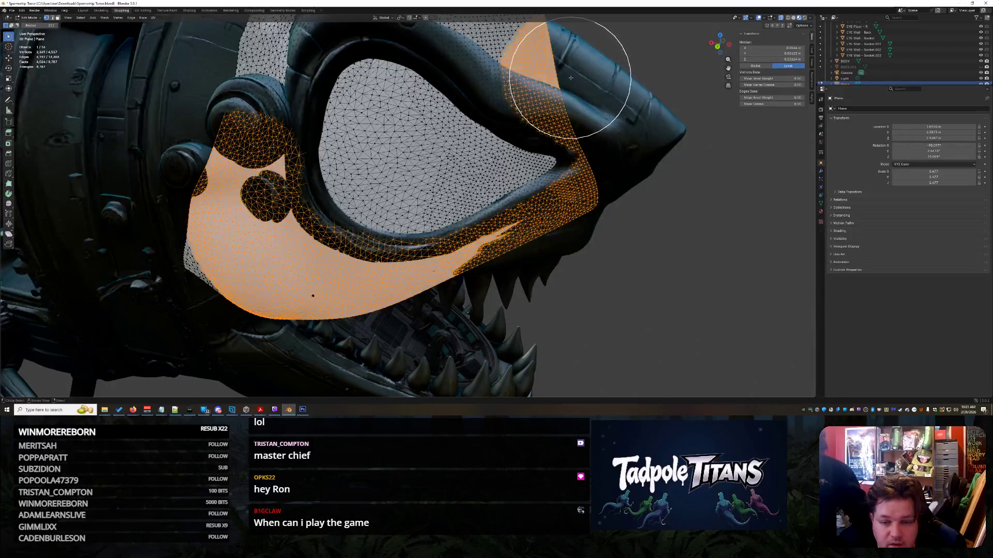
{"action": "middle_click_drag", "start_coordinate": [569, 66], "coordinate": [587, 188]}
{"action": "mouse_move", "coordinate": [587, 189]}
{"action": "left_mouse_down"}
{"action": "mouse_move", "coordinate": [538, 182]}
{"action": "mouse_move", "coordinate": [486, 124]}
{"action": "mouse_move", "coordinate": [398, 85]}
{"action": "mouse_move", "coordinate": [323, 124]}
{"action": "mouse_move", "coordinate": [271, 202]}
{"action": "mouse_move", "coordinate": [248, 289]}
{"action": "mouse_move", "coordinate": [248, 219]}
{"action": "mouse_move", "coordinate": [259, 290]}
{"action": "mouse_move", "coordinate": [296, 371]}
{"action": "mouse_move", "coordinate": [331, 362]}
{"action": "mouse_move", "coordinate": [170, 354]}
{"action": "mouse_move", "coordinate": [266, 111]}
{"action": "left_mouse_up"}
{"action": "middle_click_drag", "start_coordinate": [481, 193], "coordinate": [609, 211]}
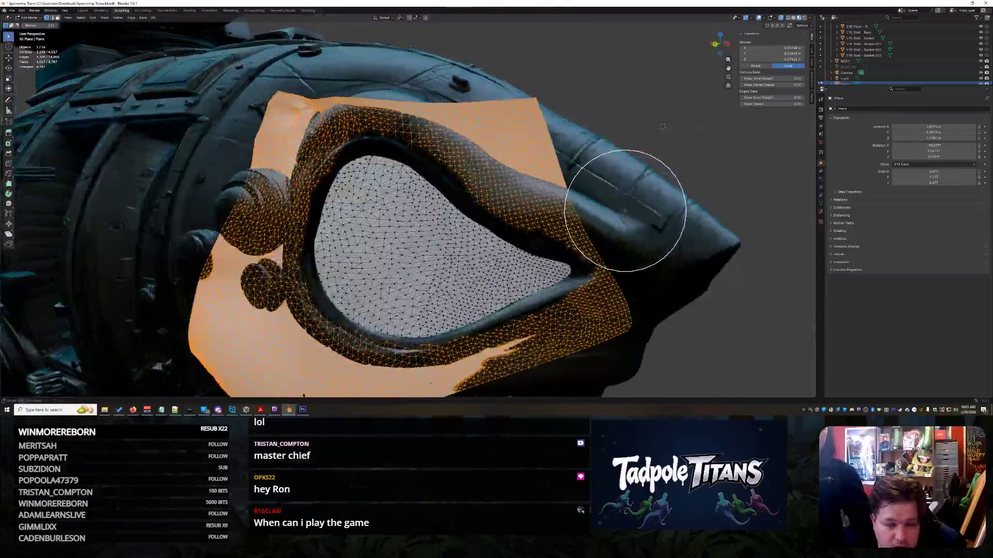
{"action": "mouse_move", "coordinate": [381, 66]}
{"action": "left_mouse_down"}
{"action": "mouse_move", "coordinate": [305, 111]}
{"action": "mouse_move", "coordinate": [246, 217]}
{"action": "mouse_move", "coordinate": [248, 316]}
{"action": "mouse_move", "coordinate": [261, 280]}
{"action": "mouse_move", "coordinate": [243, 290]}
{"action": "mouse_move", "coordinate": [310, 347]}
{"action": "left_mouse_up"}
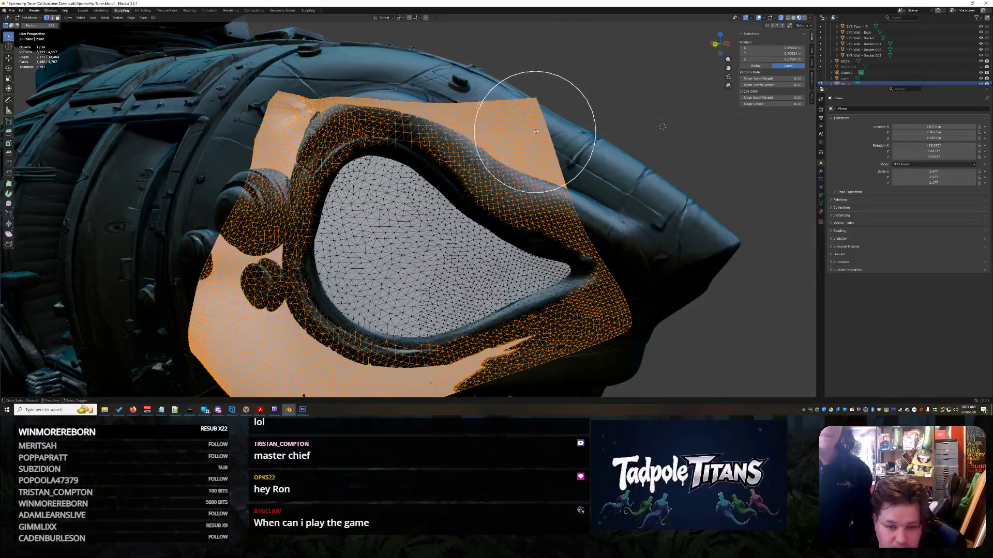
{"action": "left_click_drag", "start_coordinate": [504, 134], "coordinate": [430, 89]}
{"action": "scroll", "coordinate": [558, 107], "scroll_direction": "down", "scroll_amount": 3}
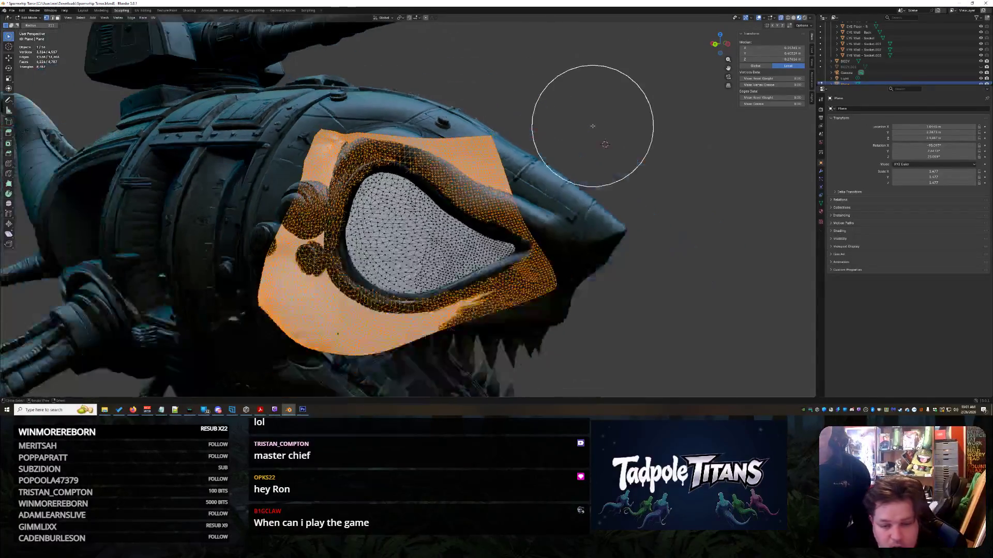
- Delete the selected outer vertices and inspect the trimmed plane around the eye
{"action": "key", "text": "x"}
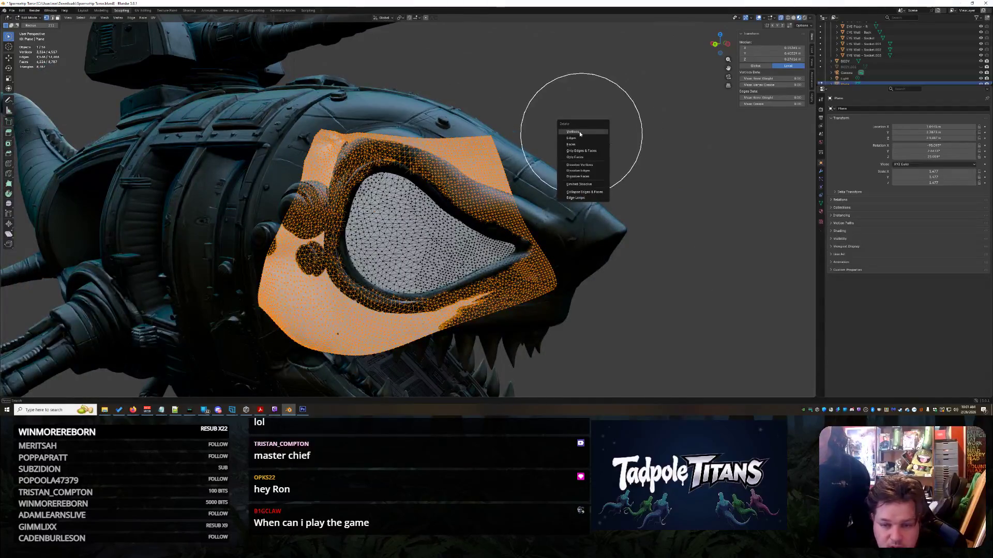
{"action": "left_click", "coordinate": [576, 132]}
{"action": "scroll", "coordinate": [569, 223], "scroll_direction": "up", "scroll_amount": 5}
{"action": "mouse_move", "coordinate": [598, 247]}
{"action": "middle_mouse_down"}
{"action": "mouse_move", "coordinate": [587, 230]}
{"action": "mouse_move", "coordinate": [614, 241]}
{"action": "mouse_move", "coordinate": [572, 240]}
{"action": "mouse_move", "coordinate": [625, 244]}
{"action": "middle_mouse_up"}
{"action": "scroll", "coordinate": [601, 246], "scroll_direction": "down", "scroll_amount": 5}
{"action": "scroll", "coordinate": [625, 243], "scroll_direction": "up", "scroll_amount": 3}
{"action": "scroll", "coordinate": [915, 69], "scroll_direction": "down", "scroll_amount": 2}
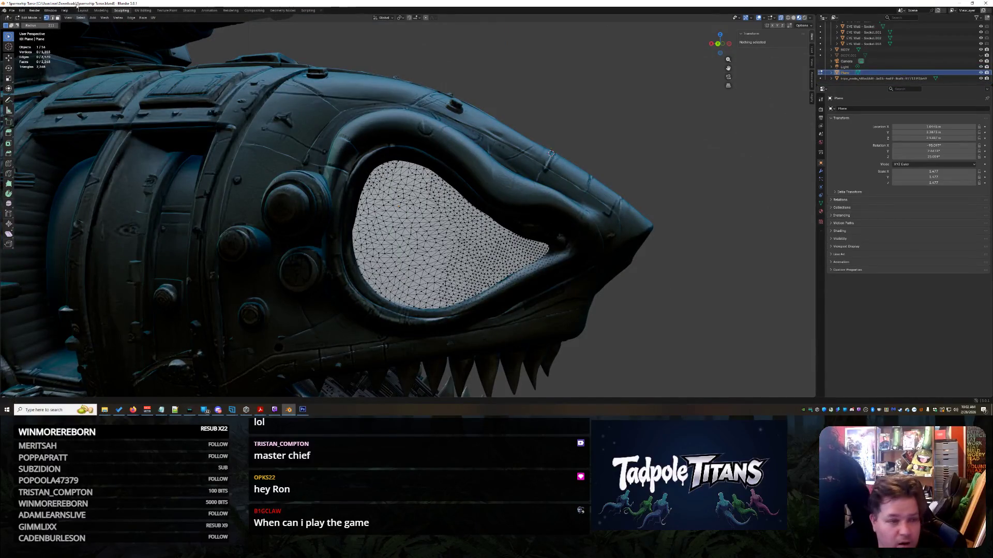
- Return to Object Mode and orbit around the shark's head
{"action": "left_click", "coordinate": [29, 17]}
{"action": "left_click", "coordinate": [29, 24]}
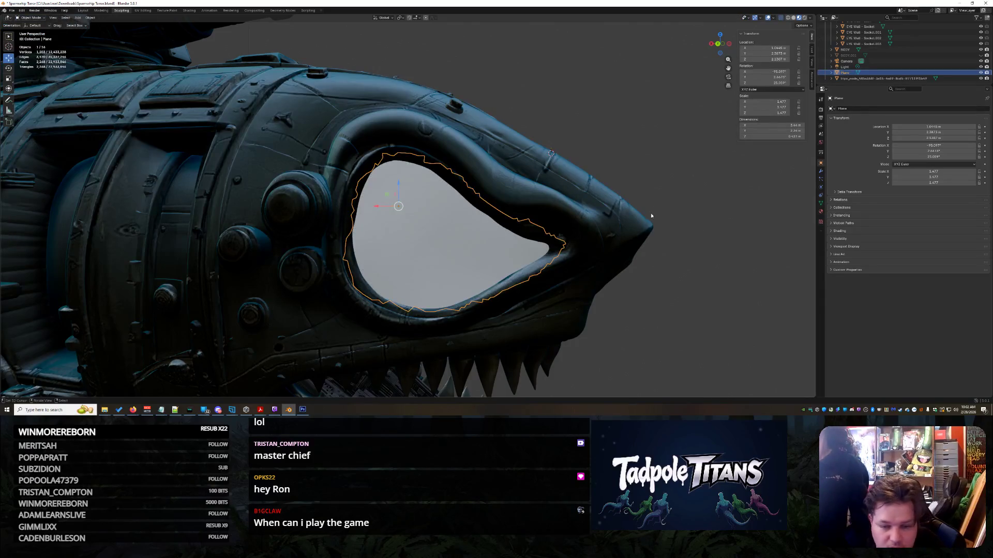
{"action": "left_click", "coordinate": [651, 213]}
{"action": "middle_click_drag", "start_coordinate": [650, 212], "coordinate": [665, 240]}
{"action": "mouse_move", "coordinate": [698, 290]}
{"action": "middle_mouse_down"}
{"action": "mouse_move", "coordinate": [594, 268]}
{"action": "mouse_move", "coordinate": [667, 243]}
{"action": "mouse_move", "coordinate": [569, 220]}
{"action": "mouse_move", "coordinate": [647, 225]}
{"action": "middle_mouse_up"}
- Nudge the eye plane down and along X to Location X 1.0929, then open the Shading workspace
{"action": "left_click", "coordinate": [442, 199]}
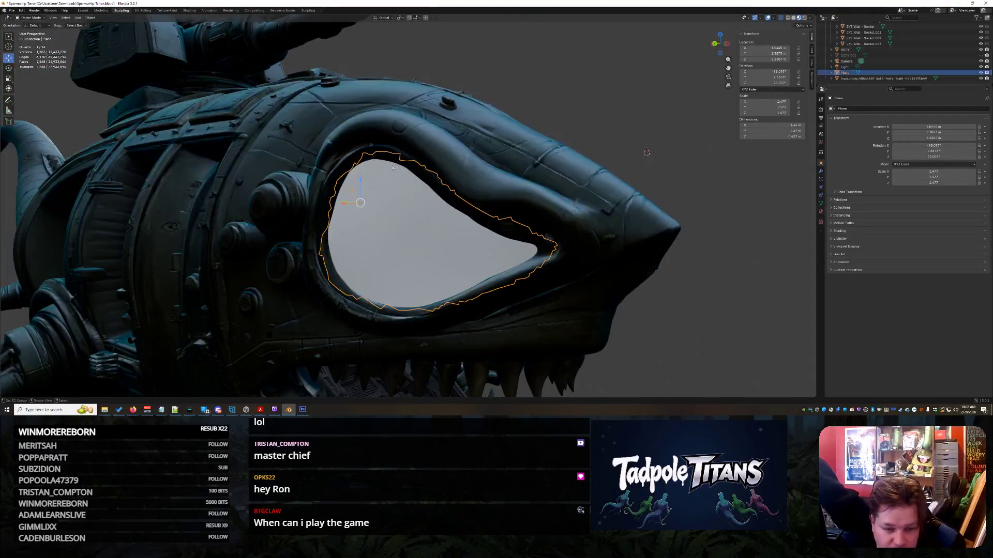
{"action": "left_click_drag", "start_coordinate": [360, 178], "coordinate": [346, 206]}
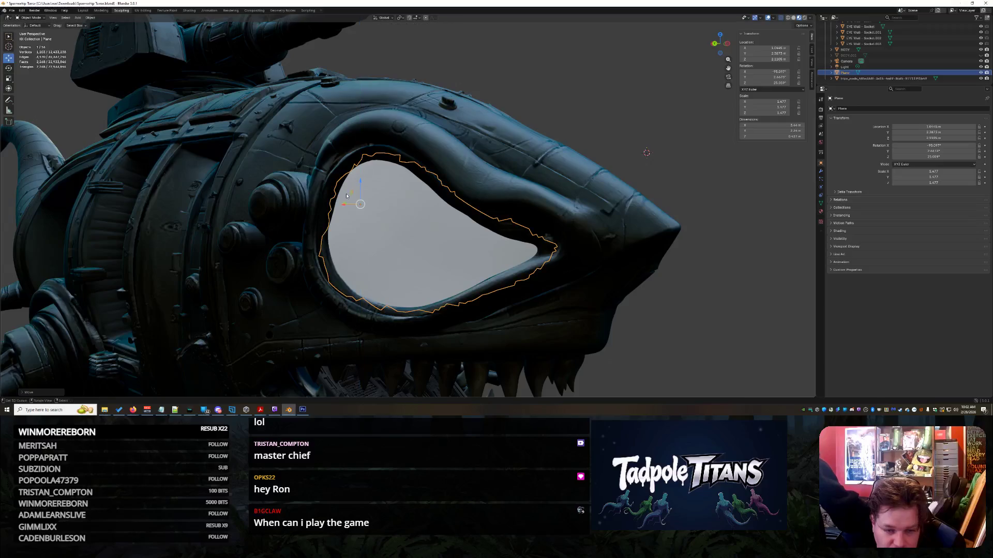
{"action": "middle_click_drag", "start_coordinate": [346, 206], "coordinate": [399, 226]}
{"action": "left_click_drag", "start_coordinate": [362, 217], "coordinate": [359, 217]}
{"action": "left_click", "coordinate": [680, 312]}
{"action": "middle_click_drag", "start_coordinate": [680, 303], "coordinate": [450, 251]}
{"action": "left_click", "coordinate": [446, 249]}
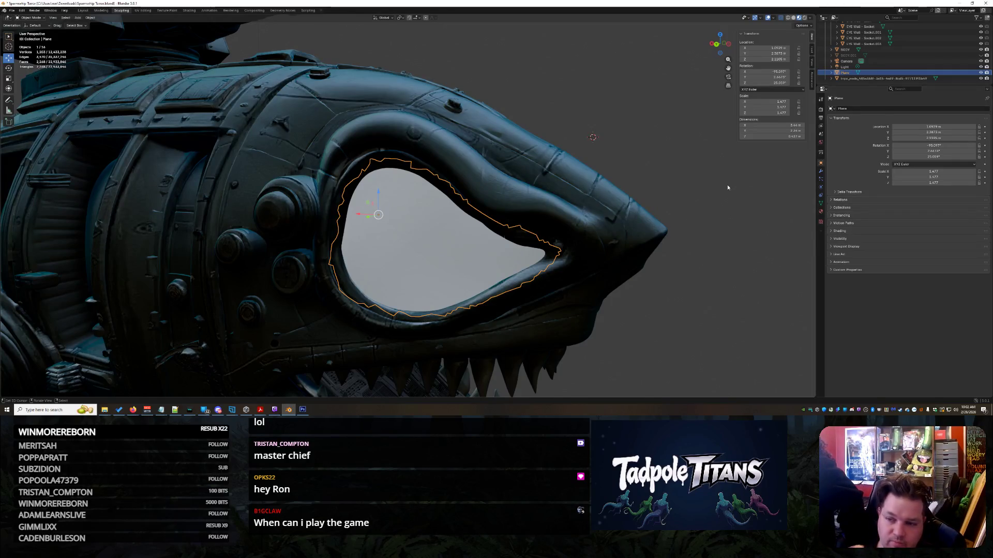
{"action": "right_click", "coordinate": [870, 76]}
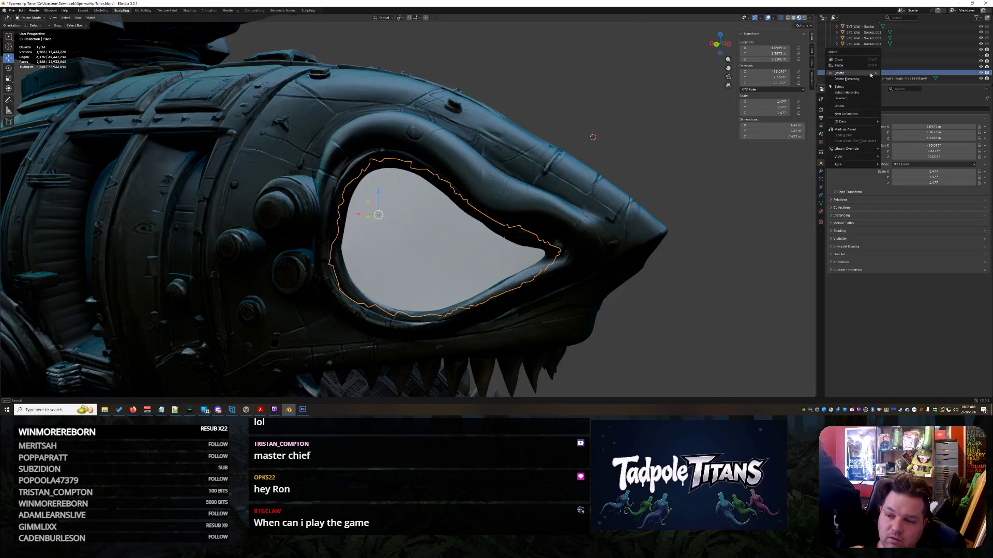
{"action": "left_click", "coordinate": [189, 10]}
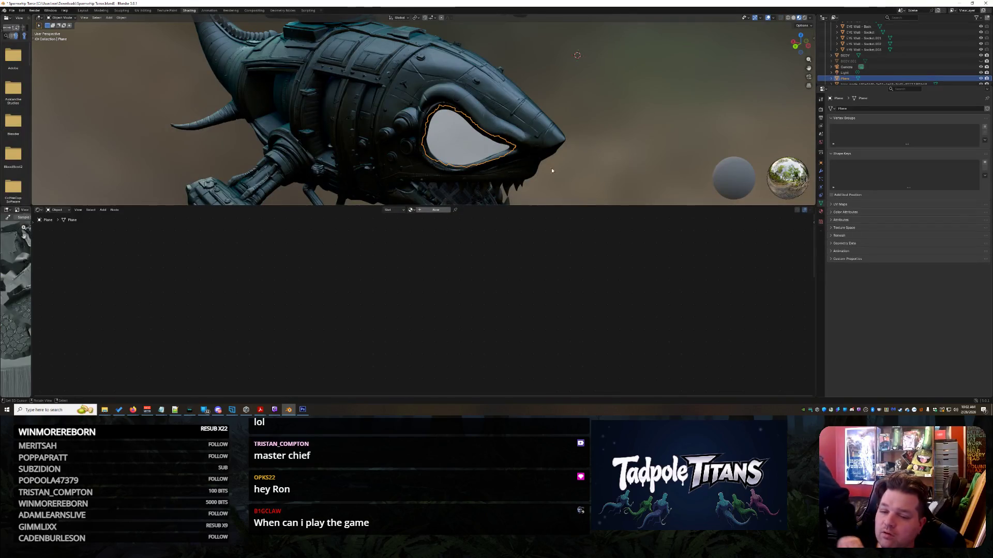
- Zoom in on the shark's eye and select the tripo mesh to view its Base Color and Principled BSDF nodes
{"action": "scroll", "coordinate": [568, 129], "scroll_direction": "up", "scroll_amount": 6}
{"action": "mouse_move", "coordinate": [595, 134]}
{"action": "middle_mouse_down"}
{"action": "mouse_move", "coordinate": [617, 151]}
{"action": "mouse_move", "coordinate": [551, 127]}
{"action": "middle_mouse_up"}
{"action": "scroll", "coordinate": [617, 150], "scroll_direction": "down", "scroll_amount": 3}
{"action": "scroll", "coordinate": [568, 135], "scroll_direction": "up", "scroll_amount": 3}
{"action": "left_click", "coordinate": [510, 108]}
{"action": "scroll", "coordinate": [510, 107], "scroll_direction": "up", "scroll_amount": 2}
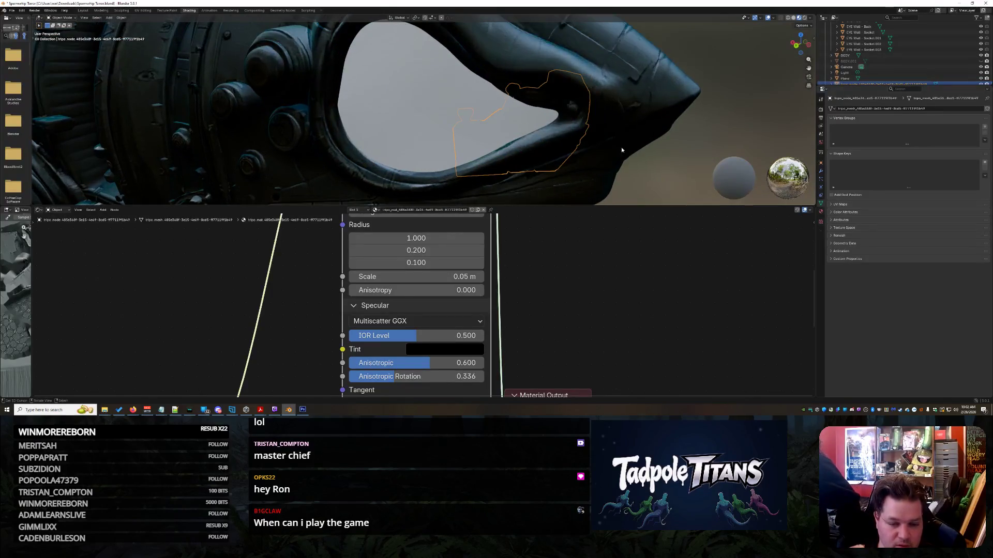
{"action": "scroll", "coordinate": [540, 293], "scroll_direction": "down", "scroll_amount": 3}
{"action": "mouse_move", "coordinate": [541, 293]}
{"action": "middle_mouse_down"}
{"action": "mouse_move", "coordinate": [525, 290]}
{"action": "mouse_move", "coordinate": [581, 365]}
{"action": "middle_mouse_up"}
{"action": "scroll", "coordinate": [384, 306], "scroll_direction": "up", "scroll_amount": 1}
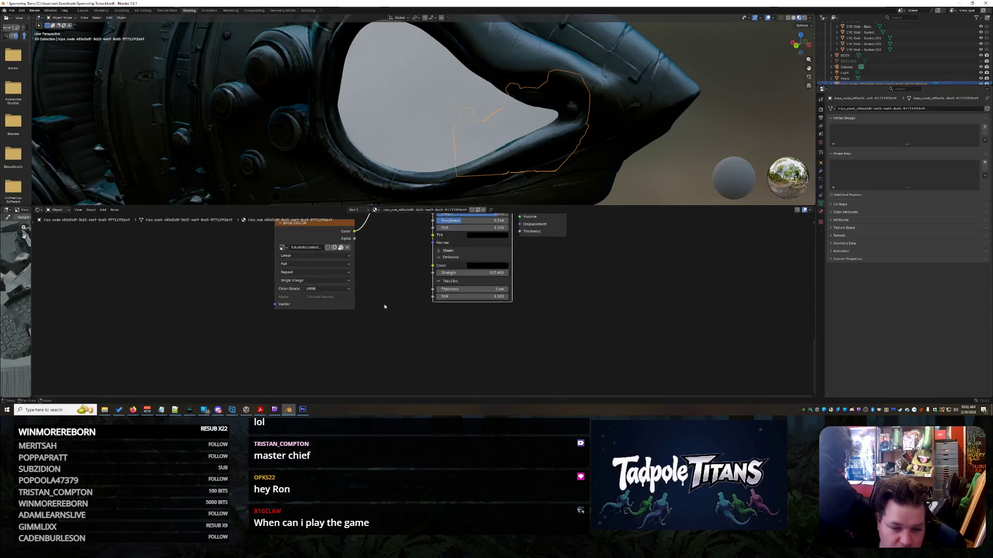
{"action": "scroll", "coordinate": [385, 271], "scroll_direction": "up", "scroll_amount": 3}
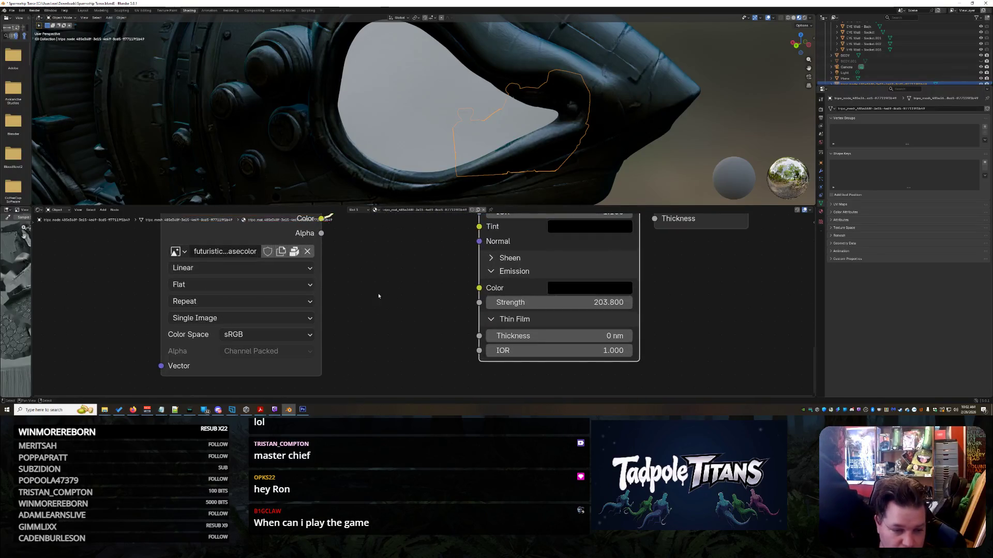
- Review the image node's projection, interpolation, extension and source options, keeping Flat and Repeat
{"action": "left_click", "coordinate": [288, 280]}
{"action": "left_click", "coordinate": [286, 280]}
{"action": "left_click", "coordinate": [269, 284]}
{"action": "left_click", "coordinate": [269, 286]}
{"action": "left_click", "coordinate": [263, 269]}
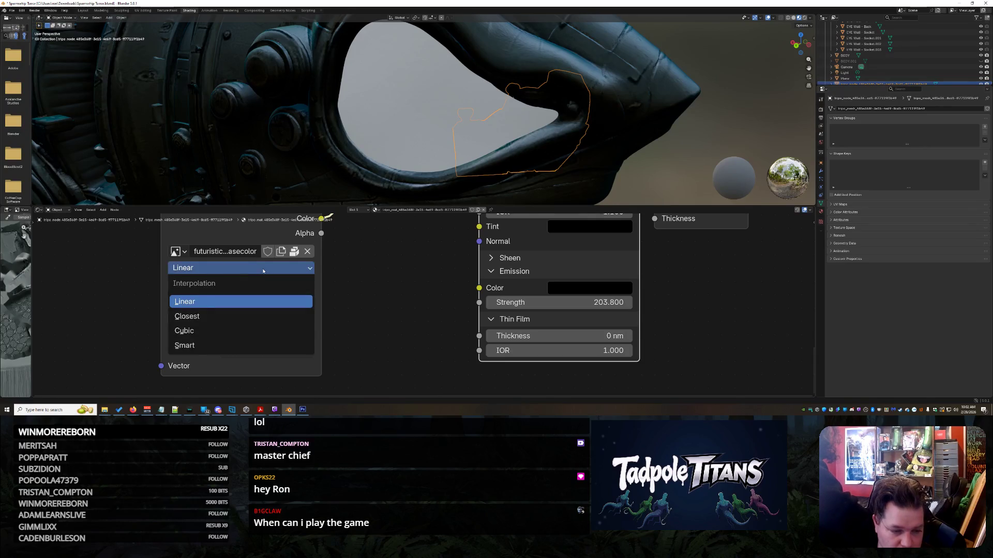
{"action": "left_click", "coordinate": [265, 305]}
{"action": "left_click", "coordinate": [266, 316]}
{"action": "left_click", "coordinate": [259, 319]}
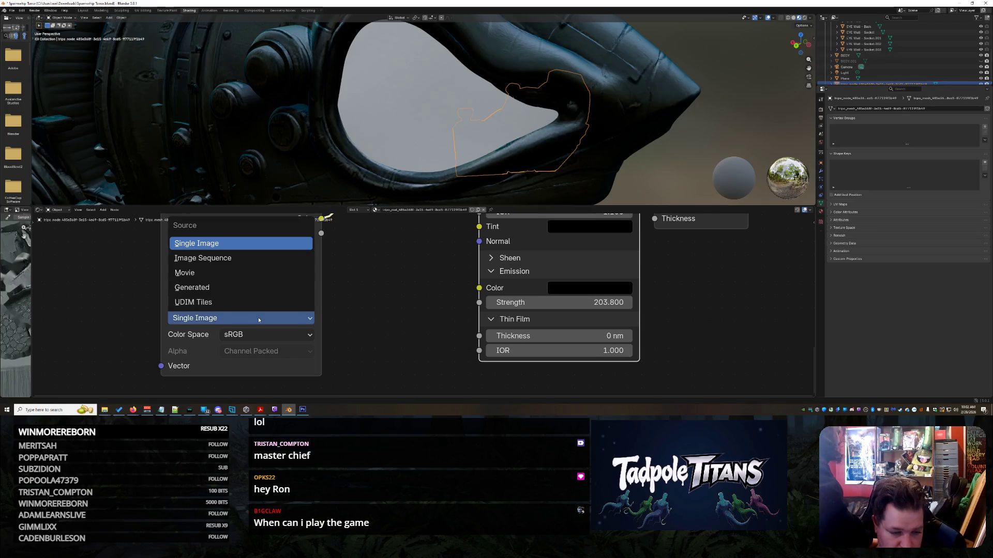
{"action": "mouse_move", "coordinate": [417, 270]}
{"action": "middle_mouse_down"}
{"action": "mouse_move", "coordinate": [383, 321]}
{"action": "mouse_move", "coordinate": [362, 383]}
{"action": "middle_mouse_up"}
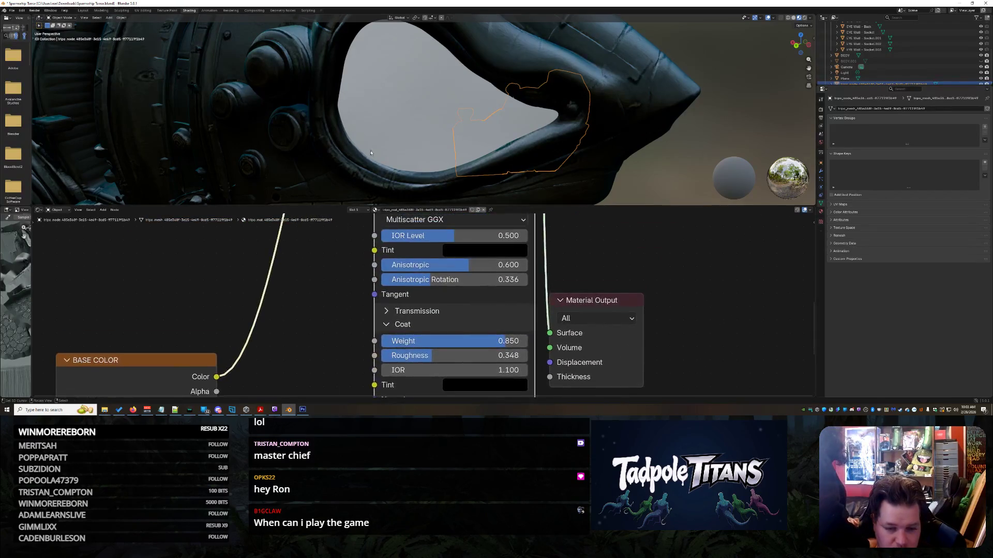
- Lower the shell material's roughness, make it glossier, and set diffuse roughness to 0.323
{"action": "middle_click_drag", "start_coordinate": [342, 165], "coordinate": [370, 181]}
{"action": "scroll", "coordinate": [334, 259], "scroll_direction": "down", "scroll_amount": 1}
{"action": "mouse_move", "coordinate": [339, 272]}
{"action": "middle_mouse_down"}
{"action": "mouse_move", "coordinate": [336, 336]}
{"action": "mouse_move", "coordinate": [352, 248]}
{"action": "mouse_move", "coordinate": [359, 303]}
{"action": "mouse_move", "coordinate": [310, 336]}
{"action": "mouse_move", "coordinate": [313, 356]}
{"action": "middle_mouse_up"}
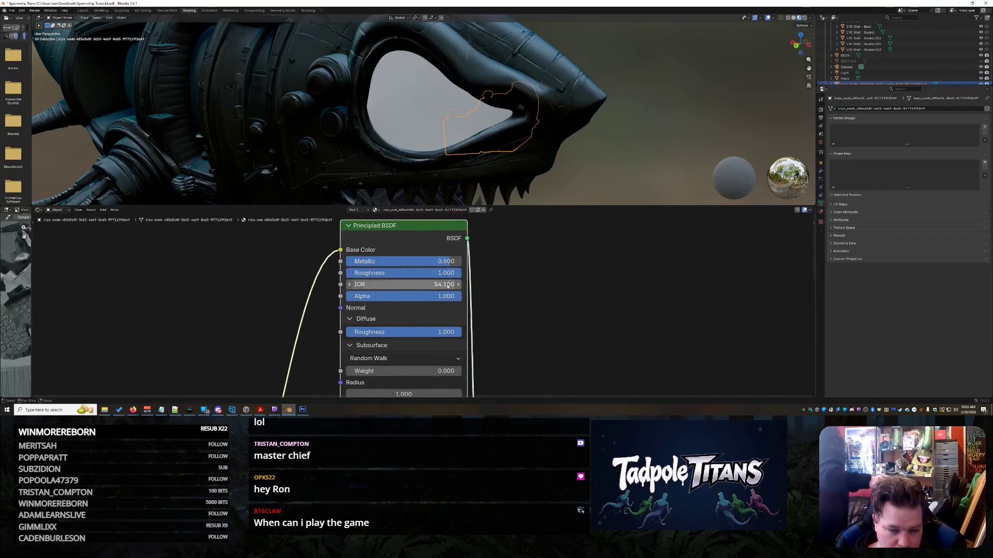
{"action": "mouse_move", "coordinate": [558, 140]}
{"action": "middle_mouse_down"}
{"action": "mouse_move", "coordinate": [569, 136]}
{"action": "mouse_move", "coordinate": [561, 132]}
{"action": "mouse_move", "coordinate": [567, 141]}
{"action": "middle_mouse_up"}
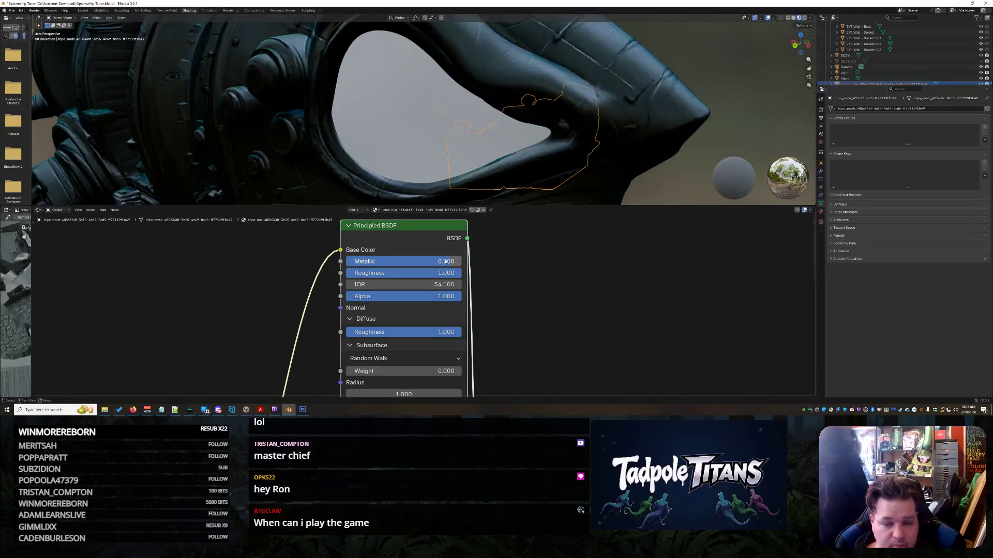
{"action": "mouse_move", "coordinate": [431, 274]}
{"action": "left_mouse_down"}
{"action": "mouse_move", "coordinate": [325, 275]}
{"action": "mouse_move", "coordinate": [353, 275]}
{"action": "left_mouse_up"}
{"action": "mouse_move", "coordinate": [403, 296]}
{"action": "left_mouse_down"}
{"action": "mouse_move", "coordinate": [377, 297]}
{"action": "mouse_move", "coordinate": [395, 296]}
{"action": "left_mouse_up"}
{"action": "left_click", "coordinate": [478, 296]}
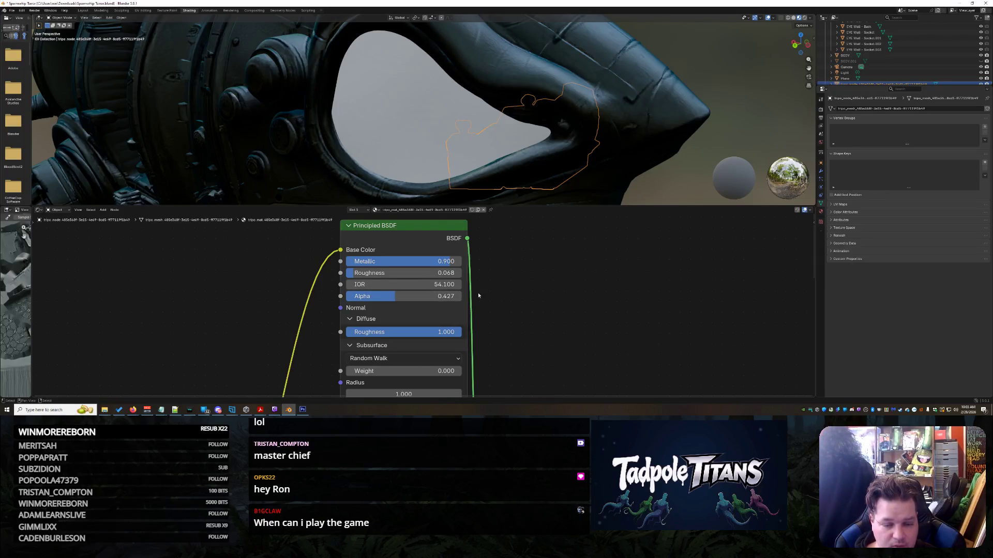
{"action": "left_click_drag", "start_coordinate": [420, 332], "coordinate": [382, 331]}
- Check the base colour image node, leaving the image and its name unchanged
{"action": "mouse_move", "coordinate": [561, 317]}
{"action": "middle_mouse_down"}
{"action": "mouse_move", "coordinate": [576, 266]}
{"action": "mouse_move", "coordinate": [538, 334]}
{"action": "mouse_move", "coordinate": [594, 140]}
{"action": "middle_mouse_up"}
{"action": "scroll", "coordinate": [538, 334], "scroll_direction": "down", "scroll_amount": 2}
{"action": "scroll", "coordinate": [329, 373], "scroll_direction": "up", "scroll_amount": 1}
{"action": "middle_click_drag", "start_coordinate": [330, 373], "coordinate": [362, 279]}
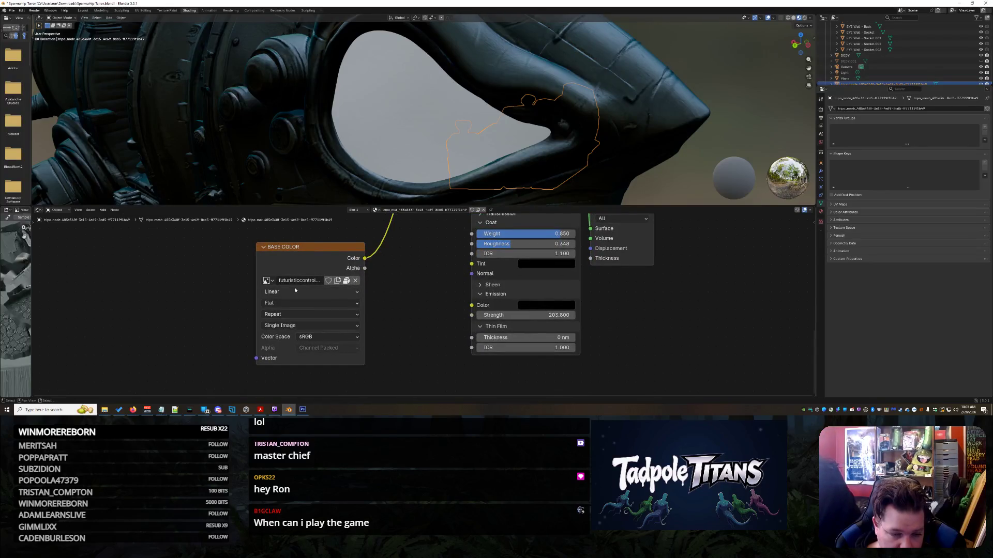
{"action": "left_click", "coordinate": [269, 281]}
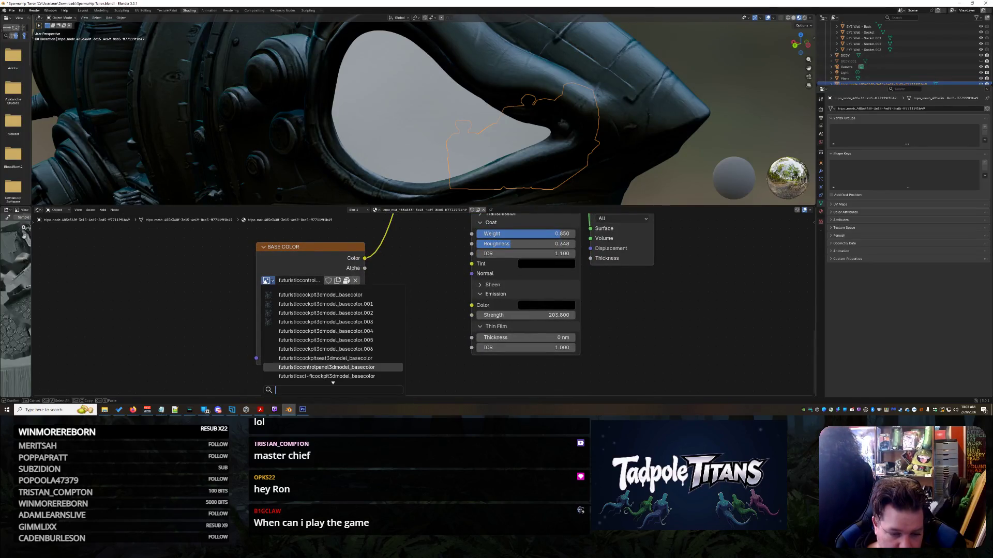
{"action": "key", "text": "Escape"}
{"action": "left_click", "coordinate": [297, 281]}
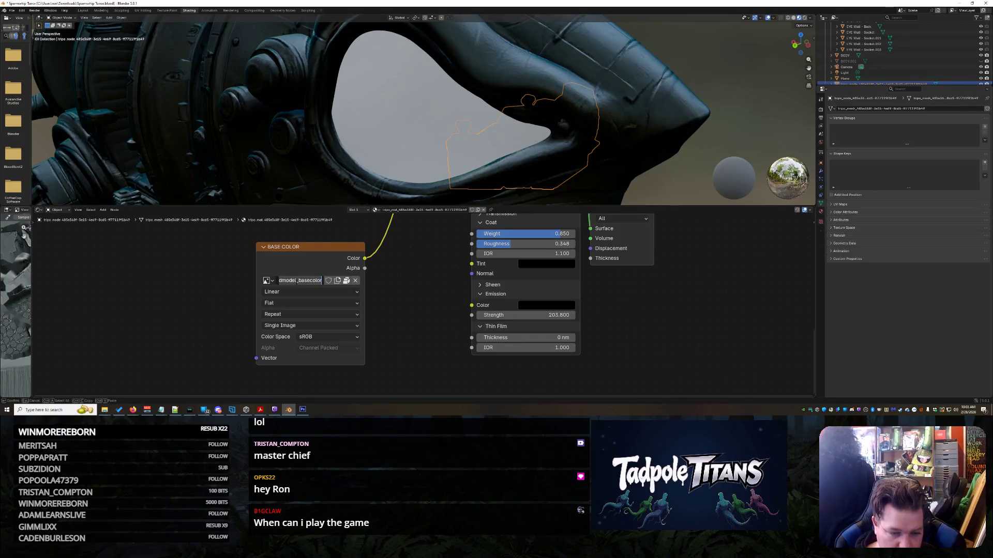
{"action": "key", "text": "Escape"}
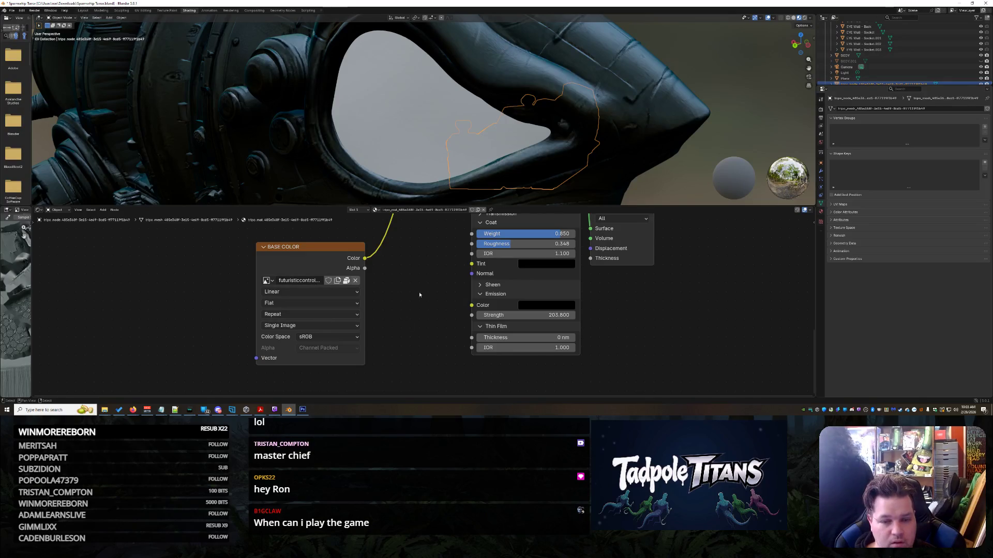
- Select the Plane and then EYE Wall - Back to compare their materials in the node editor
{"action": "left_click", "coordinate": [391, 113]}
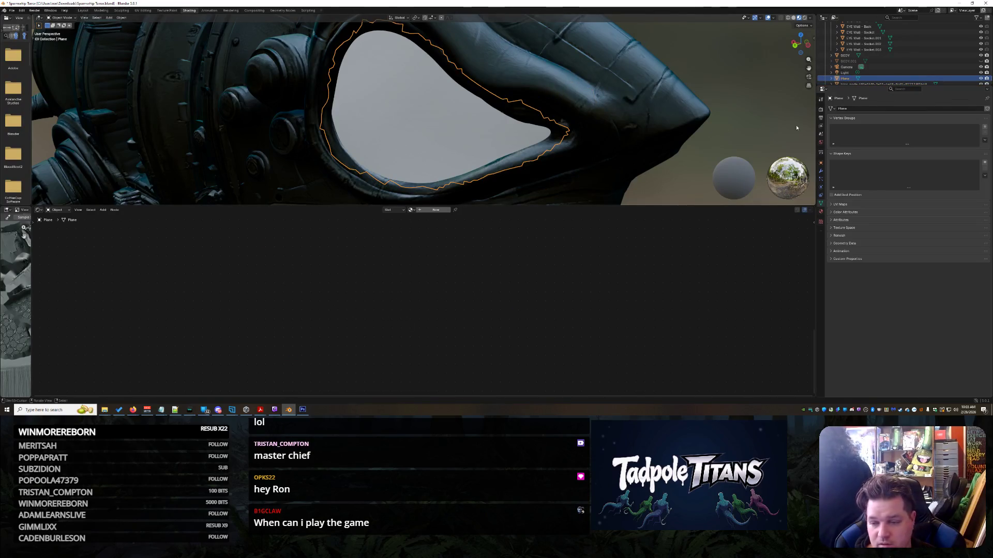
{"action": "scroll", "coordinate": [878, 82], "scroll_direction": "down", "scroll_amount": 2}
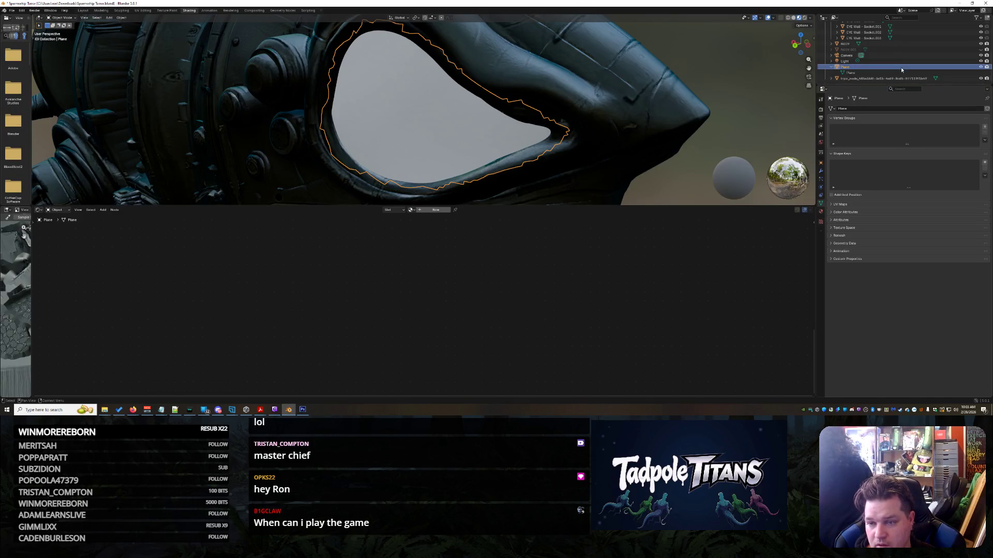
{"action": "left_click", "coordinate": [861, 73]}
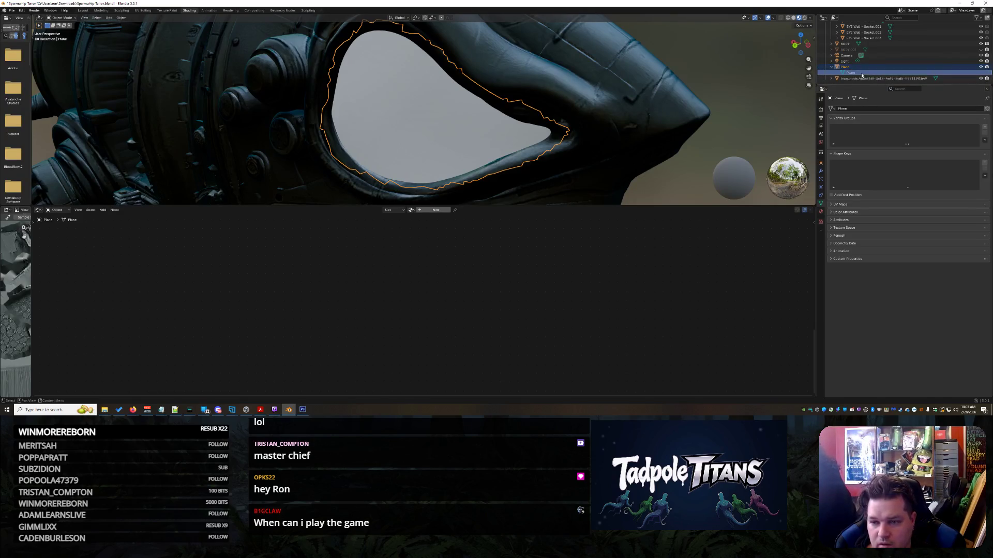
{"action": "right_click", "coordinate": [848, 67]}
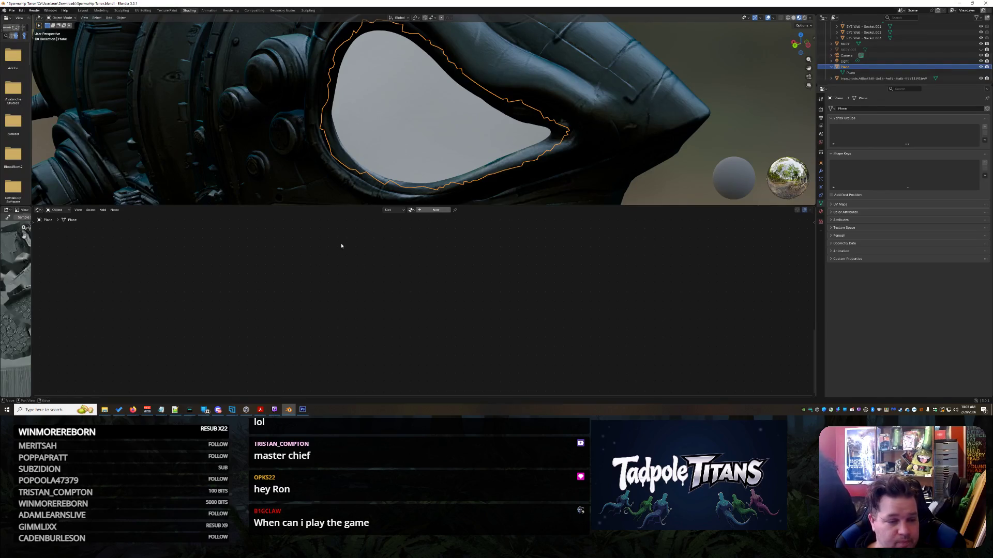
{"action": "left_click", "coordinate": [430, 112]}
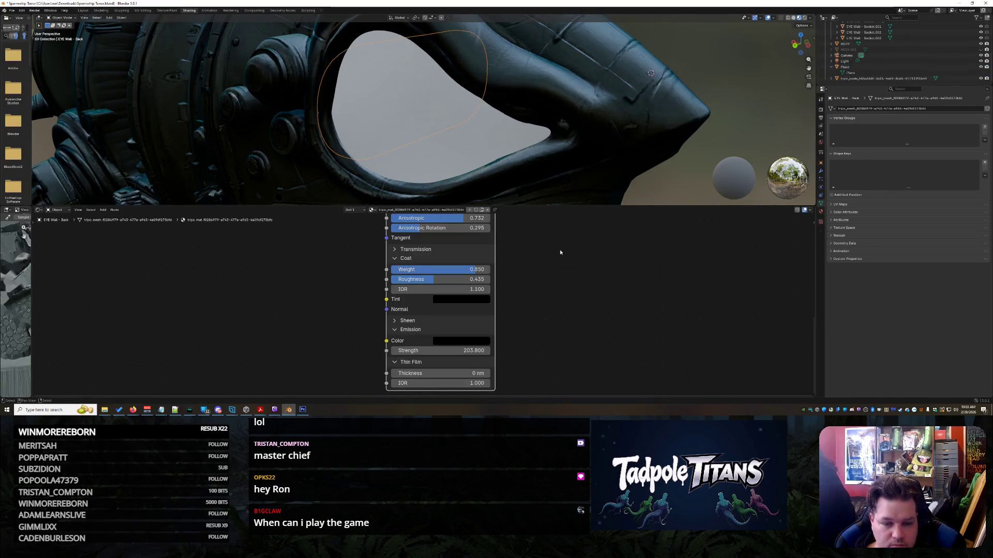
{"action": "middle_click_drag", "start_coordinate": [551, 234], "coordinate": [540, 332]}
{"action": "middle_click_drag", "start_coordinate": [543, 280], "coordinate": [543, 350]}
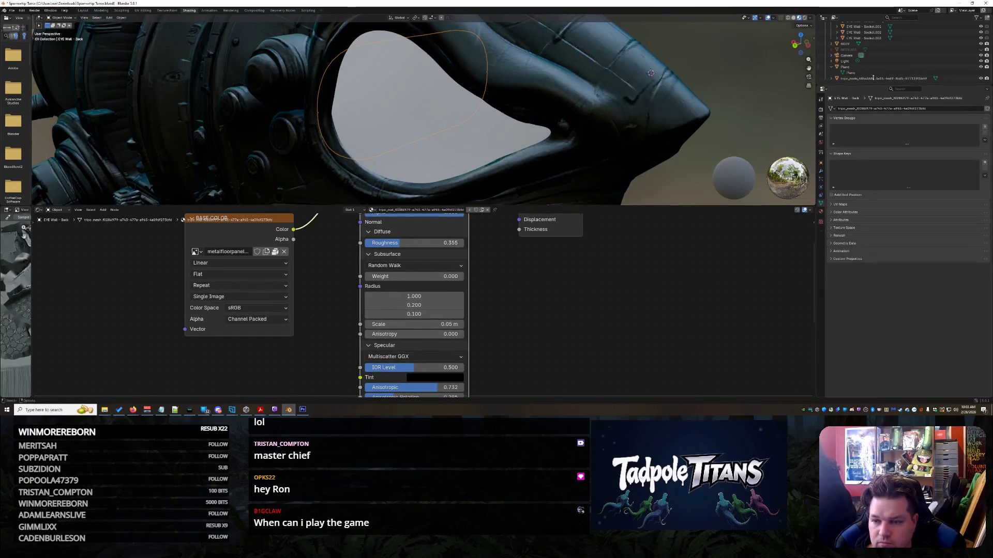
- Settle the selection on the eye plane after switching between it, tripo_node and EYE Wall - Back
{"action": "left_click", "coordinate": [854, 73]}
{"action": "left_click", "coordinate": [858, 78]}
{"action": "left_click", "coordinate": [854, 73]}
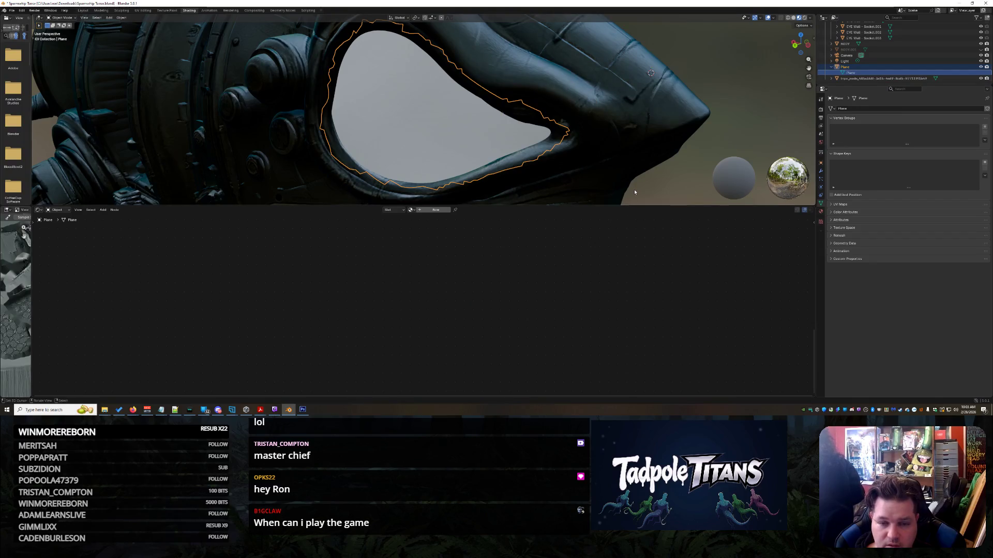
{"action": "key", "text": "ctrl+z"}
{"action": "key", "text": "ctrl+shift+z"}
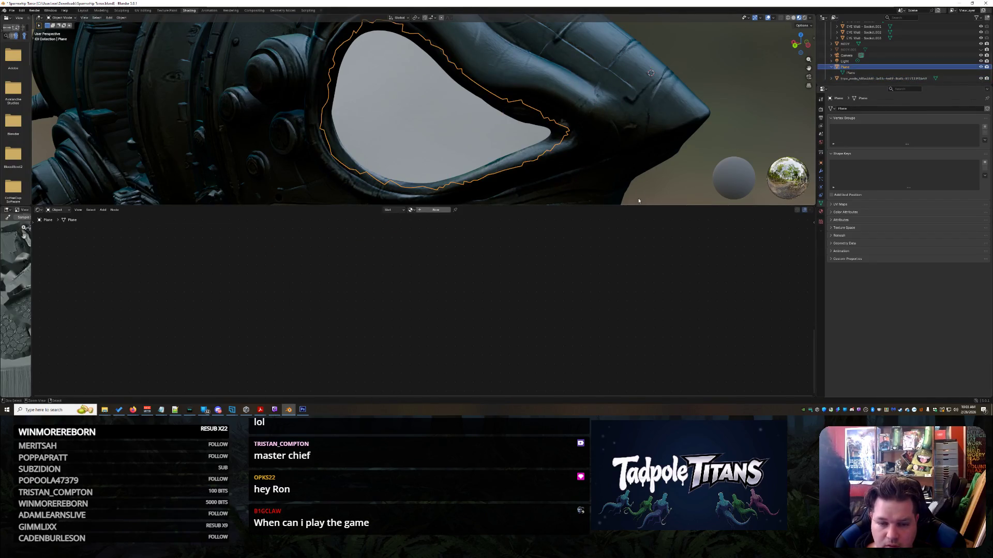
{"action": "key", "text": "ctrl+z"}
{"action": "key", "text": "ctrl+shift+z"}
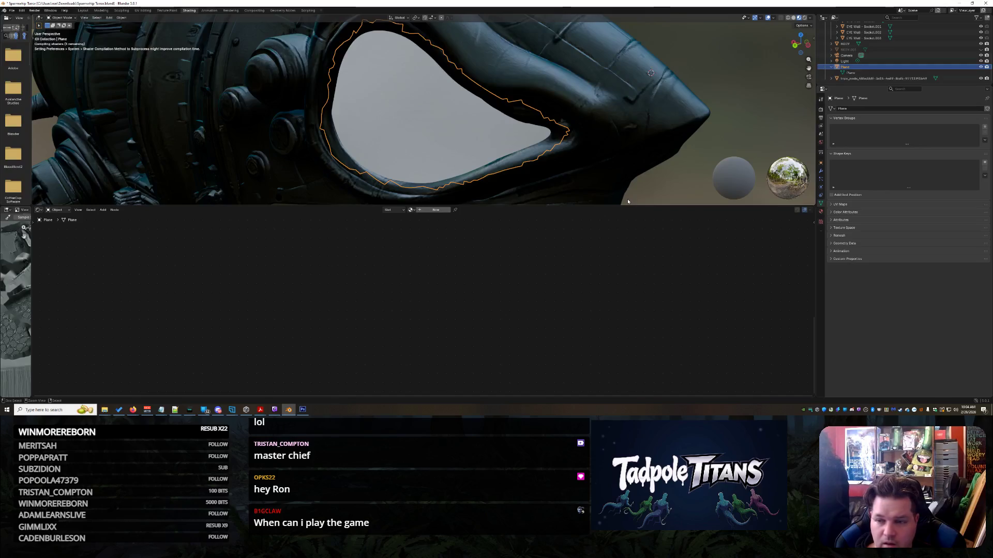
{"action": "left_click", "coordinate": [622, 147]}
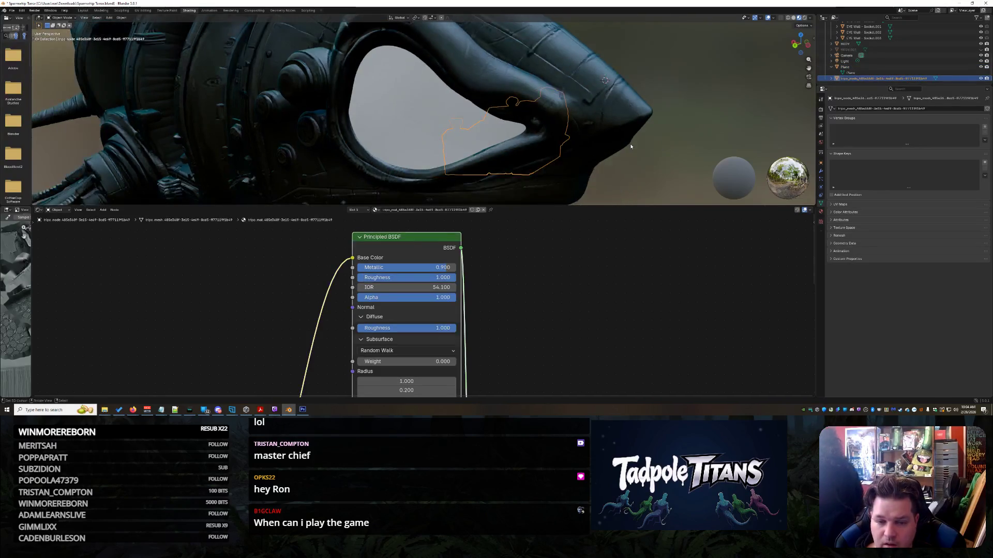
{"action": "left_click", "coordinate": [407, 102]}
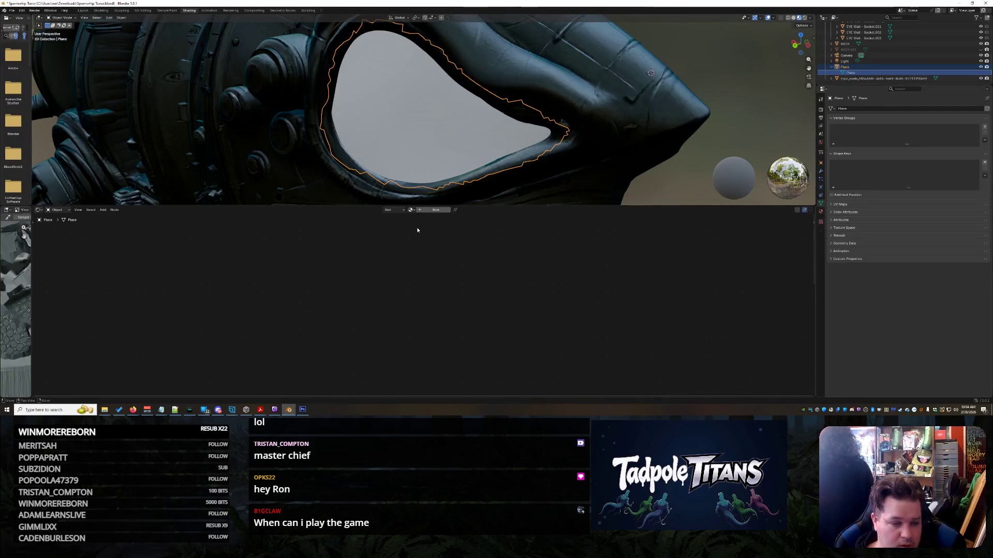
- Give the eye plane a new material with black base colour, alpha about 0.5, and full Metallic
{"action": "left_click", "coordinate": [422, 211]}
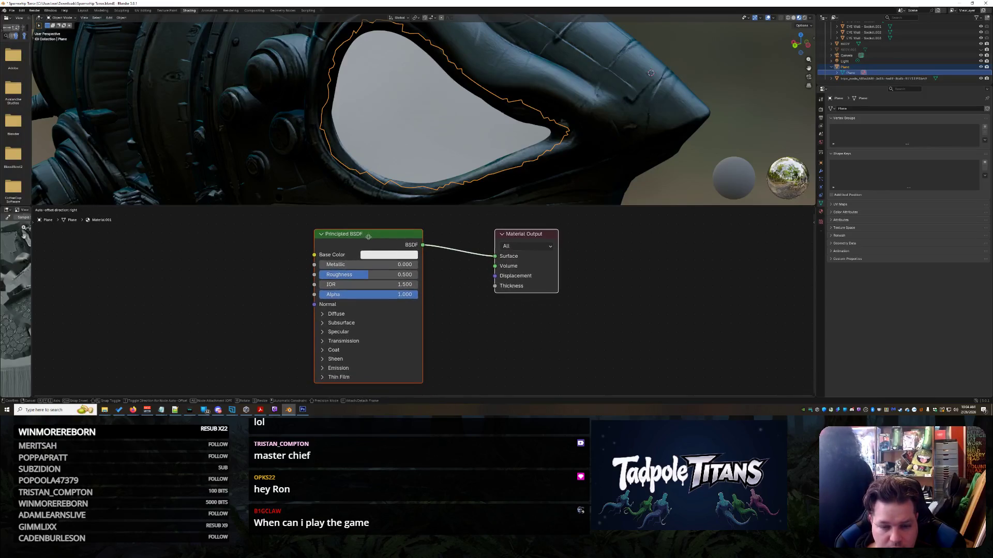
{"action": "left_click", "coordinate": [395, 255]}
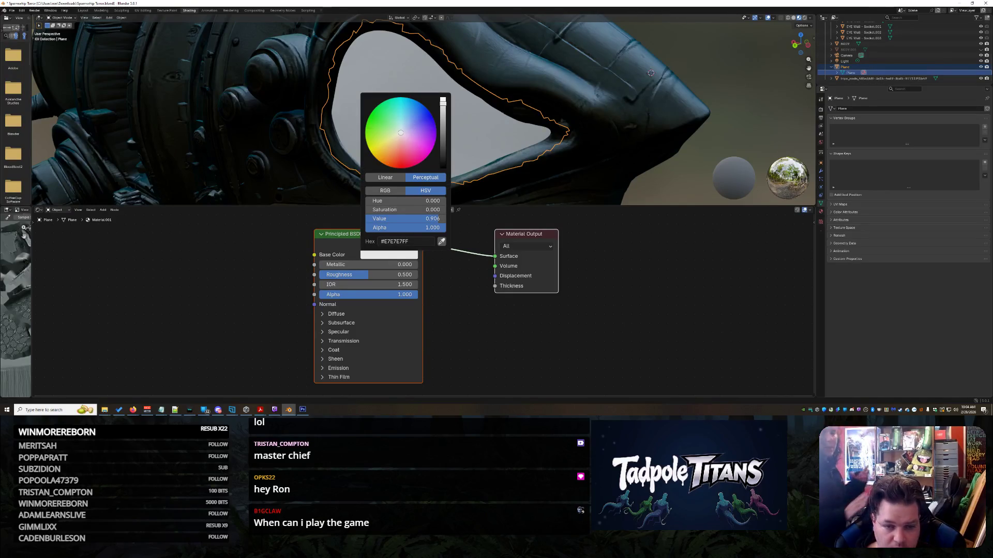
{"action": "left_click_drag", "start_coordinate": [401, 133], "coordinate": [407, 103]}
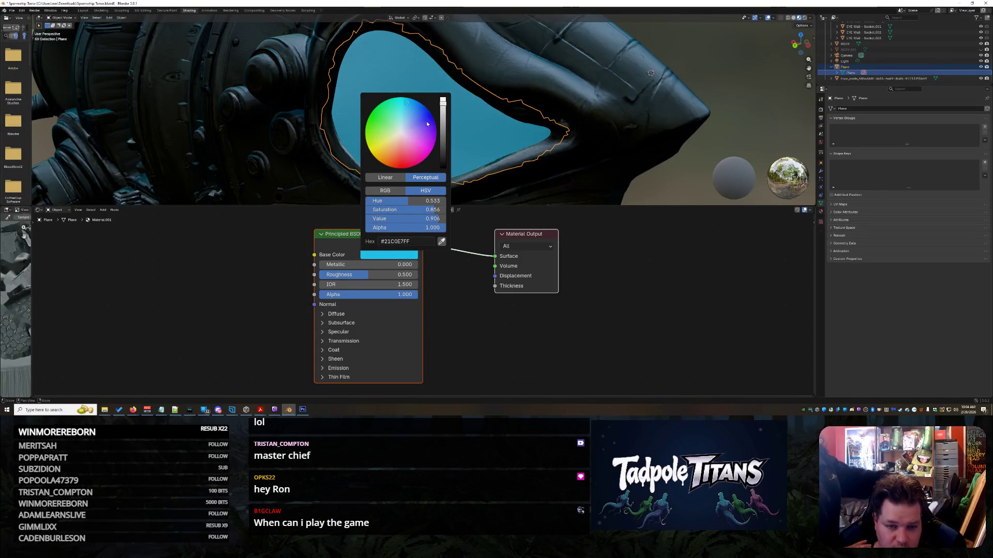
{"action": "left_click_drag", "start_coordinate": [442, 101], "coordinate": [443, 168]}
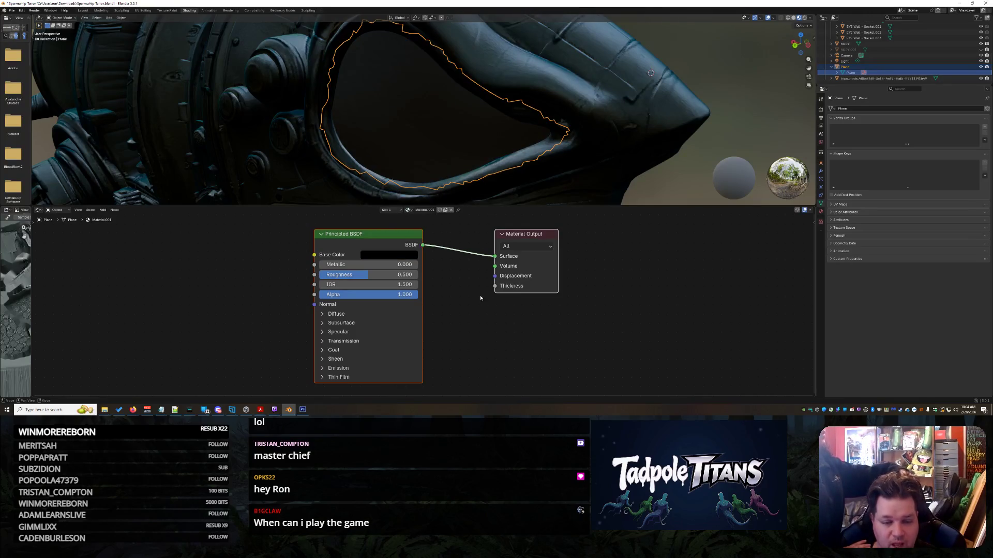
{"action": "mouse_move", "coordinate": [408, 299]}
{"action": "left_mouse_down"}
{"action": "mouse_move", "coordinate": [359, 299]}
{"action": "mouse_move", "coordinate": [387, 294]}
{"action": "mouse_move", "coordinate": [366, 279]}
{"action": "mouse_move", "coordinate": [326, 280]}
{"action": "mouse_move", "coordinate": [419, 285]}
{"action": "mouse_move", "coordinate": [357, 284]}
{"action": "left_mouse_up"}
{"action": "left_click_drag", "start_coordinate": [362, 265], "coordinate": [419, 265]}
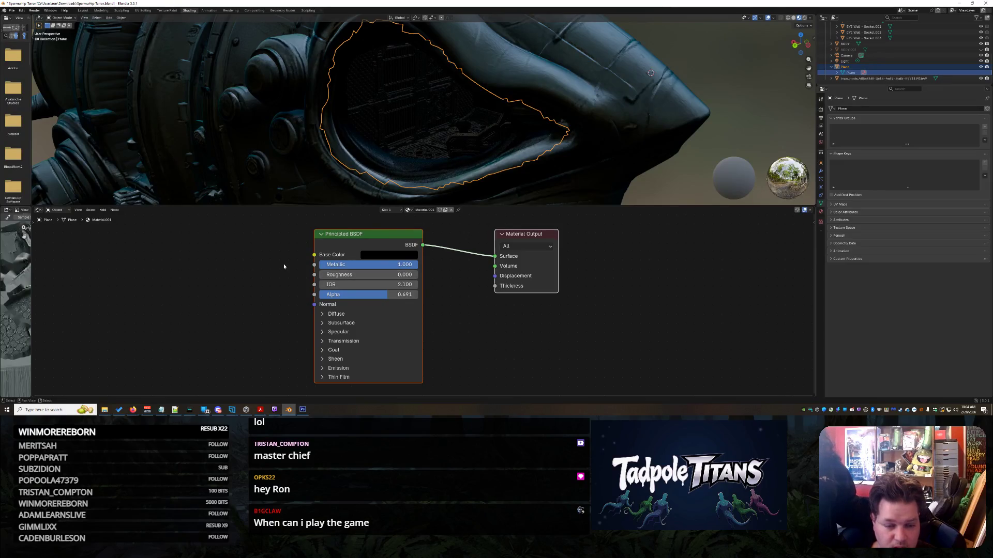
- Set the glass roughness to 0.518 and lower its alpha to 0.195
{"action": "mouse_move", "coordinate": [341, 274]}
{"action": "left_mouse_down"}
{"action": "mouse_move", "coordinate": [412, 274]}
{"action": "mouse_move", "coordinate": [336, 274]}
{"action": "left_mouse_up"}
{"action": "scroll", "coordinate": [456, 291], "scroll_direction": "down", "scroll_amount": 1}
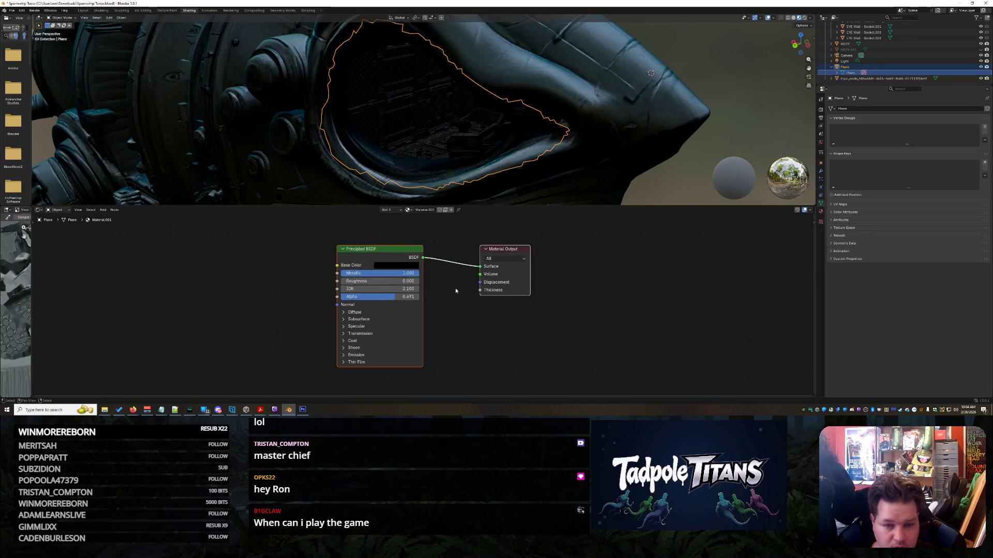
{"action": "left_click_drag", "start_coordinate": [385, 300], "coordinate": [356, 296]}
{"action": "left_click_drag", "start_coordinate": [383, 289], "coordinate": [434, 289]}
{"action": "scroll", "coordinate": [526, 179], "scroll_direction": "down", "scroll_amount": 4}
{"action": "mouse_move", "coordinate": [526, 179]}
{"action": "middle_mouse_down"}
{"action": "mouse_move", "coordinate": [617, 144]}
{"action": "mouse_move", "coordinate": [573, 142]}
{"action": "middle_mouse_up"}
{"action": "scroll", "coordinate": [602, 143], "scroll_direction": "up", "scroll_amount": 4}
{"action": "scroll", "coordinate": [573, 142], "scroll_direction": "up", "scroll_amount": 6}
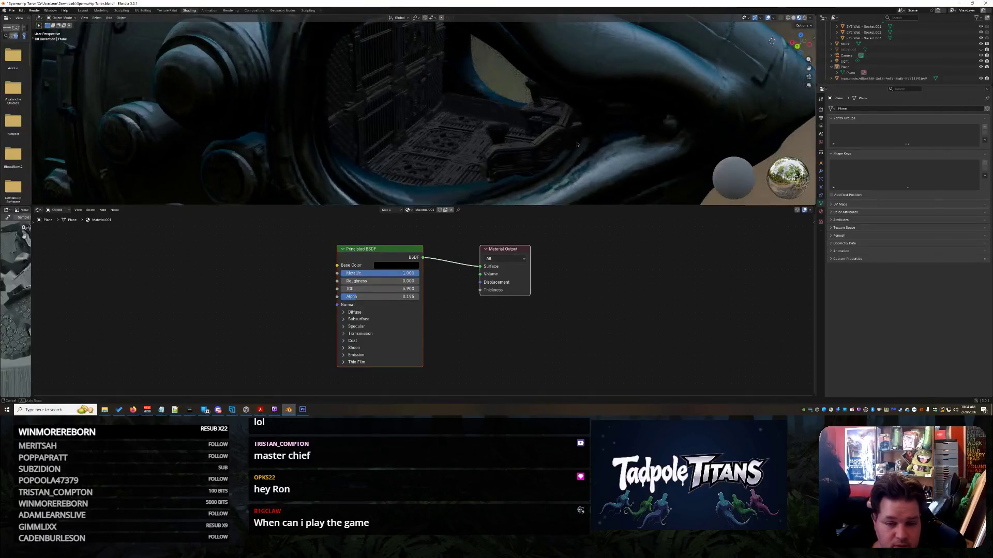
{"action": "left_click", "coordinate": [445, 111]}
{"action": "scroll", "coordinate": [446, 111], "scroll_direction": "down", "scroll_amount": 2}
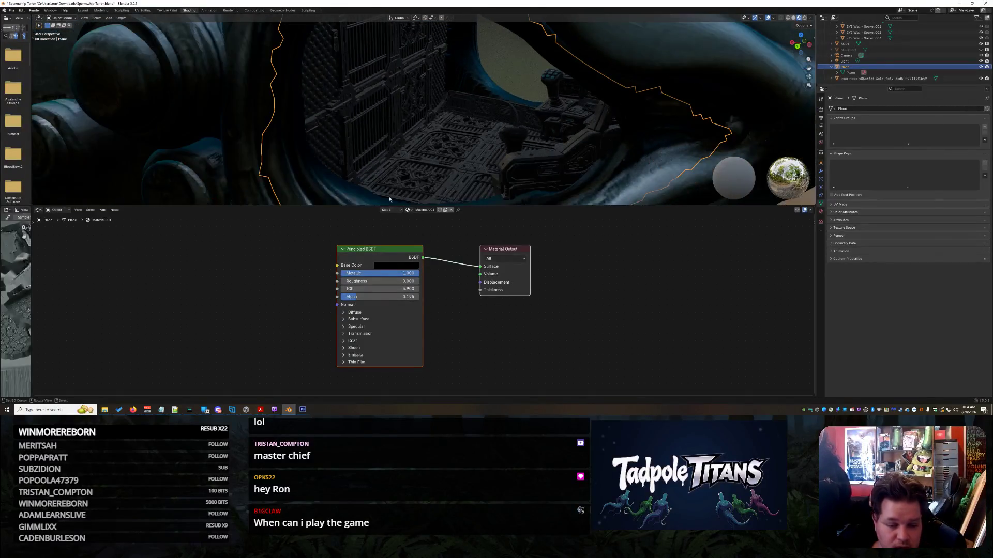
- Give the specular layer a cyan tint and raise anisotropic to 0.227
{"action": "left_click", "coordinate": [345, 326]}
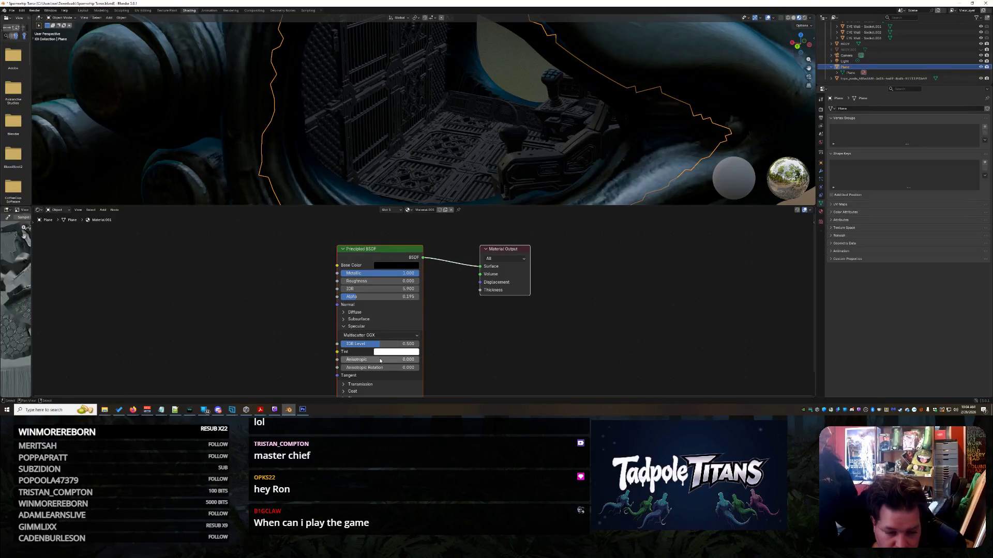
{"action": "middle_click_drag", "start_coordinate": [385, 262], "coordinate": [362, 247]}
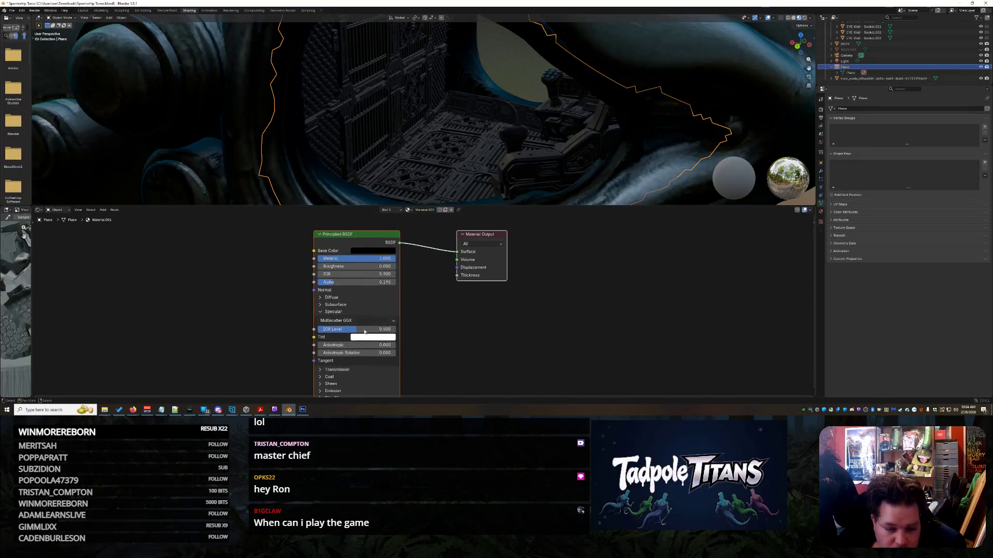
{"action": "left_click", "coordinate": [367, 339]}
{"action": "left_click", "coordinate": [402, 230]}
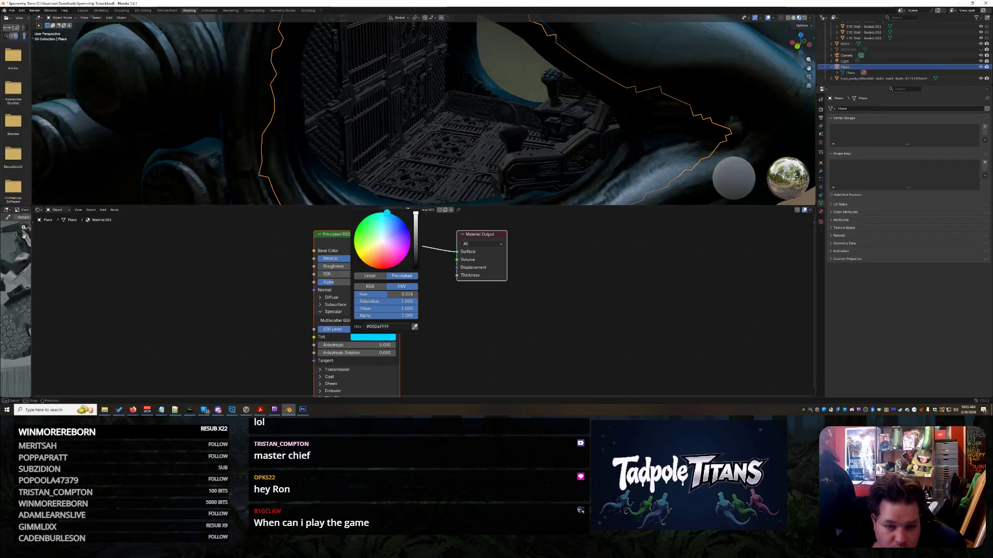
{"action": "left_click_drag", "start_coordinate": [383, 348], "coordinate": [368, 353]}
- Set coat weight to about 0.968 with a cyan tint, coat IOR 1.000, and fine-tuned coat roughness
{"action": "left_click", "coordinate": [331, 378]}
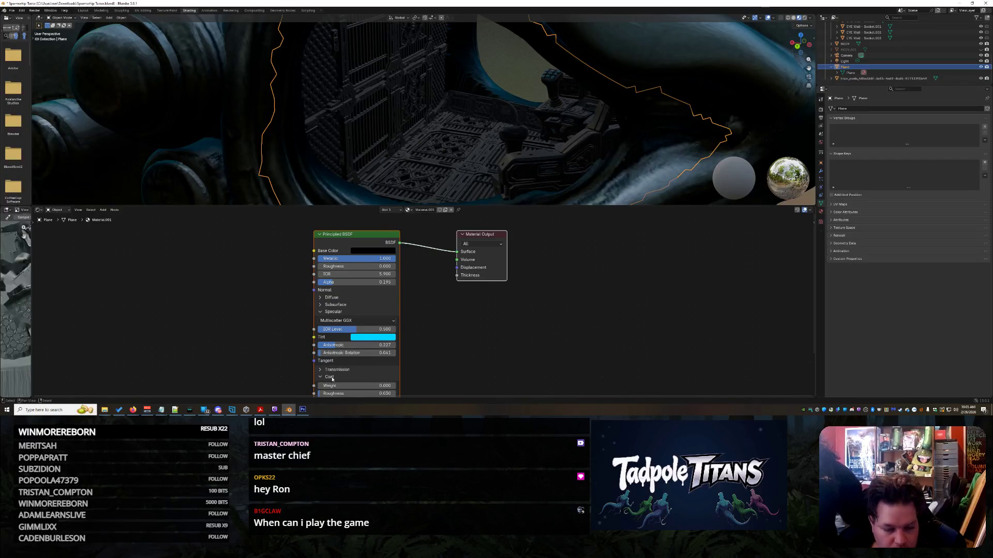
{"action": "scroll", "coordinate": [336, 274], "scroll_direction": "down", "scroll_amount": 5, "text": "shift"}
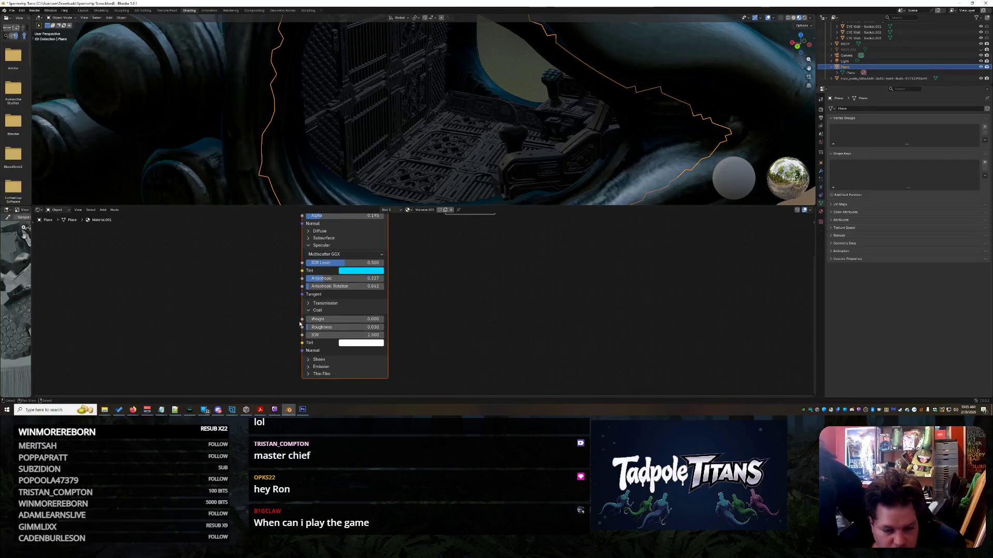
{"action": "left_click_drag", "start_coordinate": [318, 319], "coordinate": [385, 319]}
{"action": "left_click", "coordinate": [372, 342]}
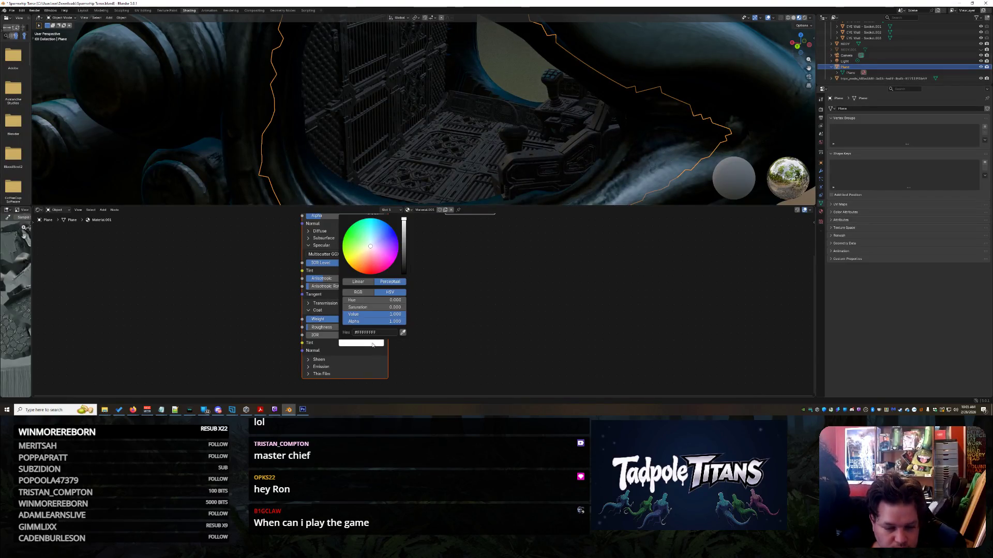
{"action": "left_click", "coordinate": [380, 238]}
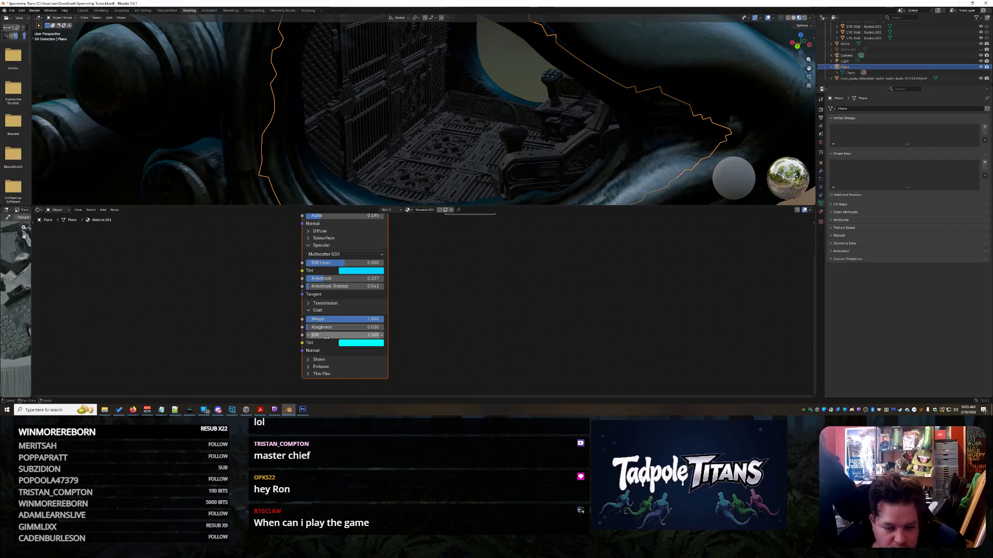
{"action": "mouse_move", "coordinate": [325, 335]}
{"action": "left_mouse_down"}
{"action": "mouse_move", "coordinate": [295, 335]}
{"action": "mouse_move", "coordinate": [382, 327]}
{"action": "left_mouse_up"}
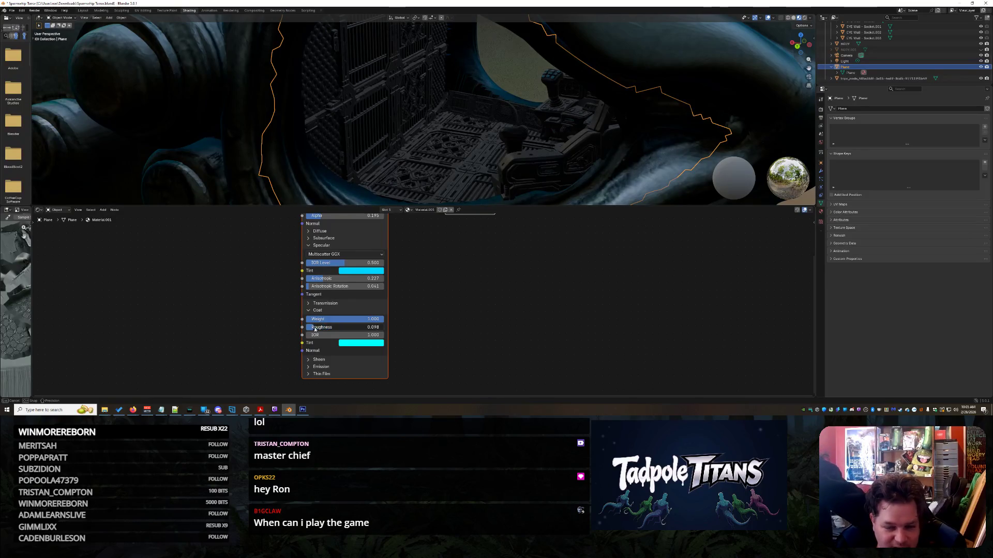
{"action": "left_click_drag", "start_coordinate": [314, 330], "coordinate": [334, 325]}
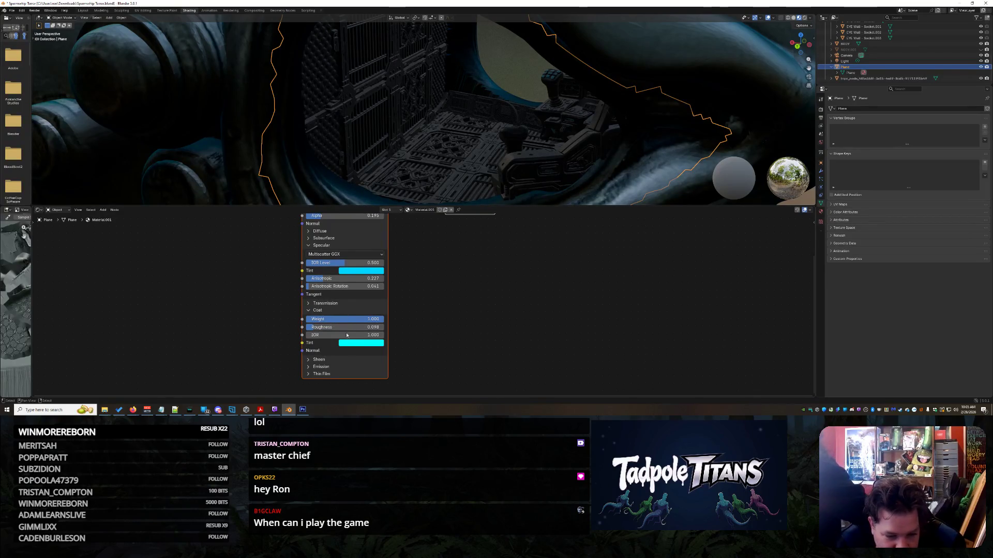
- Tint the sheen cyan with weight 0.555 and expose the Emission settings
{"action": "left_click", "coordinate": [308, 359]}
{"action": "middle_click_drag", "start_coordinate": [355, 391], "coordinate": [348, 347]}
{"action": "left_click", "coordinate": [350, 341]}
{"action": "left_click_drag", "start_coordinate": [378, 241], "coordinate": [361, 220]}
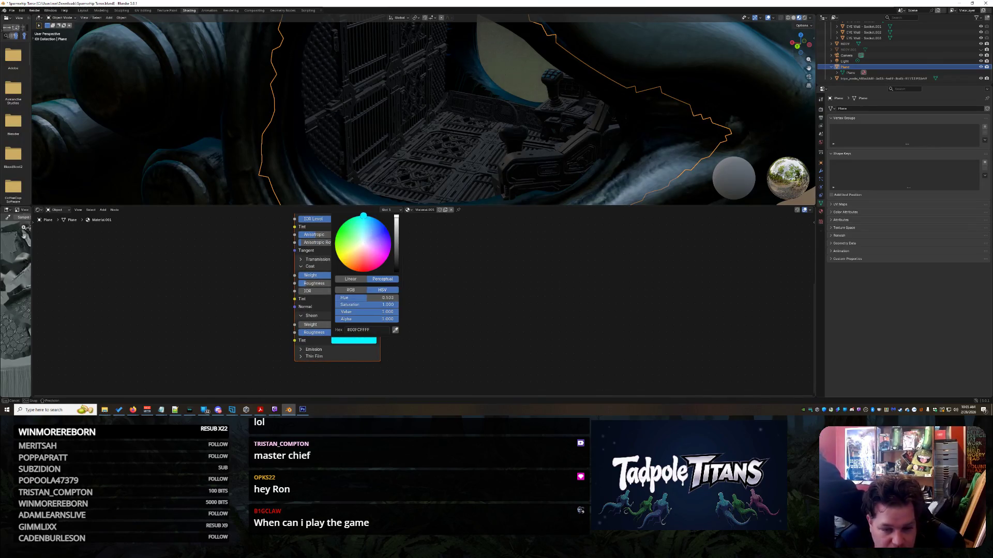
{"action": "left_click_drag", "start_coordinate": [330, 325], "coordinate": [356, 325]}
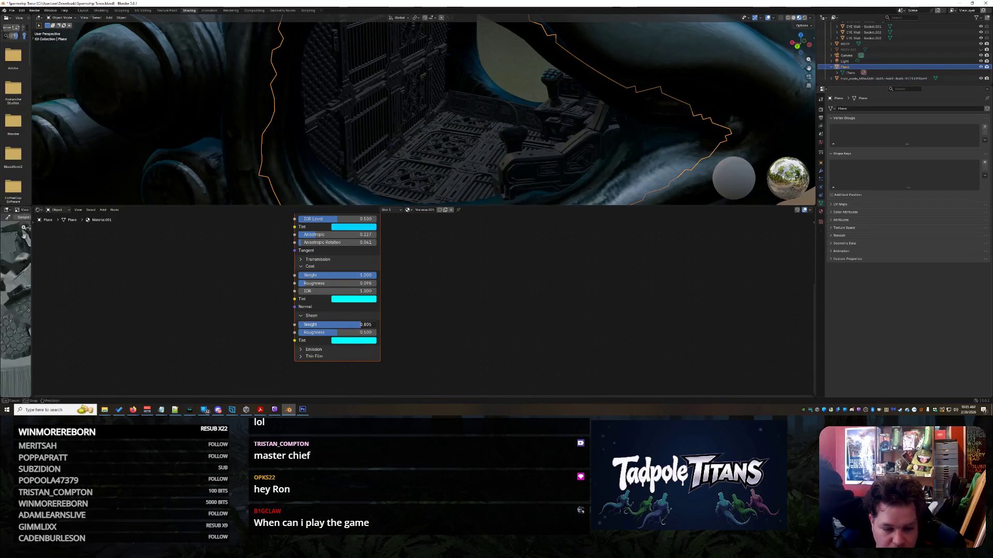
{"action": "left_click", "coordinate": [313, 349]}
- Raise the eye plane's emission strength to 31 and slightly increase the glass roughness
{"action": "mouse_move", "coordinate": [336, 366]}
{"action": "left_mouse_down"}
{"action": "mouse_move", "coordinate": [403, 366]}
{"action": "mouse_move", "coordinate": [382, 366]}
{"action": "left_mouse_up"}
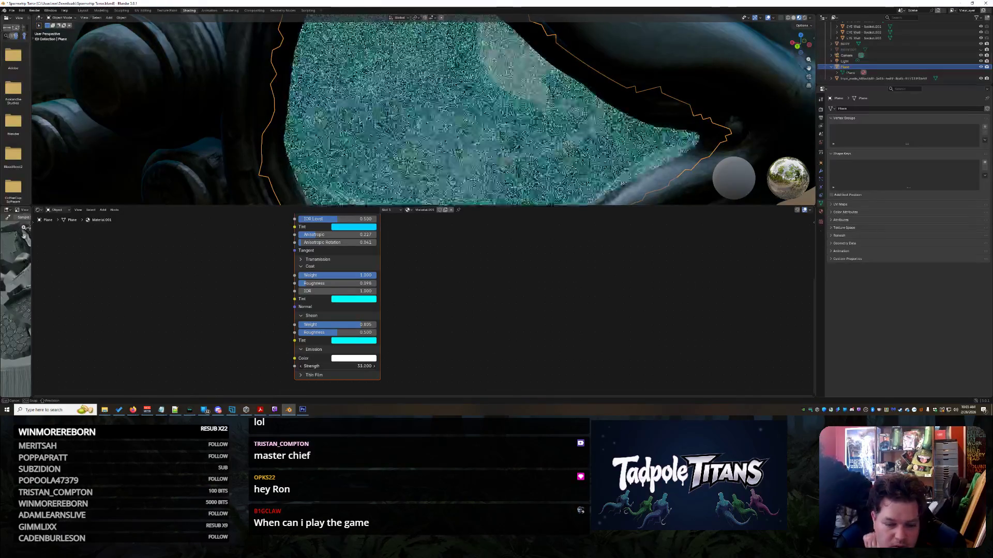
{"action": "scroll", "coordinate": [458, 308], "scroll_direction": "down", "scroll_amount": 3}
{"action": "scroll", "coordinate": [580, 161], "scroll_direction": "down", "scroll_amount": 6}
{"action": "left_click", "coordinate": [580, 161]}
{"action": "middle_click_drag", "start_coordinate": [580, 161], "coordinate": [552, 159]}
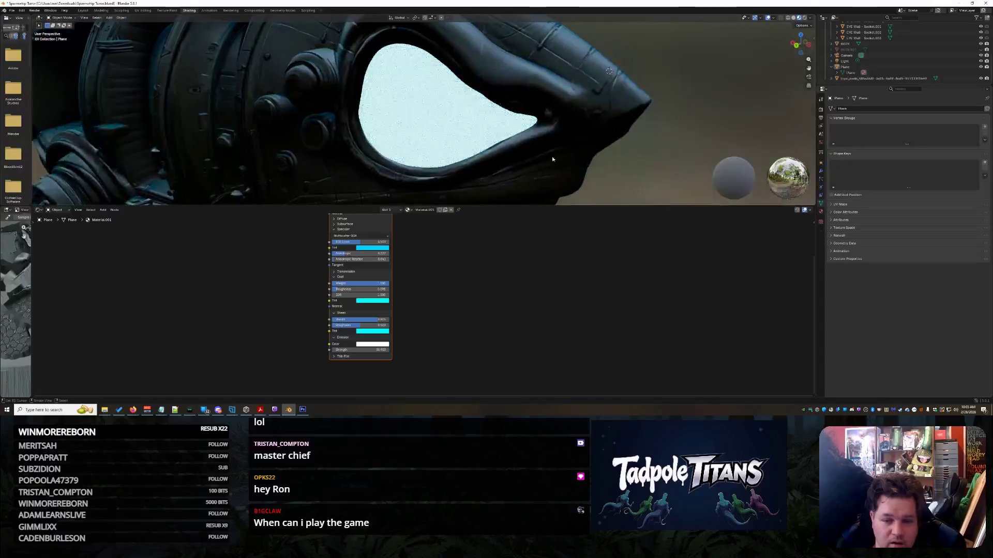
{"action": "left_click", "coordinate": [552, 159]}
{"action": "scroll", "coordinate": [498, 259], "scroll_direction": "up", "scroll_amount": 3}
{"action": "scroll", "coordinate": [351, 272], "scroll_direction": "down", "scroll_amount": 1}
{"action": "middle_click_drag", "start_coordinate": [362, 217], "coordinate": [390, 291]}
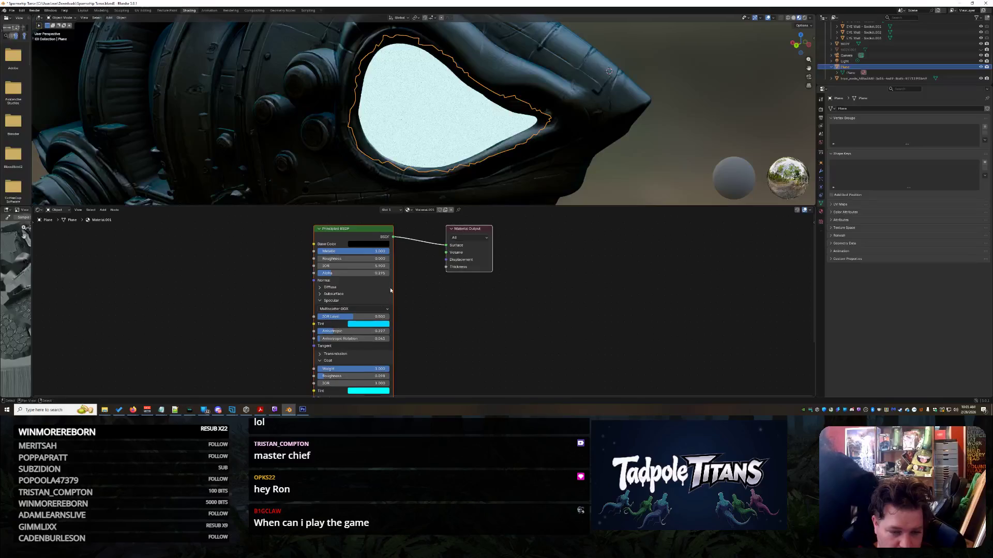
{"action": "scroll", "coordinate": [393, 261], "scroll_direction": "up", "scroll_amount": 2}
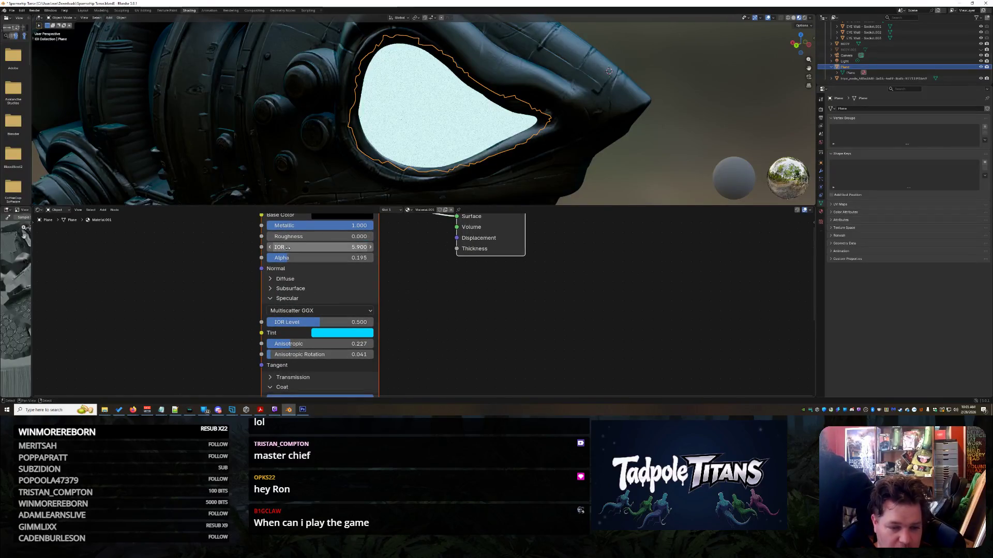
{"action": "mouse_move", "coordinate": [288, 236]}
{"action": "left_mouse_down"}
{"action": "mouse_move", "coordinate": [308, 237]}
{"action": "mouse_move", "coordinate": [279, 247]}
{"action": "mouse_move", "coordinate": [372, 258]}
{"action": "mouse_move", "coordinate": [279, 261]}
{"action": "left_mouse_up"}
- Select the shark body to show its material nodes and orbit around the shark's head
{"action": "left_click", "coordinate": [517, 192]}
{"action": "mouse_move", "coordinate": [517, 191]}
{"action": "middle_mouse_down"}
{"action": "mouse_move", "coordinate": [622, 169]}
{"action": "mouse_move", "coordinate": [754, 169]}
{"action": "middle_mouse_up"}
{"action": "left_click", "coordinate": [648, 163]}
{"action": "right_click", "coordinate": [729, 171], "text": "shift"}
{"action": "mouse_move", "coordinate": [648, 151]}
{"action": "middle_mouse_down"}
{"action": "mouse_move", "coordinate": [677, 160]}
{"action": "mouse_move", "coordinate": [660, 157]}
{"action": "middle_mouse_up"}
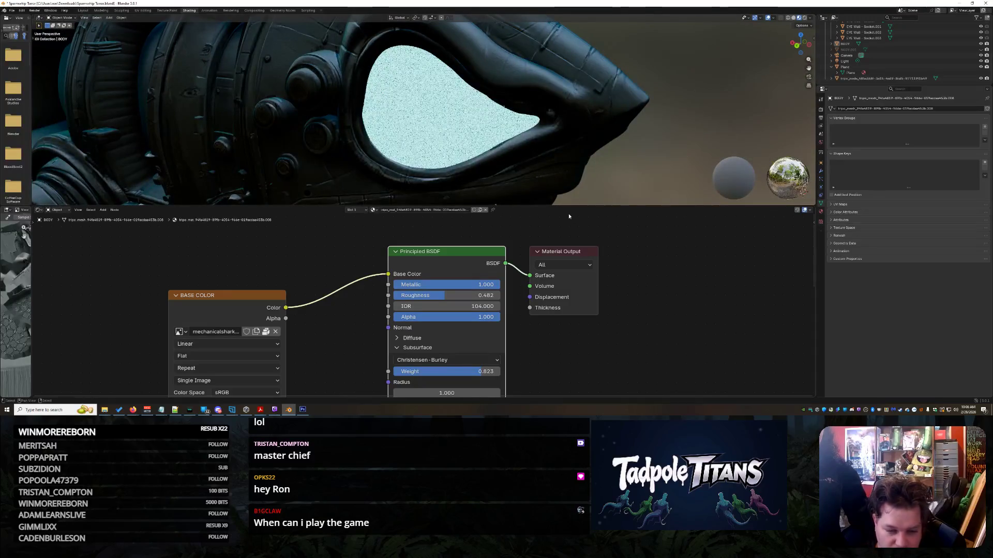
- Set the BASE COLOR texture to Smart interpolation and Sphere projection, and the body's Metallic to 0
{"action": "left_click_drag", "start_coordinate": [239, 289], "coordinate": [242, 253]}
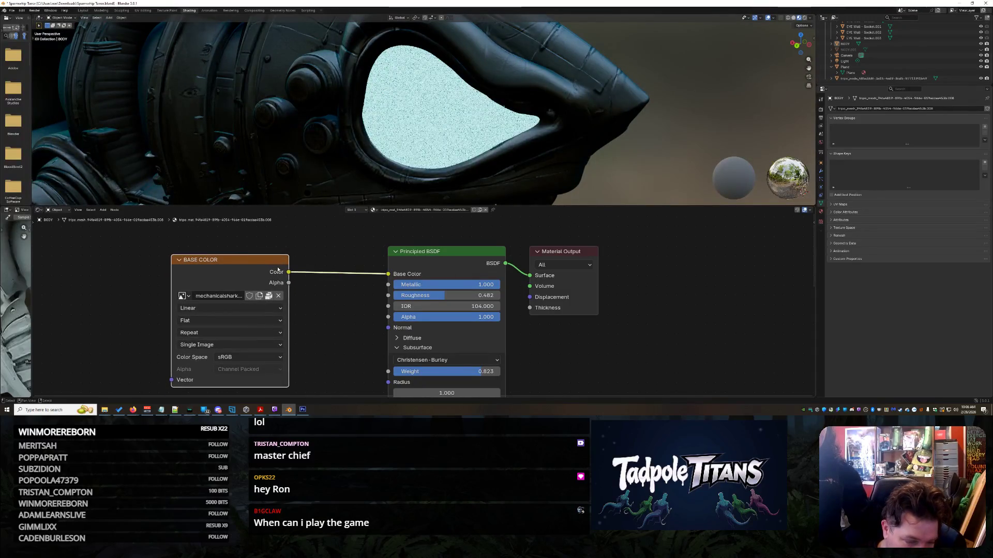
{"action": "left_click", "coordinate": [256, 309]}
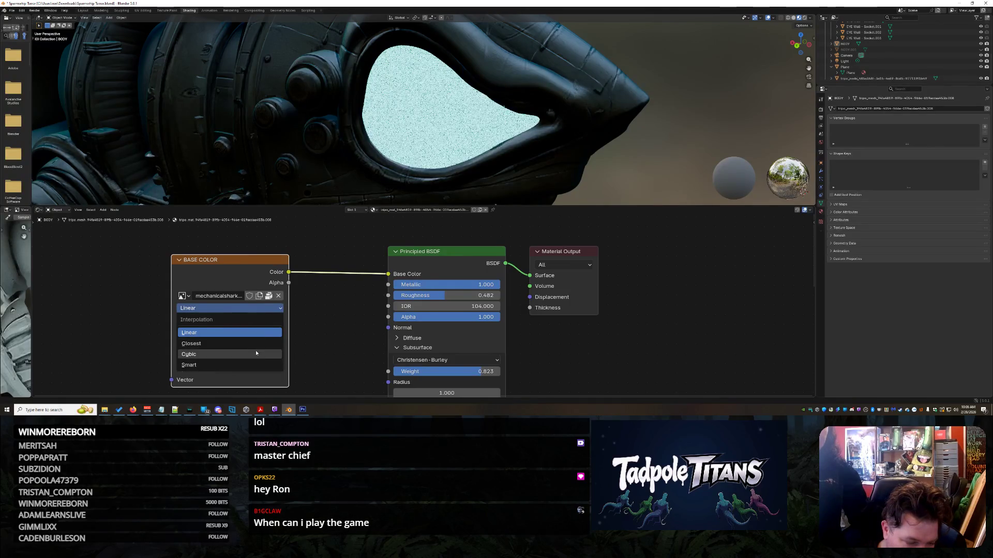
{"action": "left_click", "coordinate": [254, 364]}
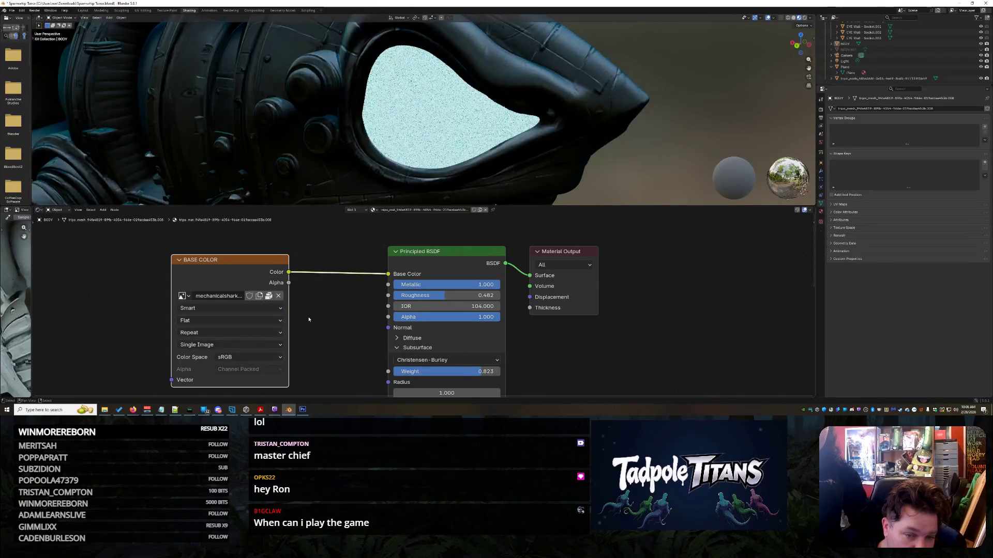
{"action": "left_click", "coordinate": [259, 320]}
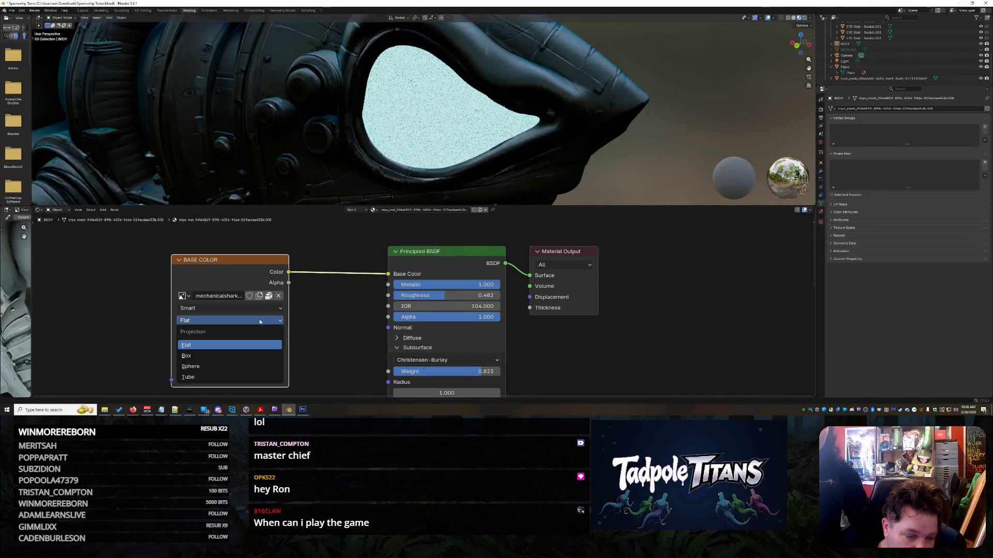
{"action": "left_click", "coordinate": [249, 366]}
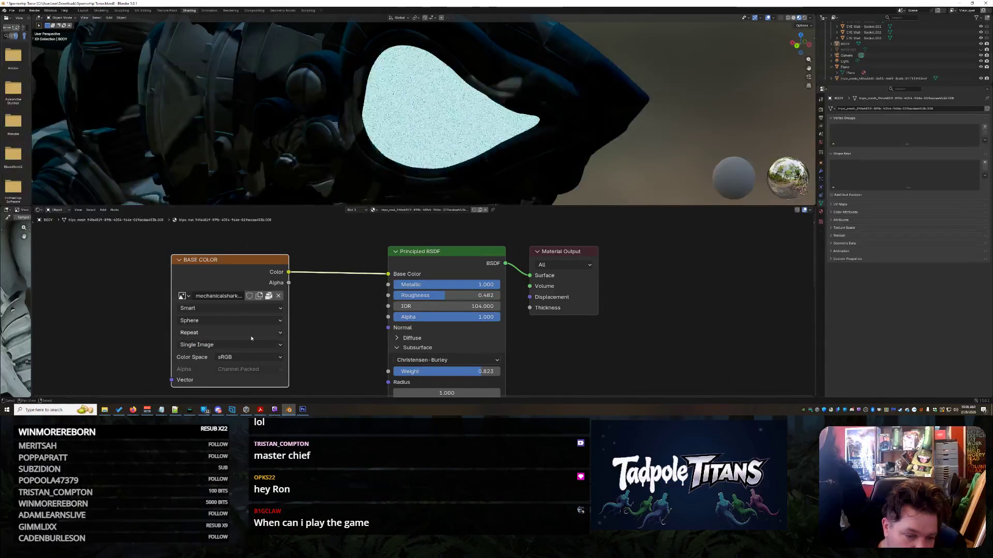
{"action": "left_click", "coordinate": [251, 334]}
{"action": "left_click", "coordinate": [251, 338]}
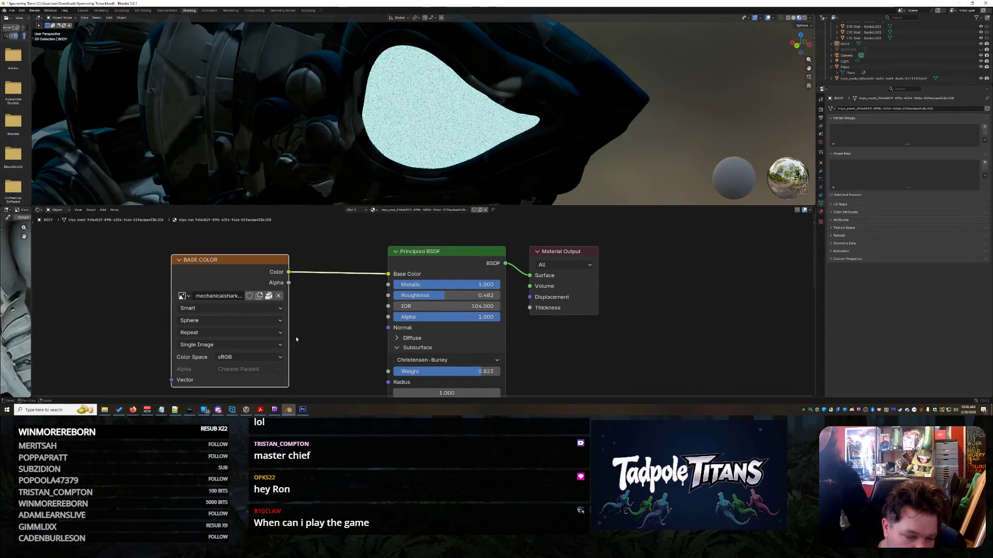
{"action": "left_click", "coordinate": [251, 344]}
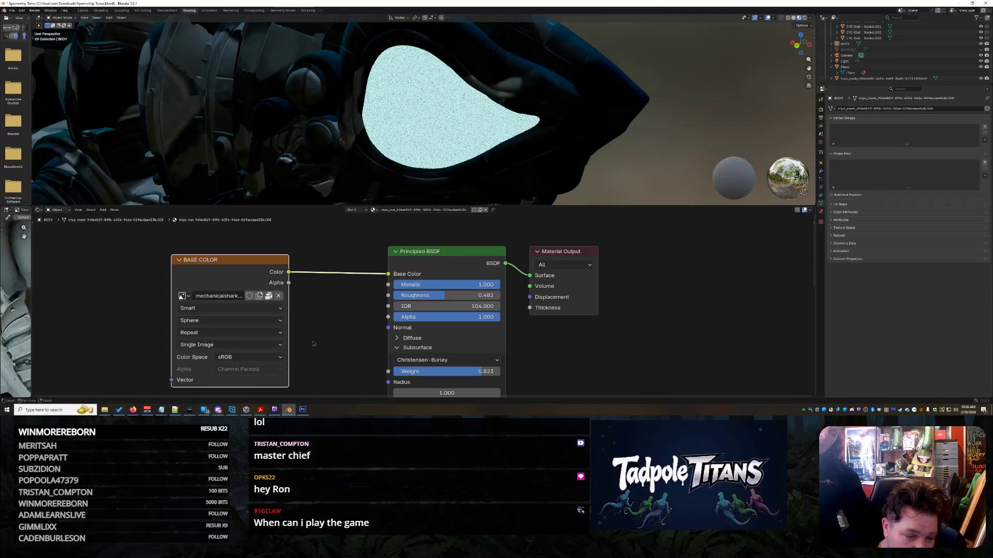
{"action": "left_click_drag", "start_coordinate": [430, 287], "coordinate": [395, 287]}
{"action": "scroll", "coordinate": [615, 135], "scroll_direction": "down", "scroll_amount": 5}
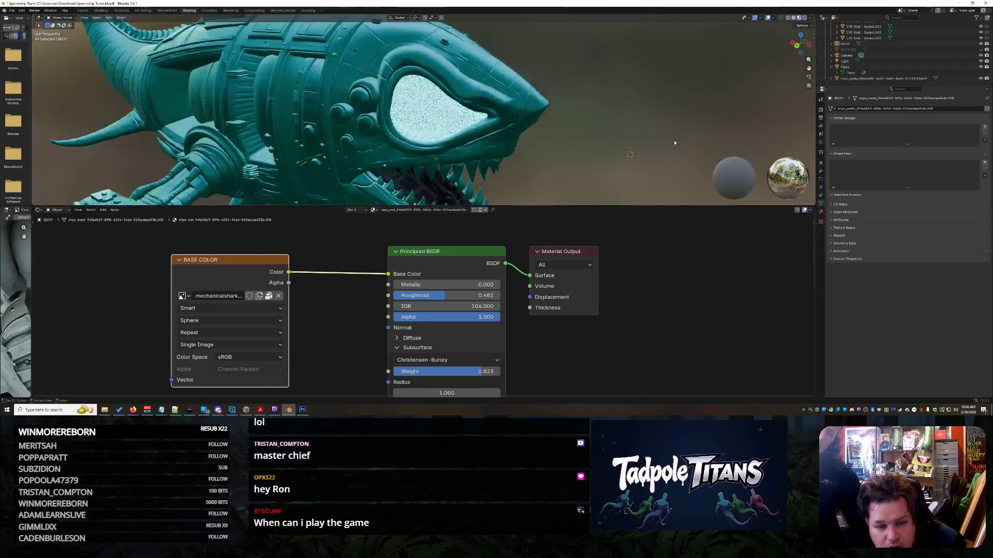
- Undo the body material changes so the hull is metallic with Linear and Flat texture settings
{"action": "mouse_move", "coordinate": [596, 130]}
{"action": "middle_mouse_down"}
{"action": "mouse_move", "coordinate": [579, 132]}
{"action": "mouse_move", "coordinate": [605, 129]}
{"action": "mouse_move", "coordinate": [593, 130]}
{"action": "middle_mouse_up"}
{"action": "key", "text": "ctrl+z"}
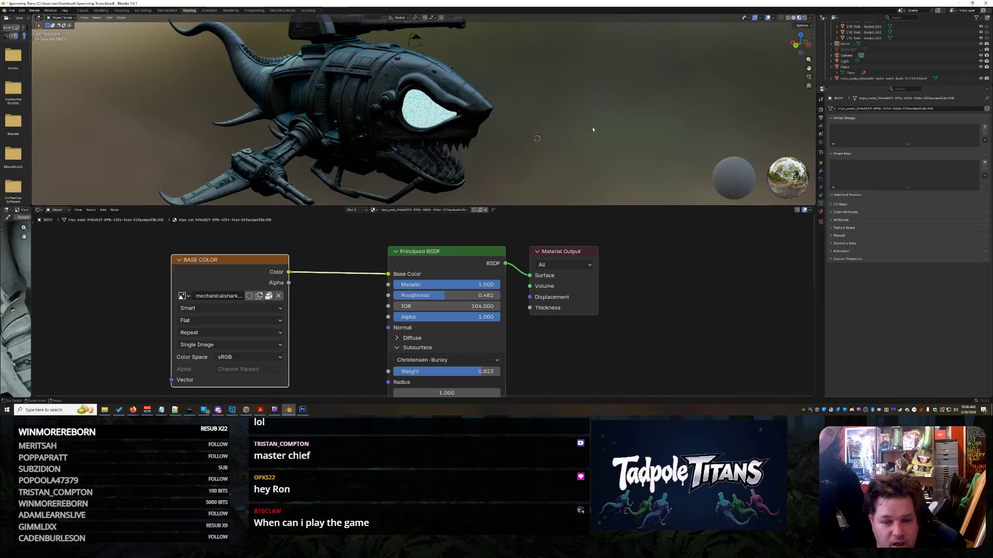
{"action": "key", "text": "ctrl+z"}
{"action": "key", "text": "ctrl+z"}
{"action": "key", "text": "ctrl+z"}
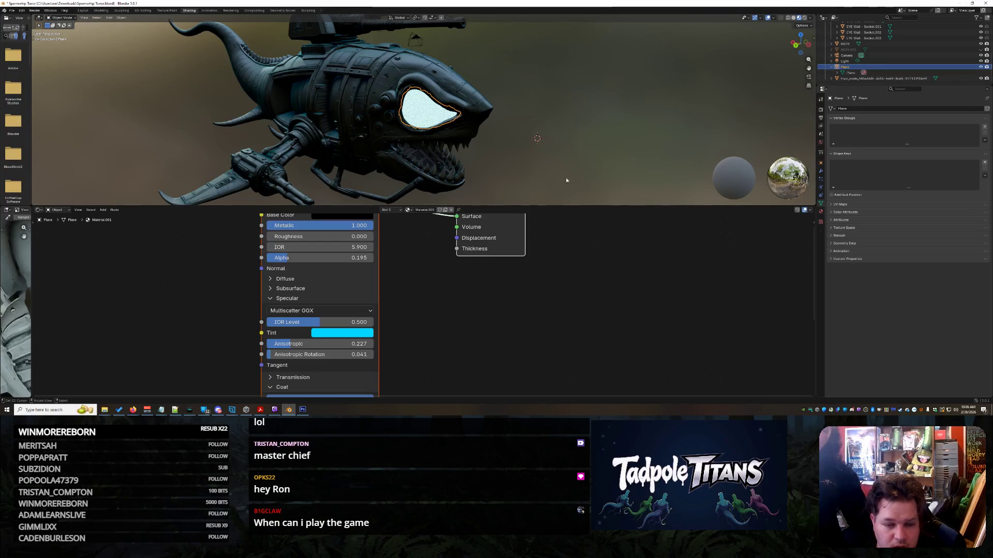
- Reselect the eye plane to display its glass Principled BSDF and zoom in on the glowing eye
{"action": "scroll", "coordinate": [417, 238], "scroll_direction": "up", "scroll_amount": 1}
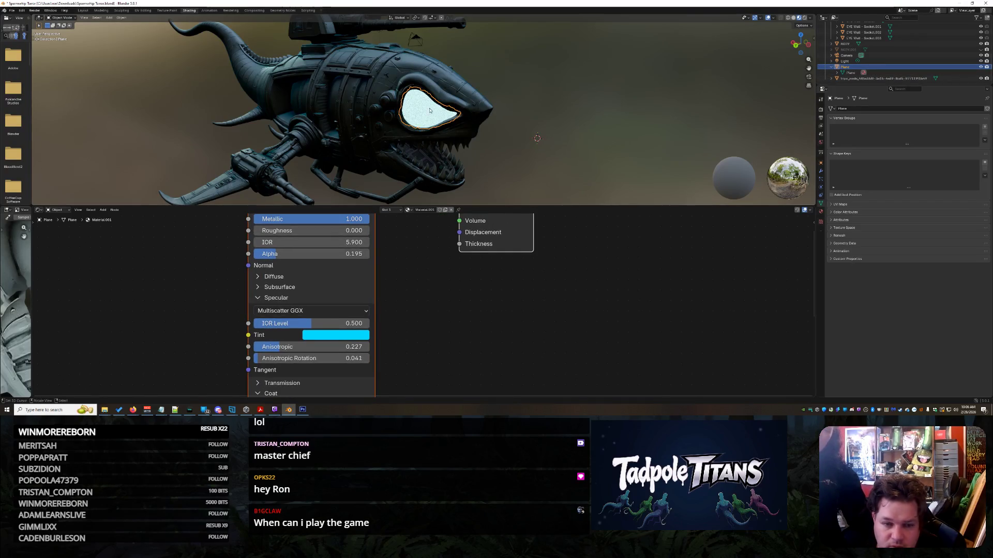
{"action": "left_click", "coordinate": [429, 106]}
{"action": "scroll", "coordinate": [555, 170], "scroll_direction": "up", "scroll_amount": 1}
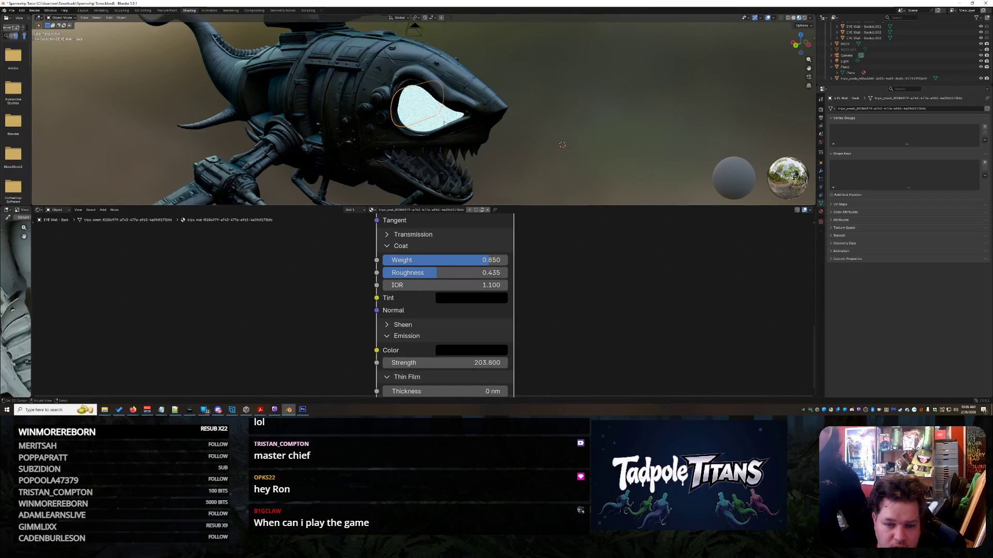
{"action": "left_click", "coordinate": [429, 108]}
{"action": "middle_click_drag", "start_coordinate": [339, 259], "coordinate": [373, 319]}
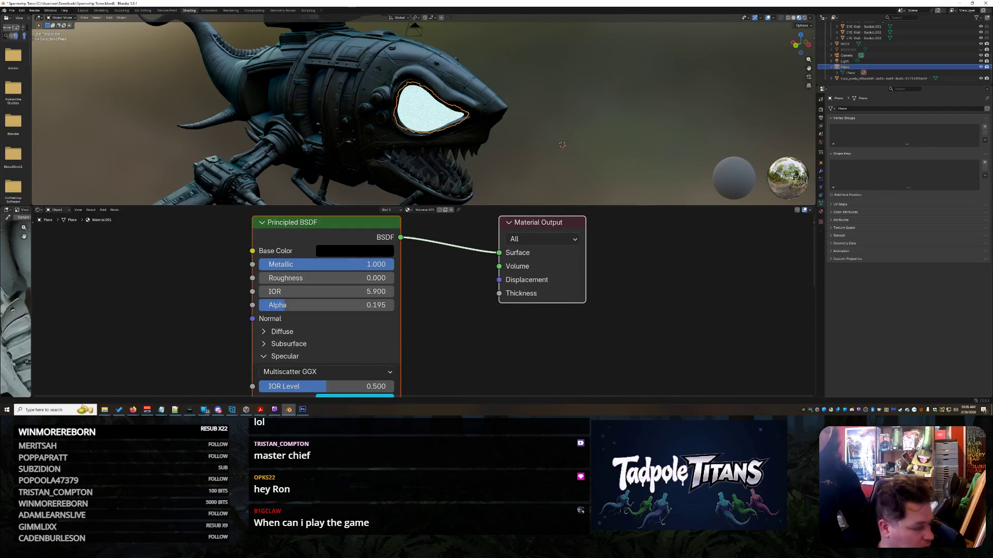
{"action": "key", "text": "alt+Tab"}
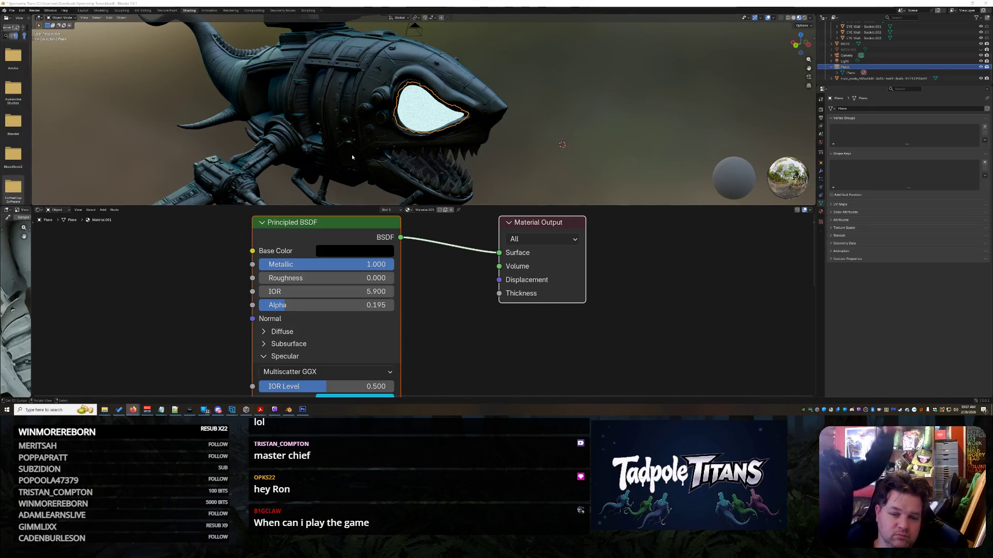
{"action": "mouse_move", "coordinate": [579, 103]}
{"action": "middle_mouse_down", "text": "ctrl"}
{"action": "mouse_move", "coordinate": [620, 103]}
{"action": "mouse_move", "coordinate": [628, 113]}
{"action": "mouse_move", "coordinate": [618, 121]}
{"action": "middle_mouse_up", "text": "ctrl"}
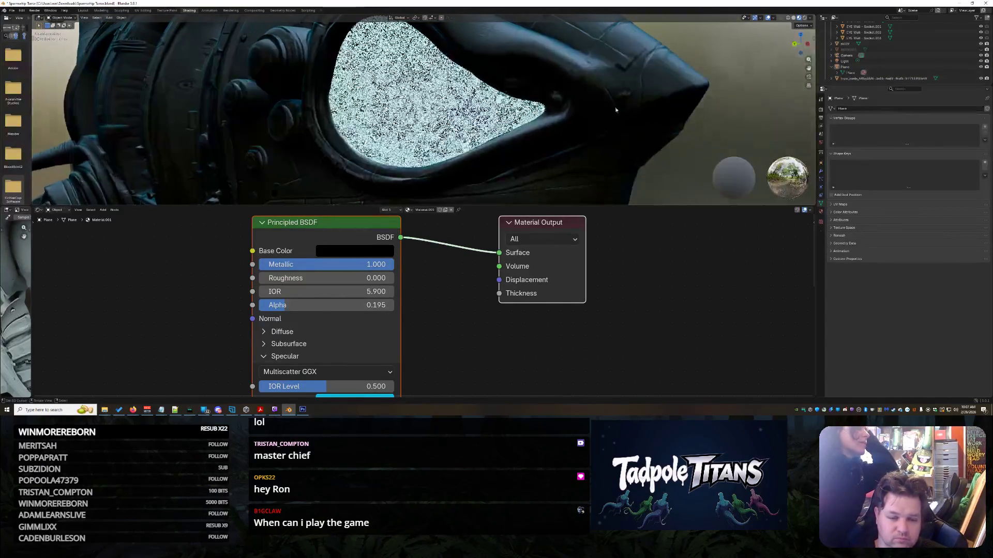
- Orbit around the eye close-up and bring up the glass material's black Base Color picker
{"action": "scroll", "coordinate": [358, 282], "scroll_direction": "down", "scroll_amount": 1}
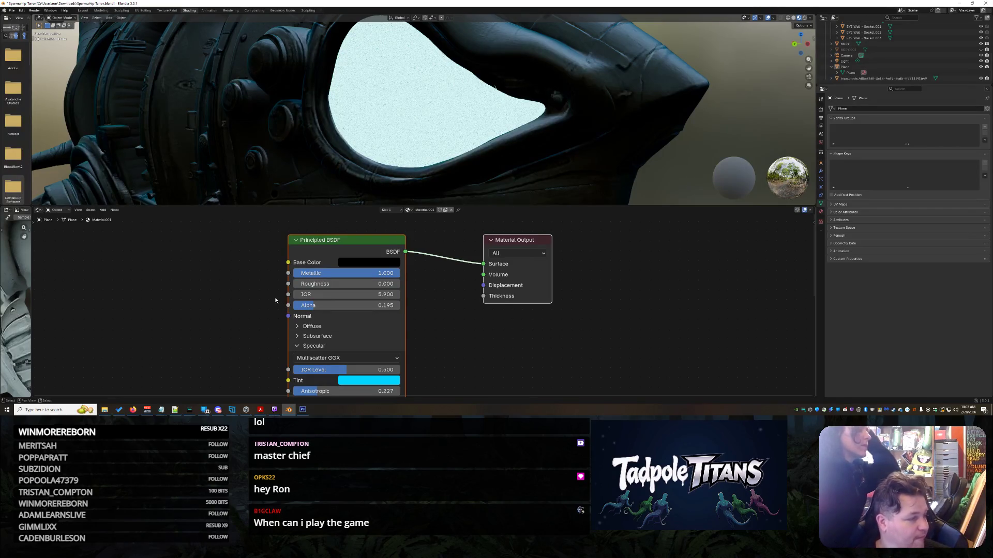
{"action": "middle_click_drag", "start_coordinate": [413, 130], "coordinate": [466, 109]}
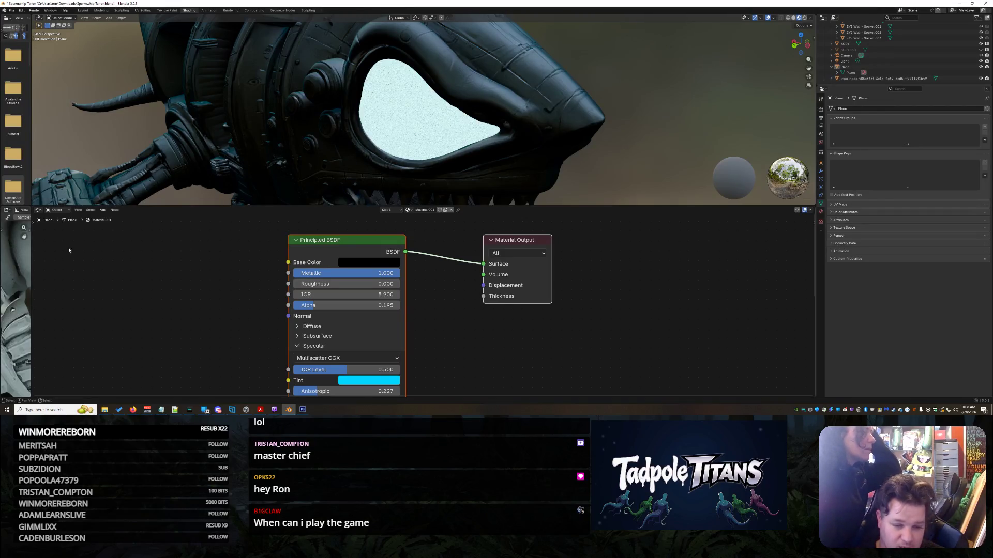
{"action": "left_click", "coordinate": [351, 262]}
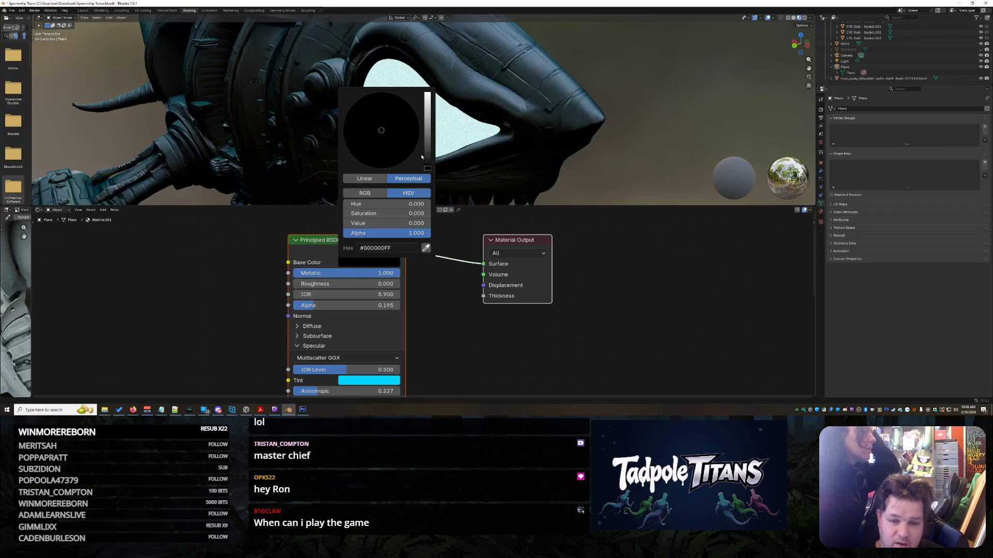
- Set the eye material to light grey C4C4C4 base colour, Metallic 0, IOR 1.4 and Alpha 1
{"action": "left_click", "coordinate": [428, 106]}
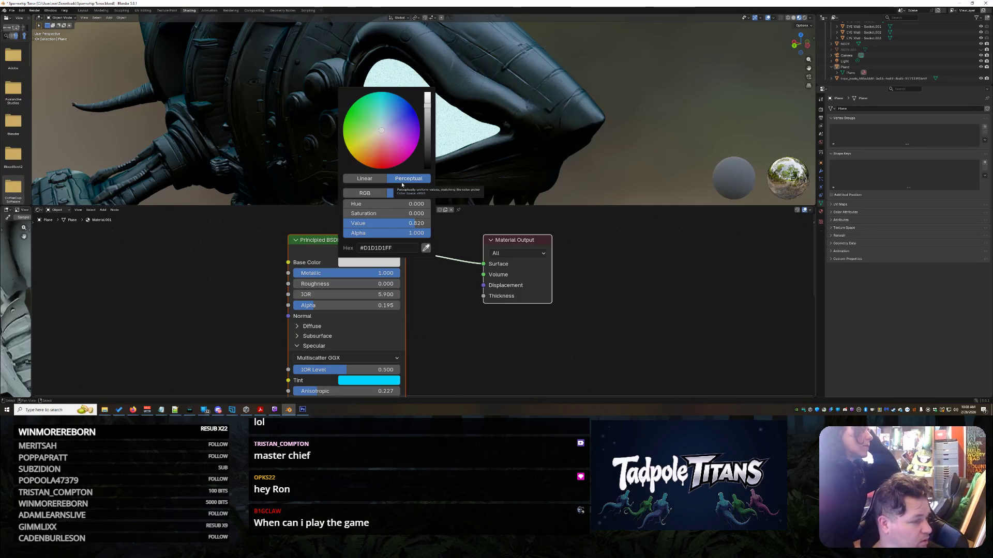
{"action": "left_click", "coordinate": [364, 192]}
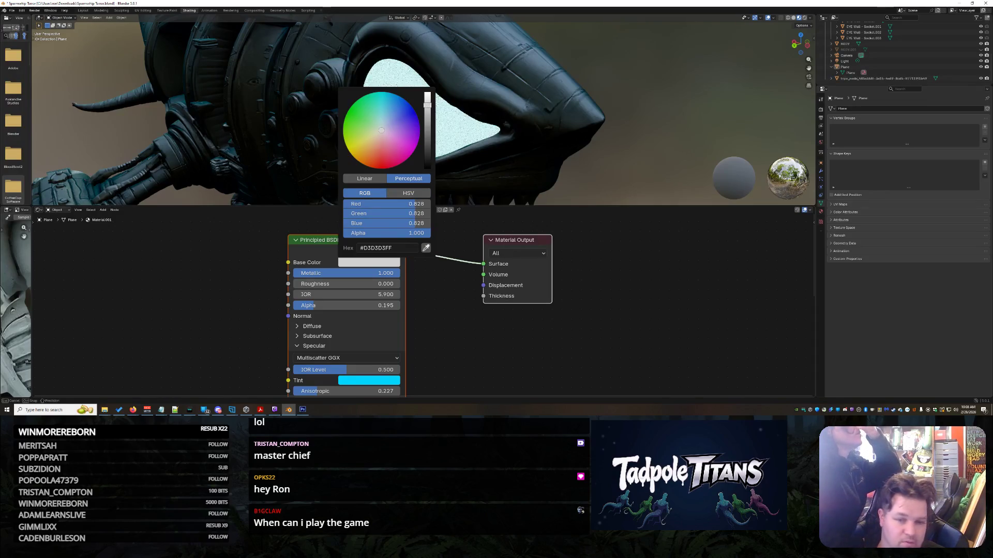
{"action": "left_click_drag", "start_coordinate": [426, 107], "coordinate": [422, 118]}
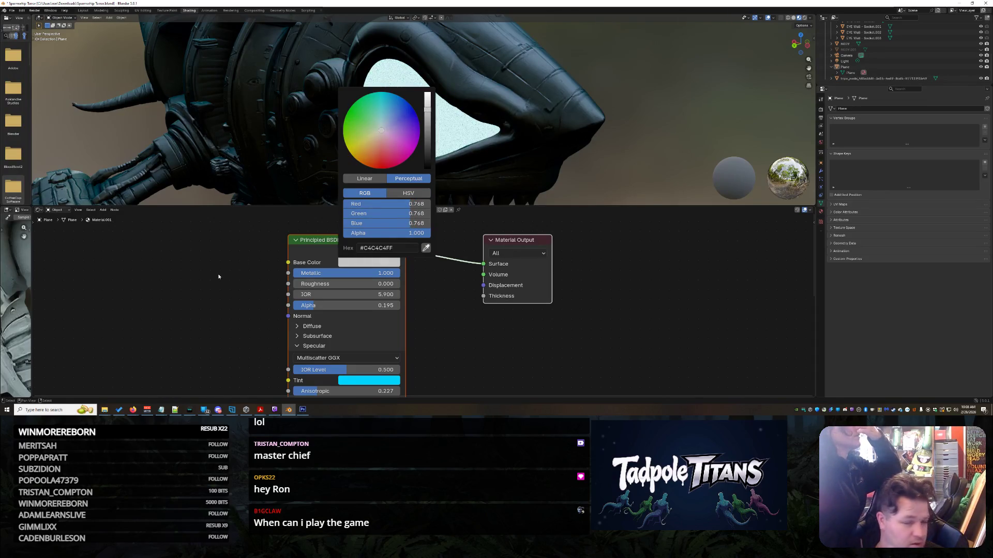
{"action": "left_click_drag", "start_coordinate": [362, 273], "coordinate": [311, 274]}
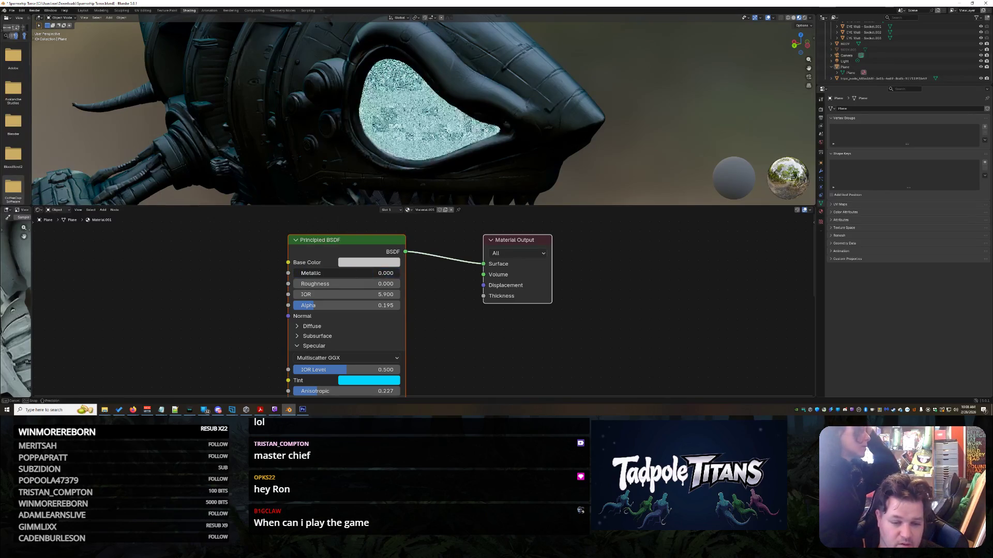
{"action": "right_click", "coordinate": [349, 294]}
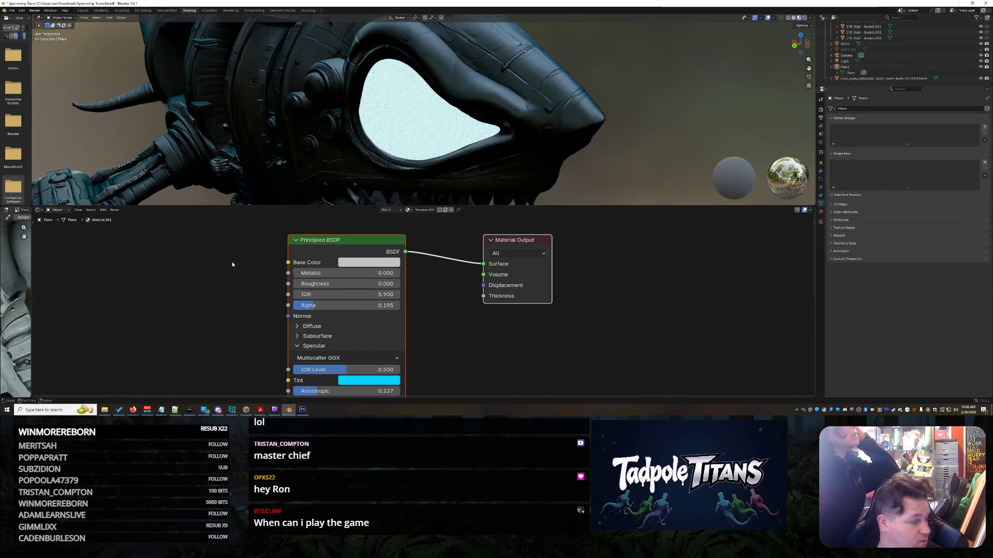
{"action": "left_click_drag", "start_coordinate": [362, 294], "coordinate": [331, 294]}
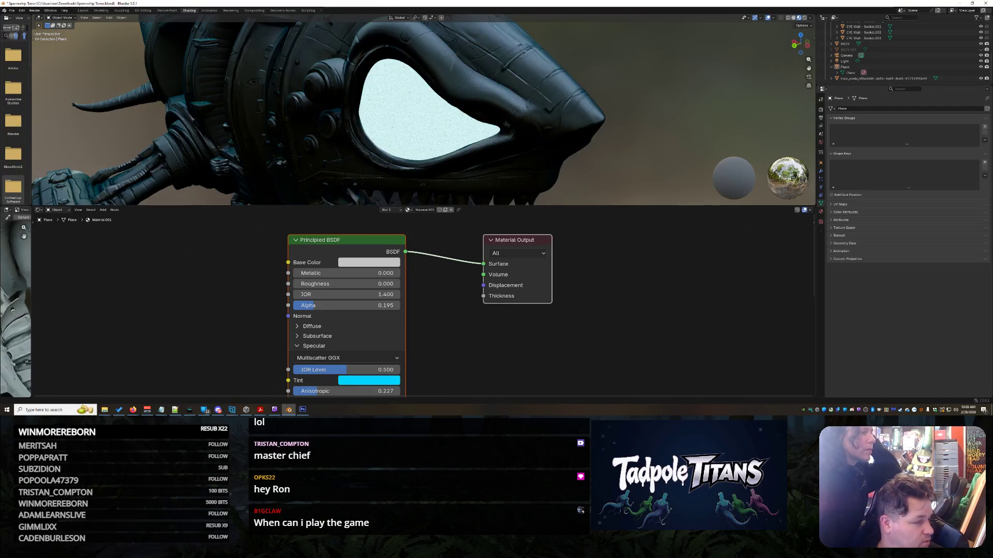
{"action": "left_click", "coordinate": [385, 305]}
{"action": "type", "text": "1"}
{"action": "key", "text": "Return"}
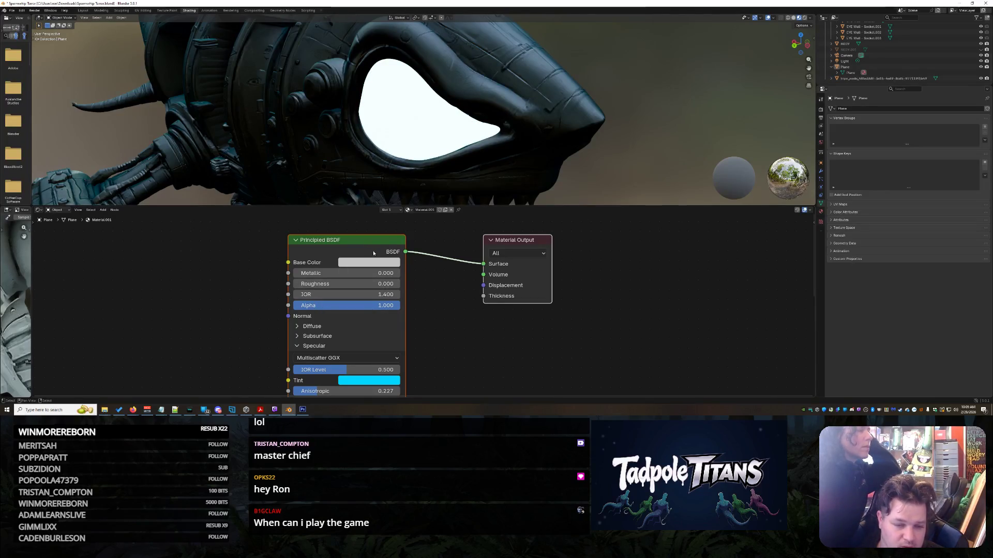
- Expand the Transmission section and raise its Weight to 1.000
{"action": "scroll", "coordinate": [385, 287], "scroll_direction": "down", "scroll_amount": 1}
{"action": "scroll", "coordinate": [372, 305], "scroll_direction": "down", "scroll_amount": 4, "text": "shift"}
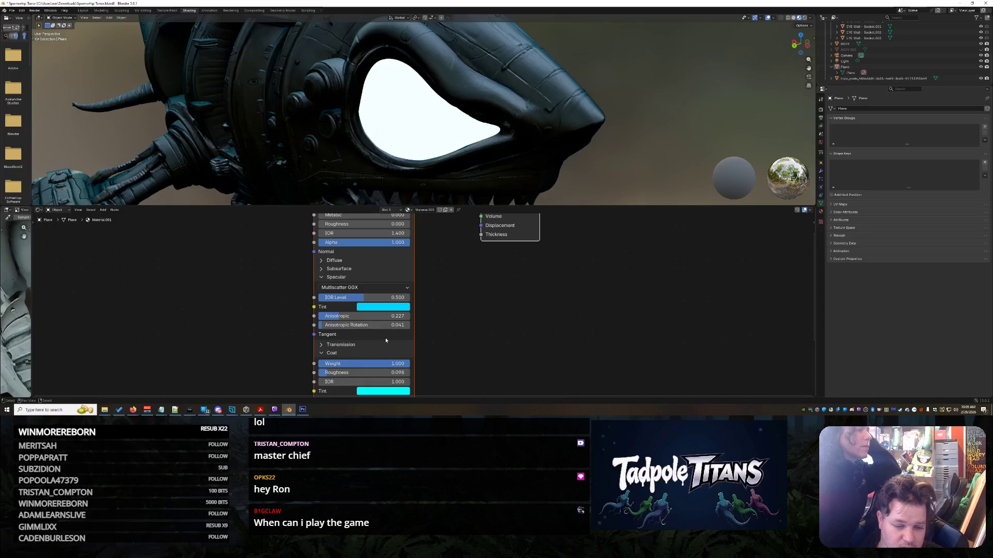
{"action": "scroll", "coordinate": [367, 310], "scroll_direction": "down", "scroll_amount": 4, "text": "shift"}
{"action": "left_click", "coordinate": [366, 284]}
{"action": "scroll", "coordinate": [367, 295], "scroll_direction": "down", "scroll_amount": 2, "text": "shift"}
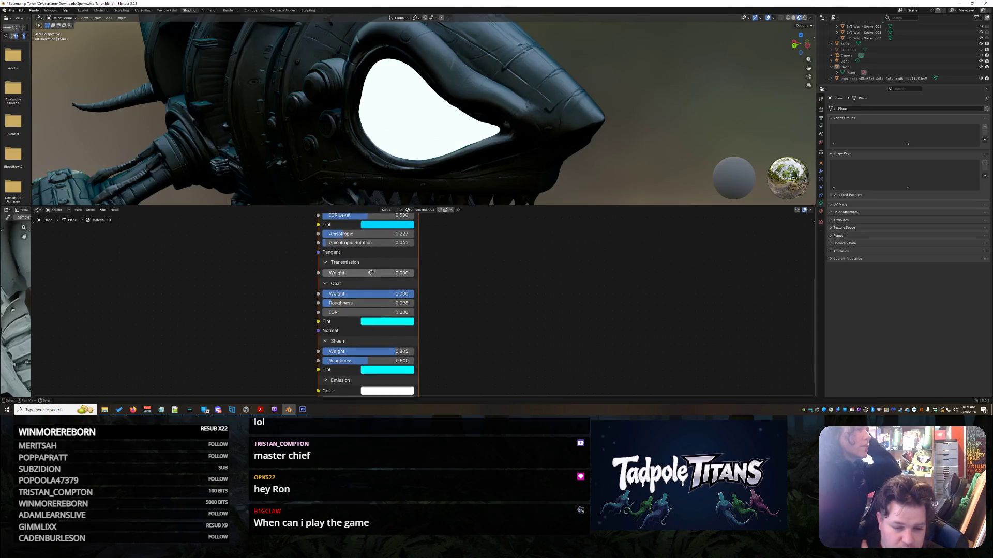
{"action": "scroll", "coordinate": [344, 261], "scroll_direction": "up", "scroll_amount": 2}
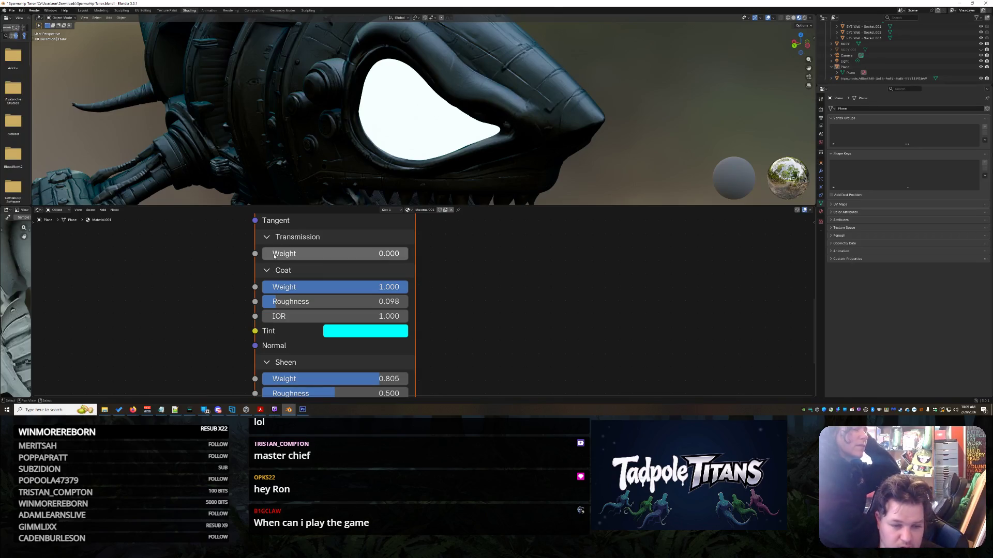
{"action": "left_click_drag", "start_coordinate": [310, 253], "coordinate": [418, 254]}
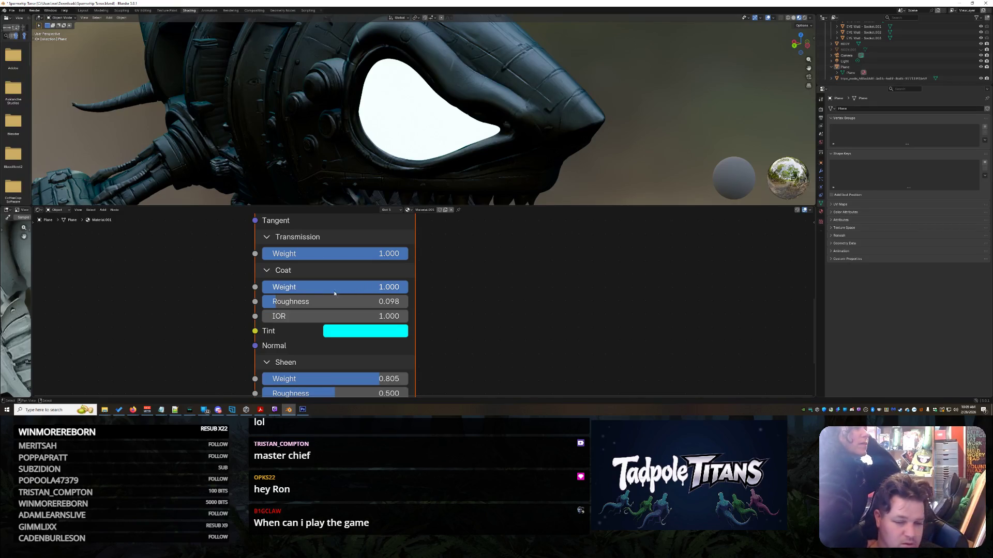
- Make the coat perfectly smooth with Coat Roughness 0.000, then recentre both shader nodes
{"action": "mouse_move", "coordinate": [368, 287]}
{"action": "left_mouse_down"}
{"action": "mouse_move", "coordinate": [231, 287]}
{"action": "mouse_move", "coordinate": [393, 288]}
{"action": "left_mouse_up"}
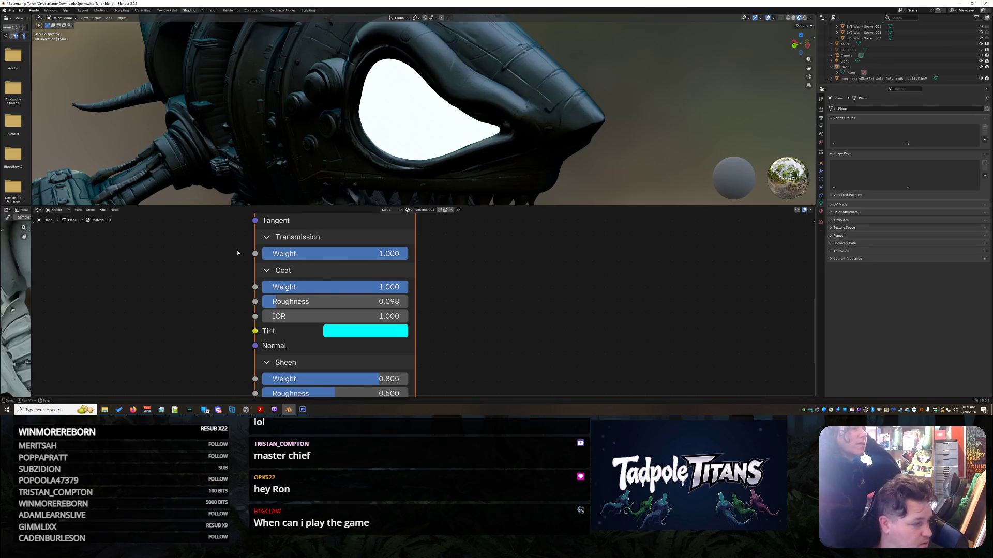
{"action": "left_click_drag", "start_coordinate": [334, 302], "coordinate": [289, 302]}
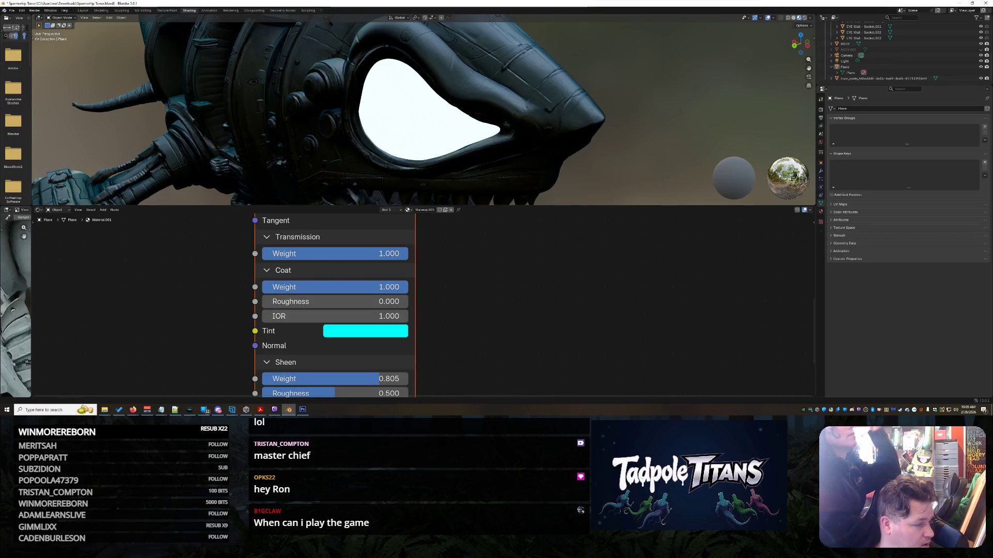
{"action": "scroll", "coordinate": [353, 306], "scroll_direction": "down", "scroll_amount": 3}
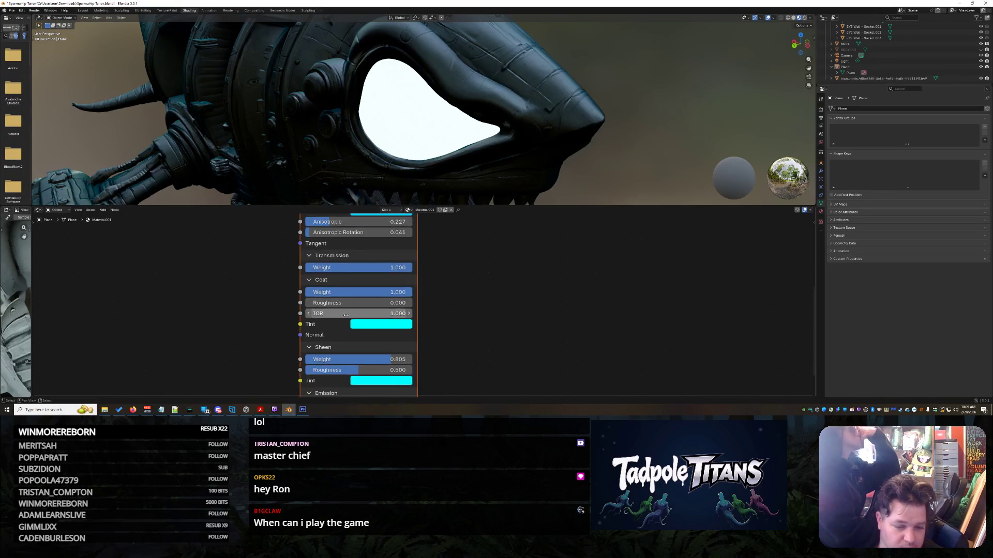
{"action": "mouse_move", "coordinate": [352, 305]}
{"action": "middle_mouse_down"}
{"action": "mouse_move", "coordinate": [330, 259]}
{"action": "mouse_move", "coordinate": [292, 406]}
{"action": "middle_mouse_up"}
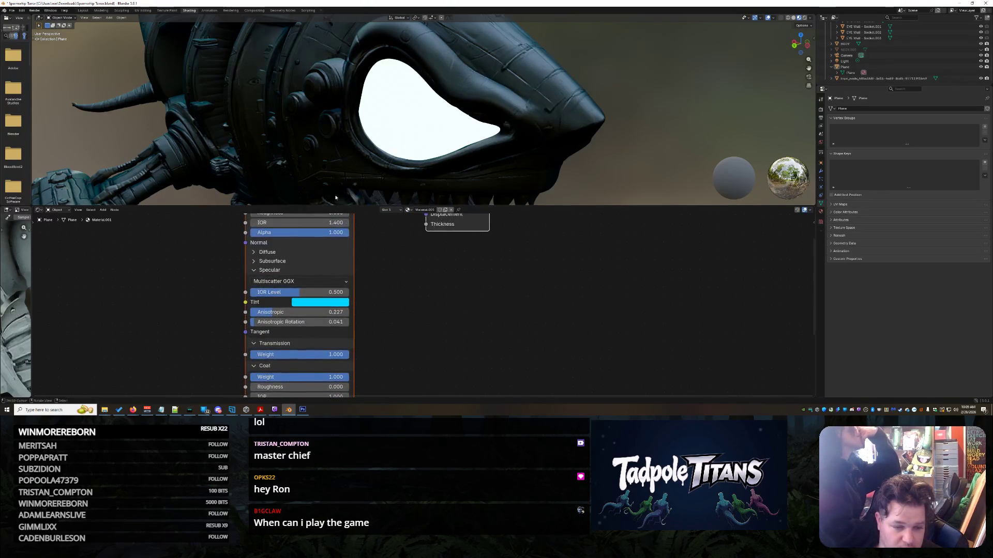
{"action": "middle_click_drag", "start_coordinate": [311, 237], "coordinate": [375, 286]}
{"action": "middle_click_drag", "start_coordinate": [308, 304], "coordinate": [329, 292]}
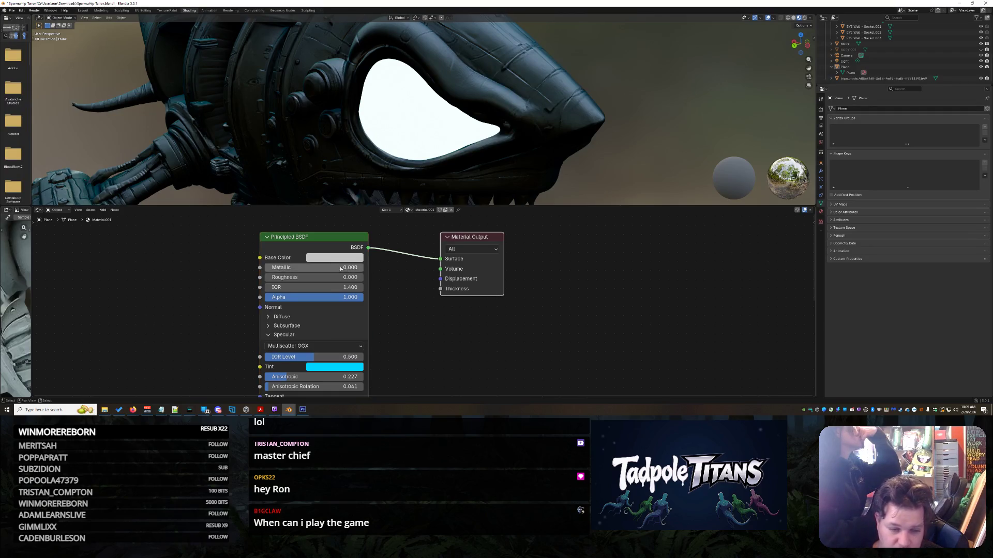
{"action": "left_click", "coordinate": [305, 236]}
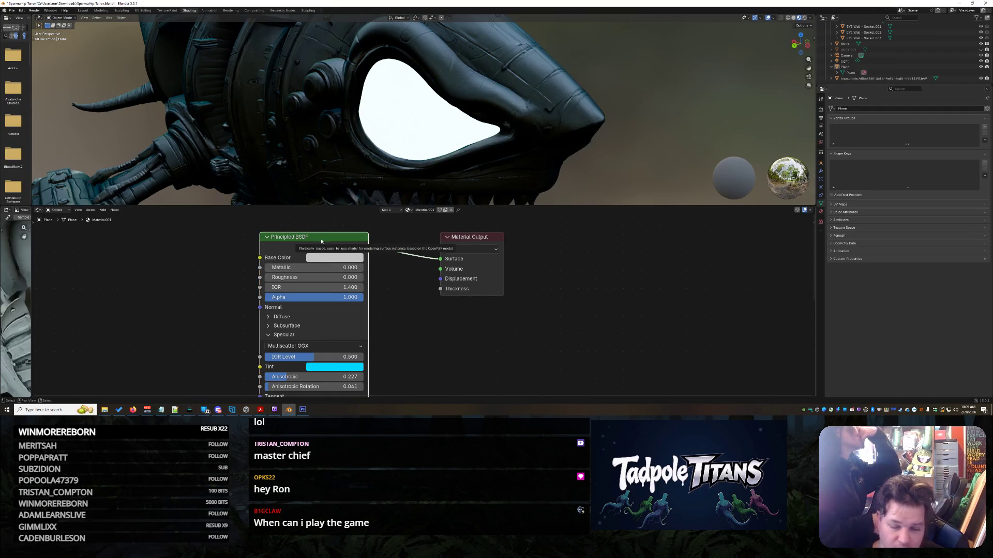
- Select the eye Plane and expand Shading in its Object properties
{"action": "left_click", "coordinate": [481, 295]}
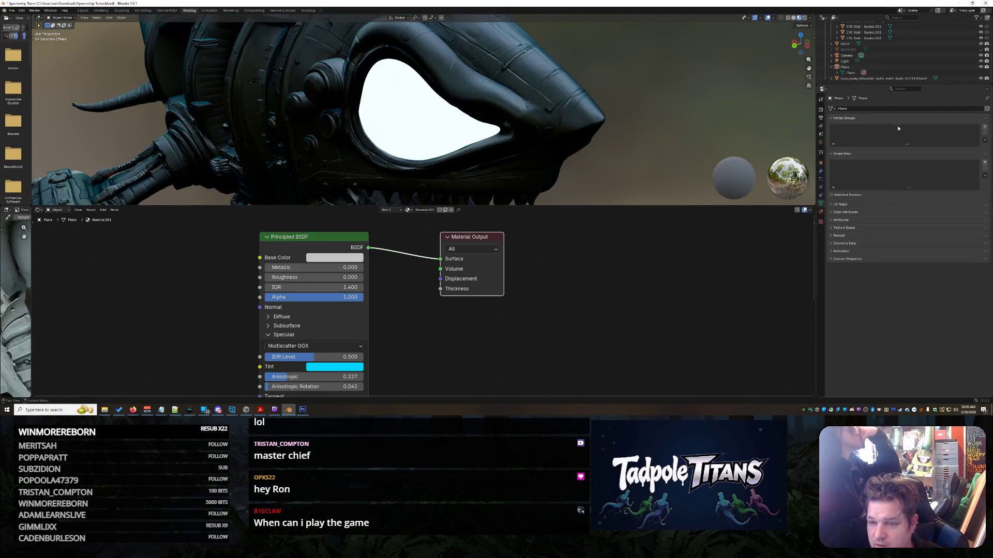
{"action": "left_click", "coordinate": [872, 74]}
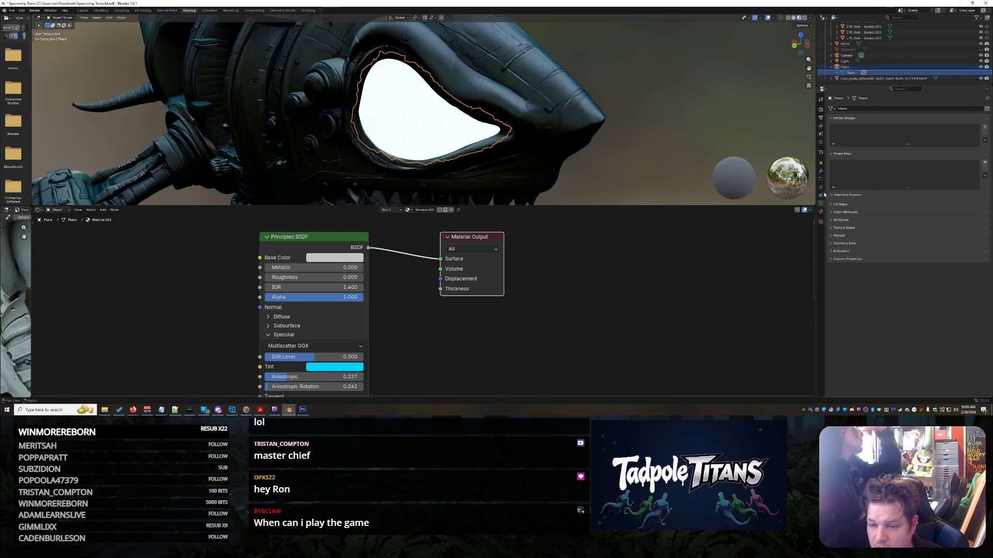
{"action": "left_click", "coordinate": [821, 163]}
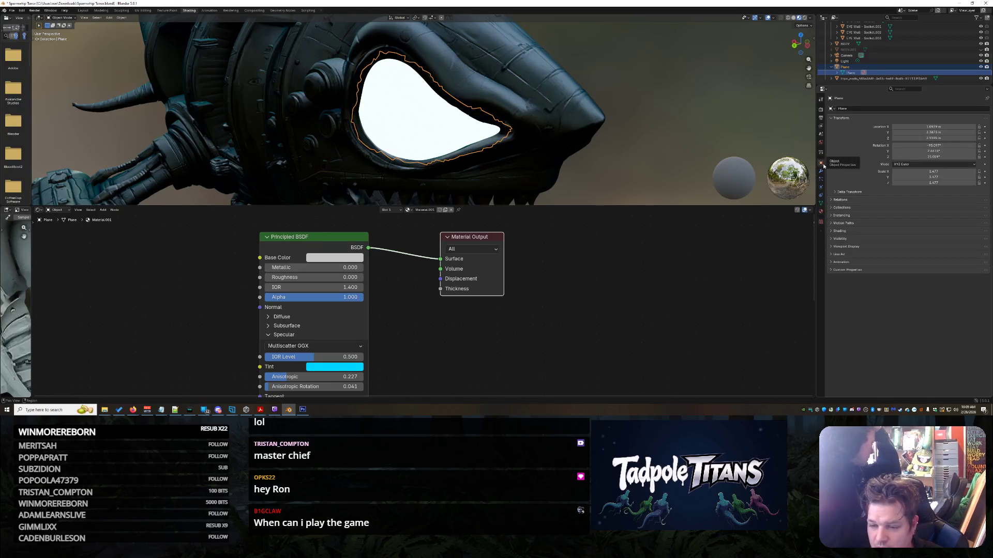
{"action": "left_click", "coordinate": [832, 230]}
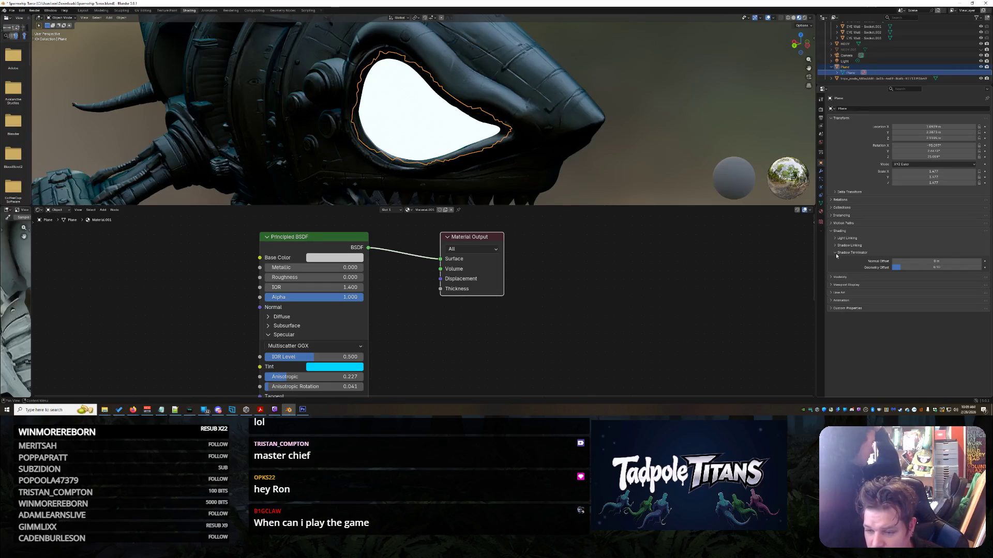
- Check the Light Linking options, then show the plane's Material.001 settings
{"action": "left_click", "coordinate": [834, 238]}
{"action": "left_click", "coordinate": [835, 239]}
{"action": "left_click", "coordinate": [835, 239]}
{"action": "left_click", "coordinate": [836, 239]}
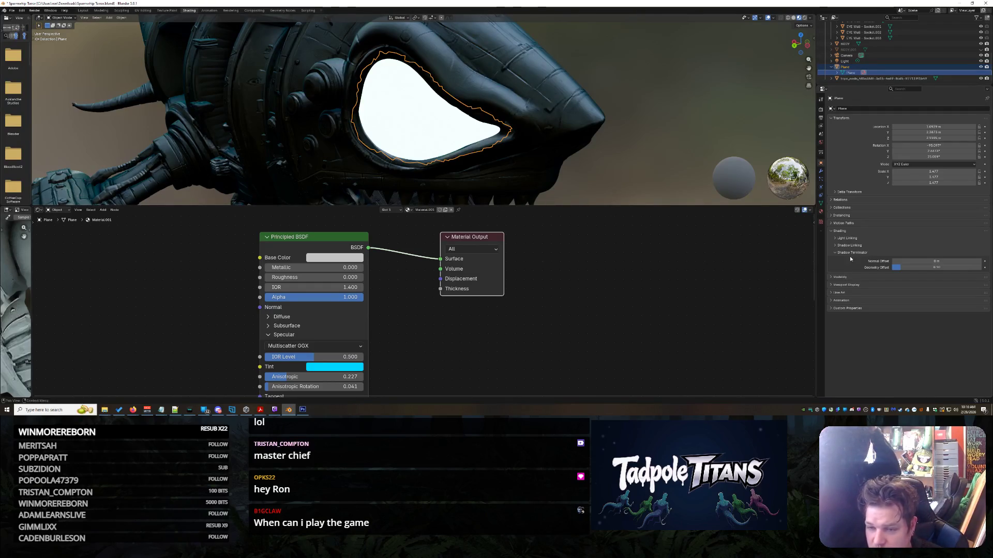
{"action": "left_click", "coordinate": [820, 211]}
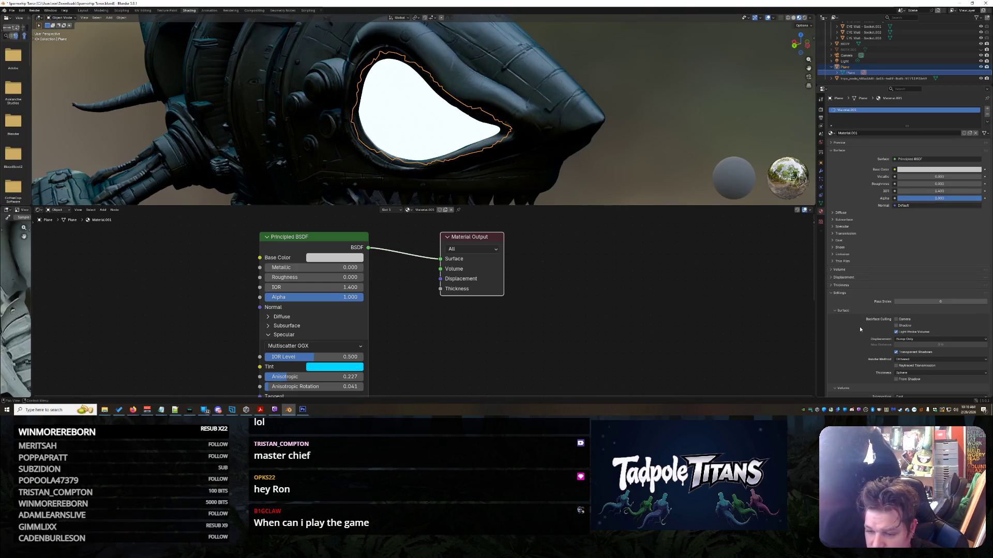
- Collapse Surface, expand Settings and uncheck Shadow under Backface Culling for the eye material
{"action": "scroll", "coordinate": [859, 327], "scroll_direction": "down", "scroll_amount": 3}
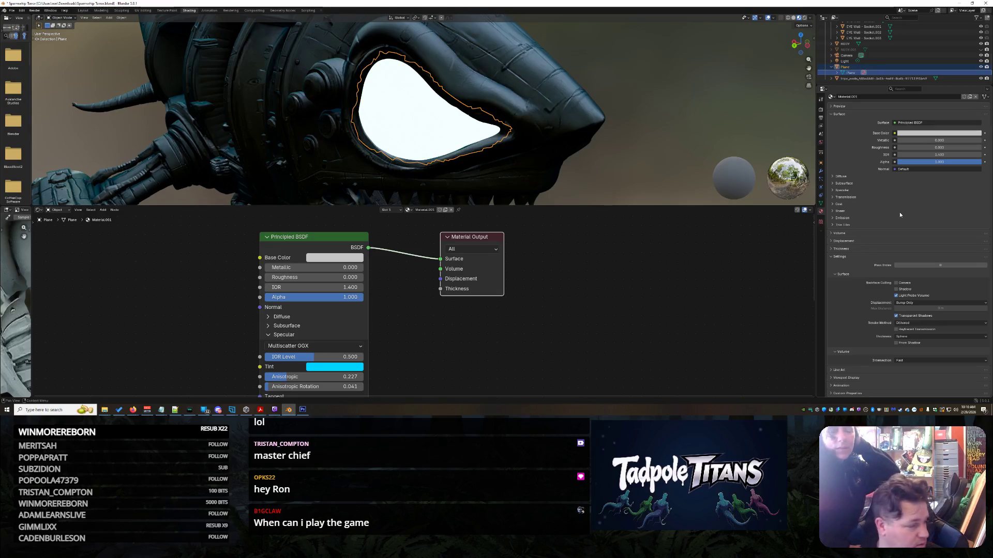
{"action": "left_click", "coordinate": [832, 258]}
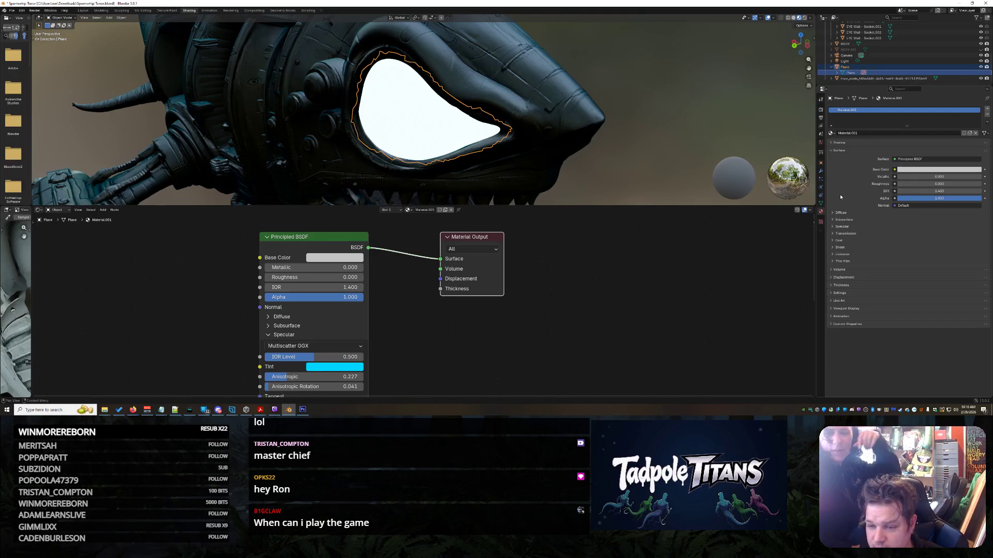
{"action": "left_click", "coordinate": [831, 151]}
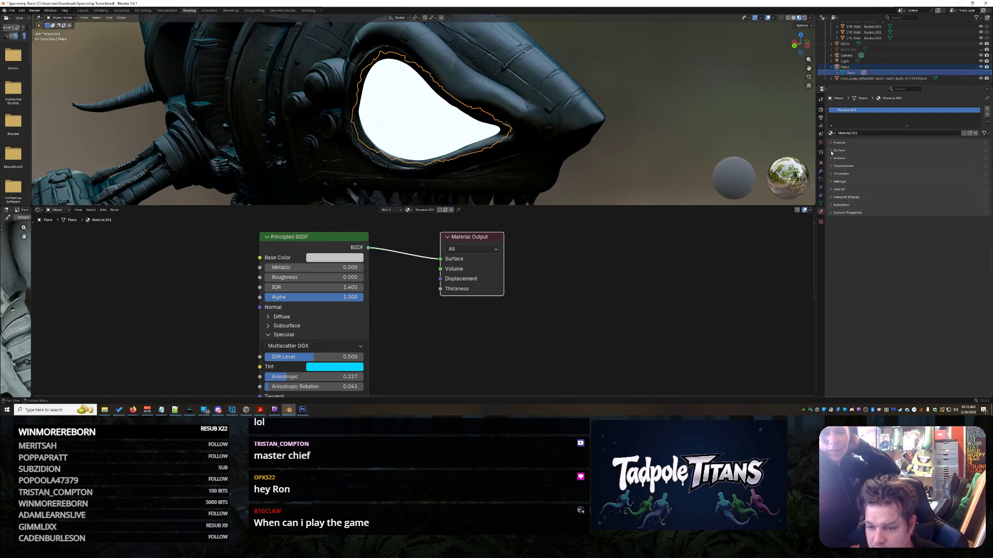
{"action": "left_click", "coordinate": [832, 182]}
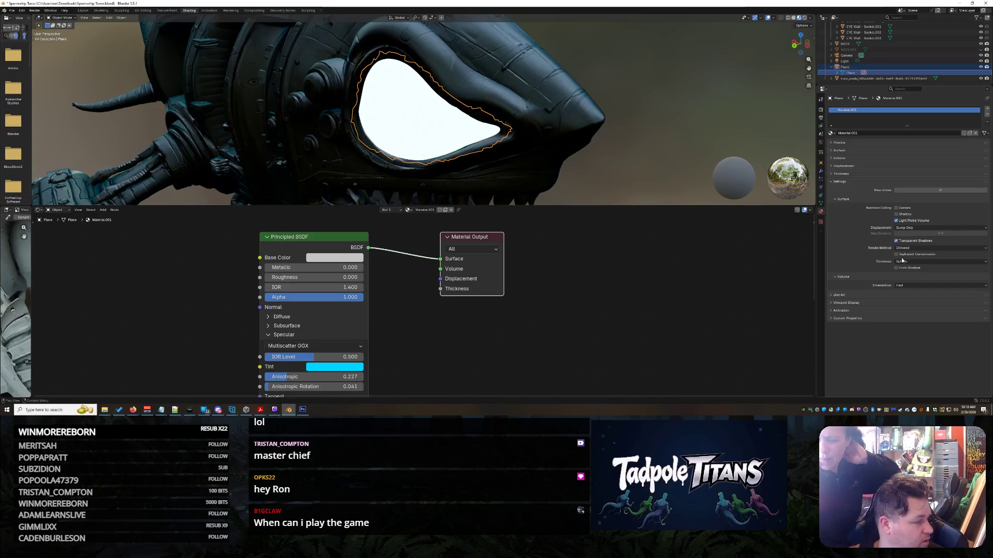
{"action": "left_click", "coordinate": [901, 216]}
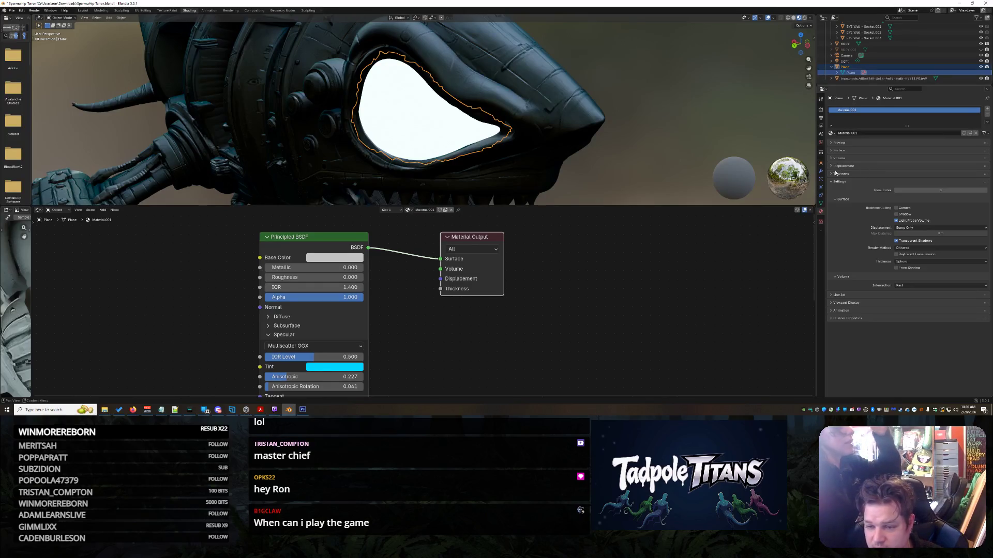
- Launch the Snipping Tool and capture the material settings area
{"action": "mouse_move", "coordinate": [231, 409]}
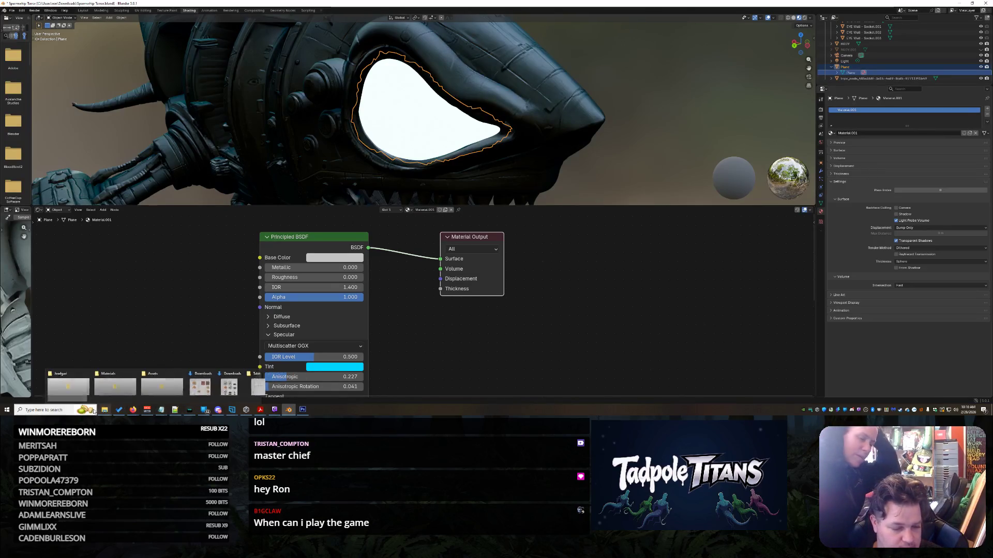
{"action": "left_click", "coordinate": [58, 410]}
{"action": "type", "text": "nipp"}
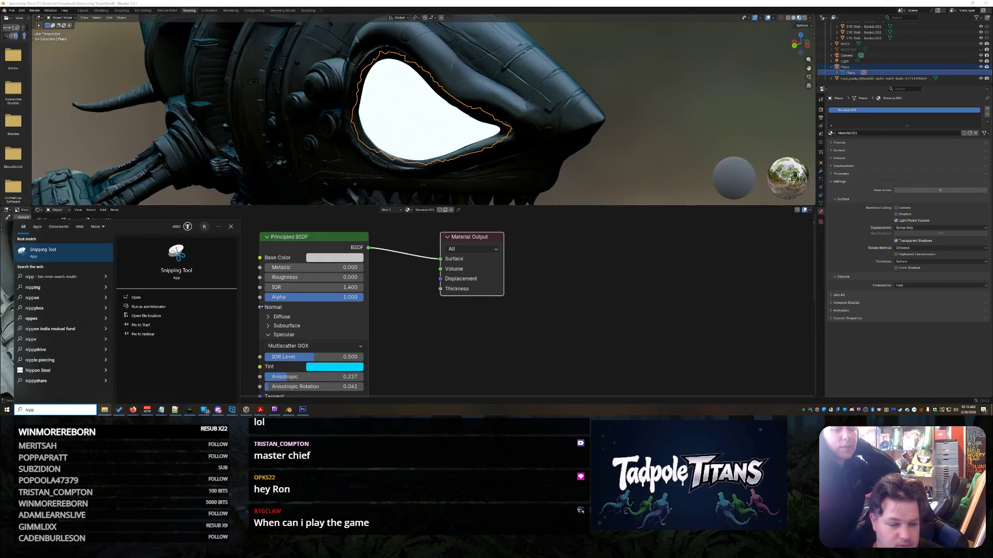
{"action": "left_click", "coordinate": [150, 300]}
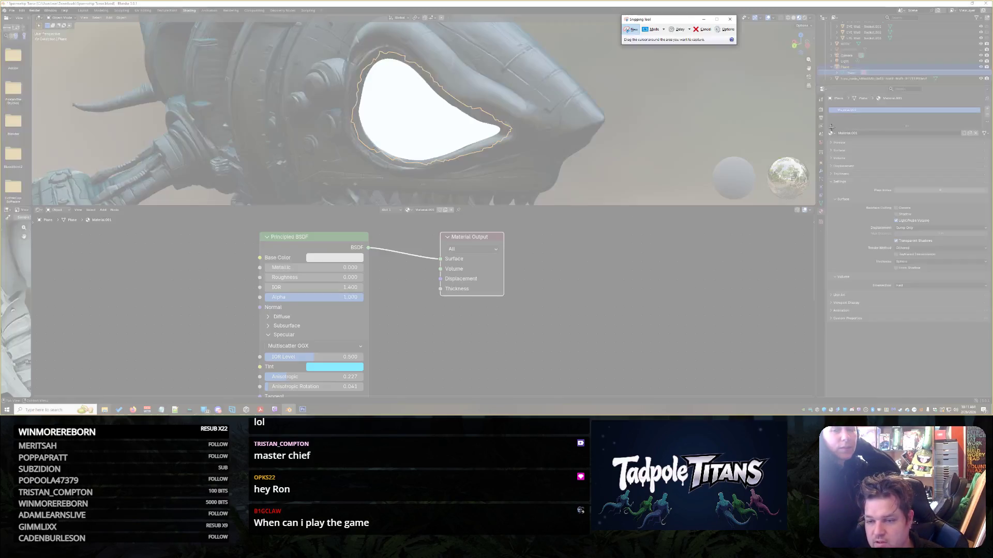
{"action": "mouse_move", "coordinate": [825, 87]}
{"action": "left_mouse_down"}
{"action": "mouse_move", "coordinate": [917, 306]}
{"action": "mouse_move", "coordinate": [991, 337]}
{"action": "left_mouse_up"}
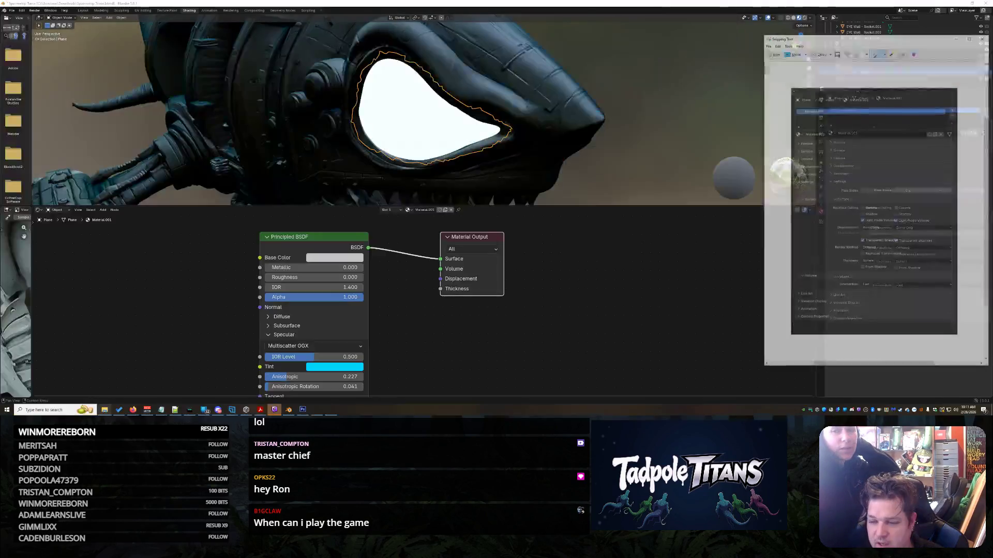
- Copy the snip to the clipboard and minimize the Snipping Tool to return to Blender
{"action": "right_click", "coordinate": [904, 189]}
{"action": "left_click", "coordinate": [903, 189]}
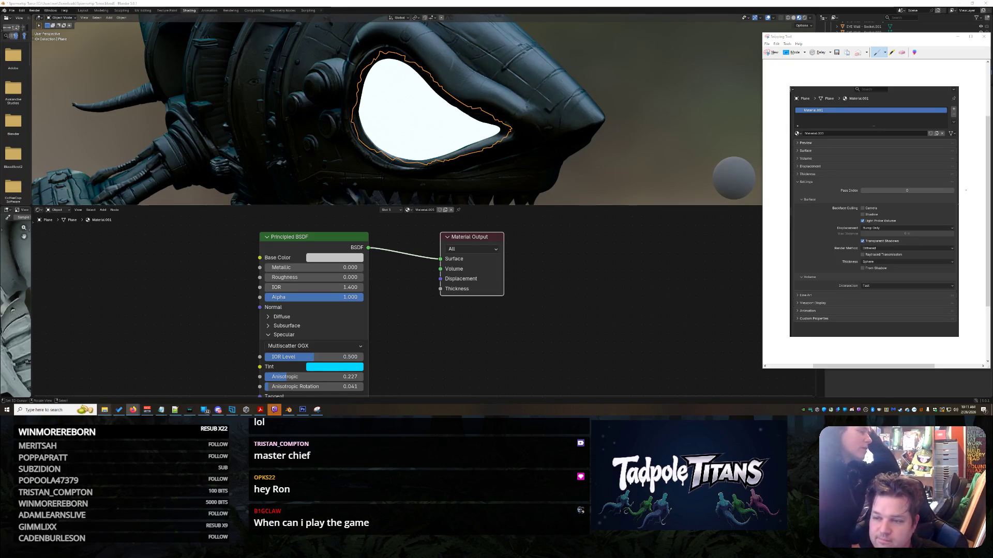
{"action": "left_click", "coordinate": [957, 37]}
{"action": "scroll", "coordinate": [541, 123], "scroll_direction": "down", "scroll_amount": 5}
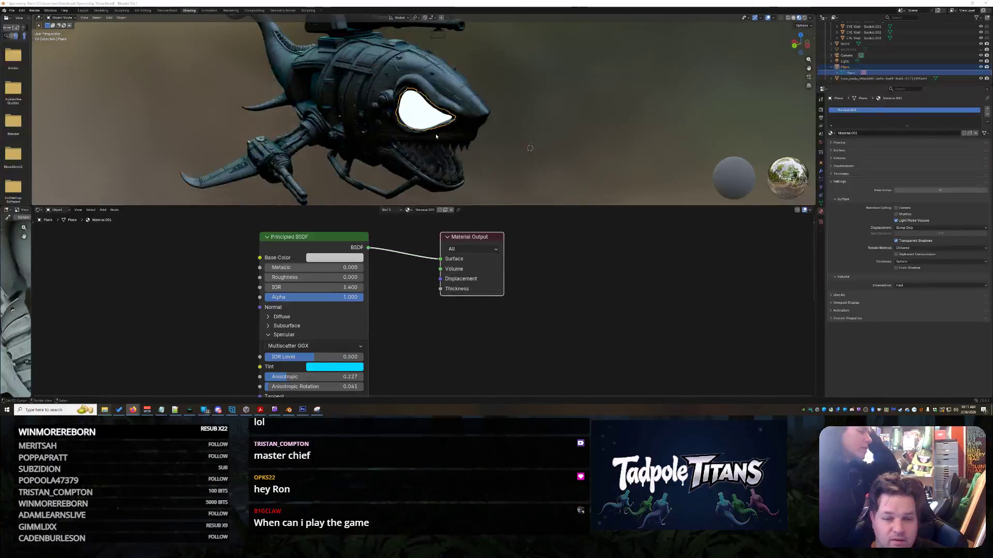
- Keep Displacement on Bump Only and change the Render Method from Dithered to Blended
{"action": "mouse_move", "coordinate": [466, 129]}
{"action": "middle_mouse_down"}
{"action": "mouse_move", "coordinate": [434, 123]}
{"action": "mouse_move", "coordinate": [455, 128]}
{"action": "middle_mouse_up"}
{"action": "mouse_move", "coordinate": [513, 162]}
{"action": "middle_mouse_down"}
{"action": "mouse_move", "coordinate": [501, 159]}
{"action": "mouse_move", "coordinate": [508, 138]}
{"action": "mouse_move", "coordinate": [524, 190]}
{"action": "middle_mouse_up"}
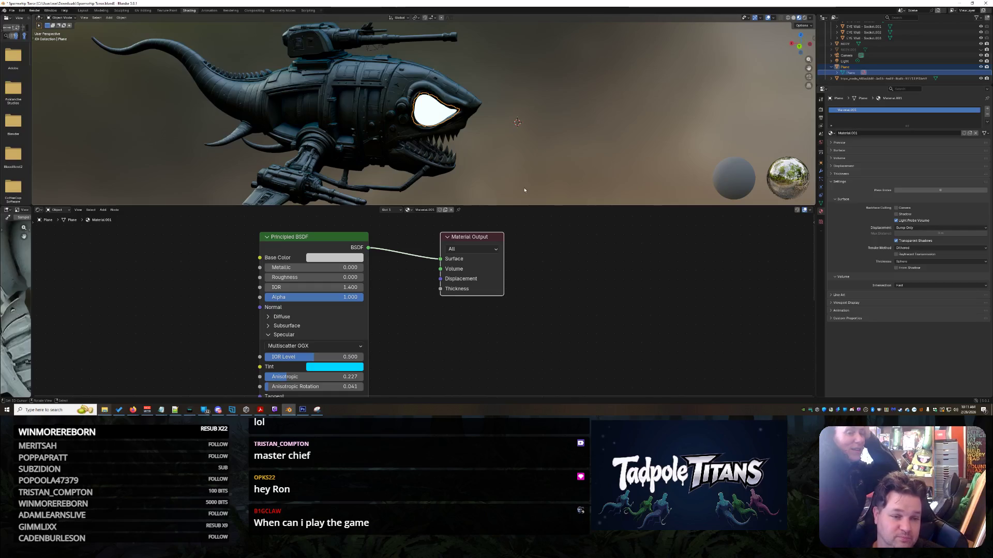
{"action": "scroll", "coordinate": [532, 165], "scroll_direction": "up", "scroll_amount": 4}
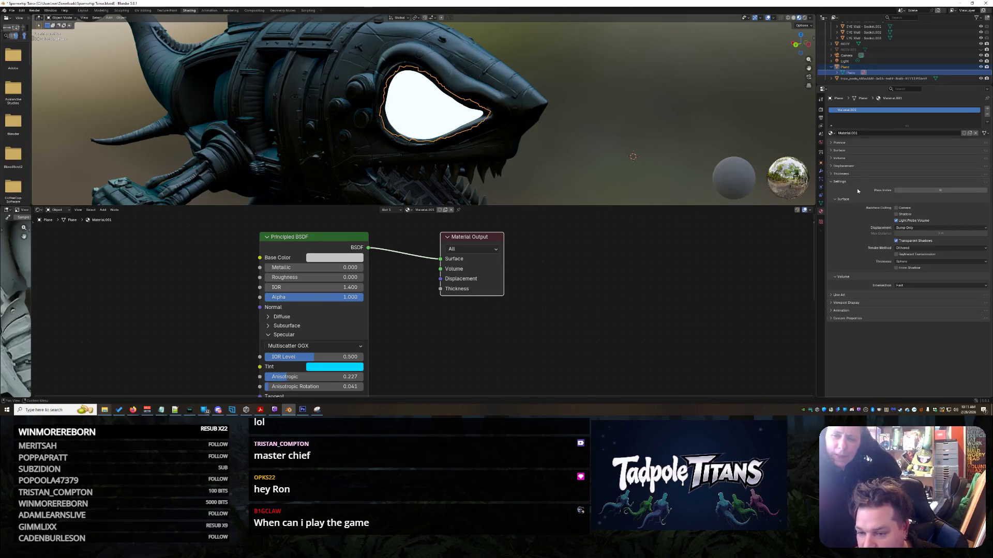
{"action": "left_click", "coordinate": [913, 228]}
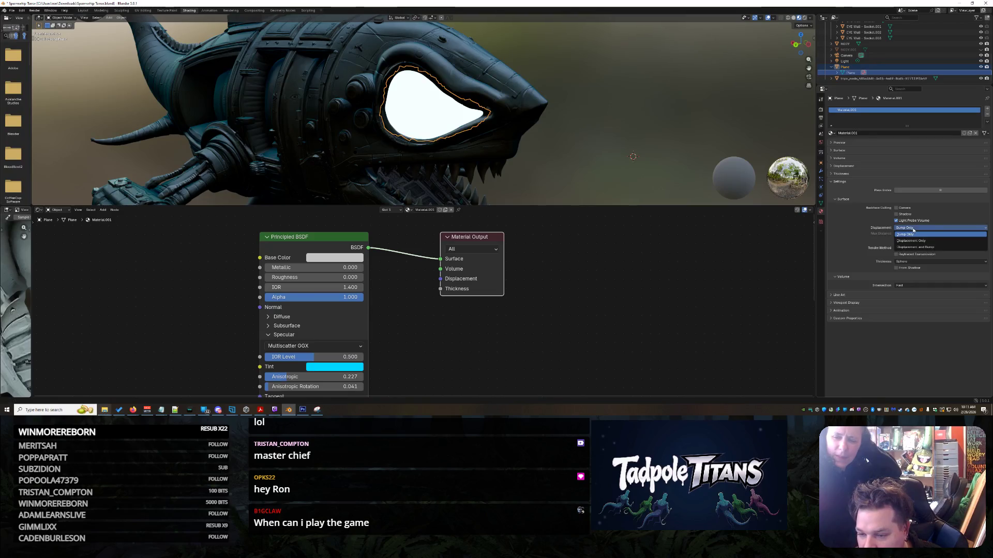
{"action": "left_click", "coordinate": [846, 242]}
{"action": "left_click", "coordinate": [914, 248]}
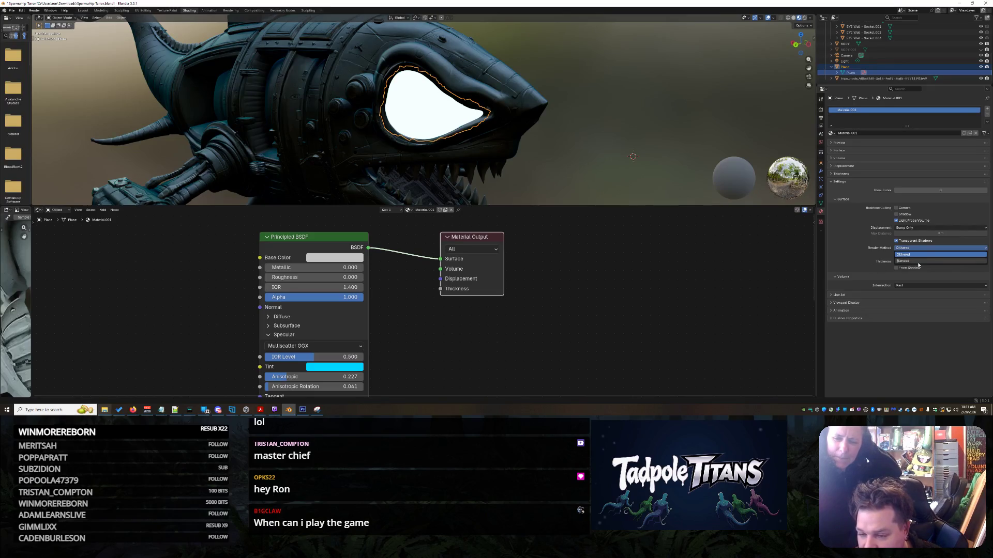
{"action": "left_click", "coordinate": [914, 261]}
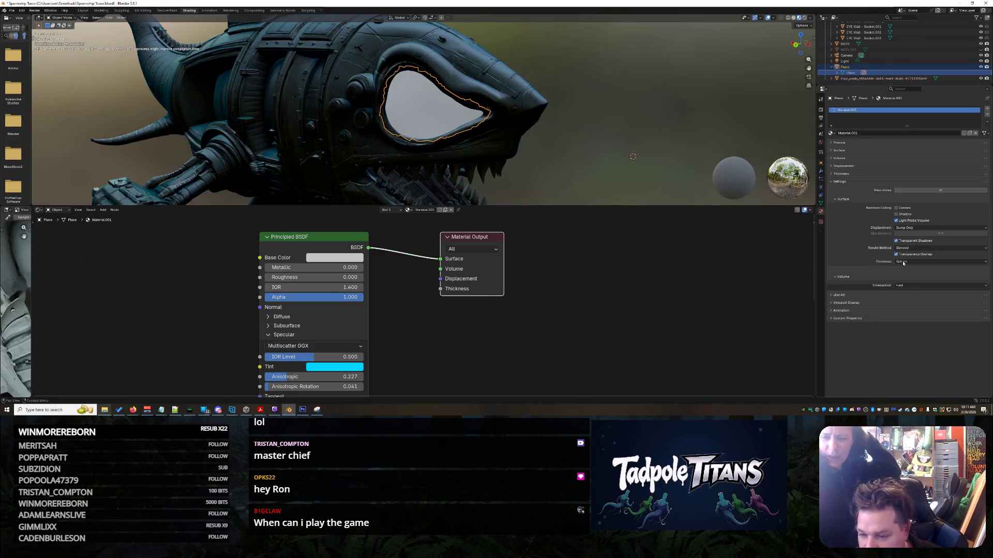
{"action": "left_click", "coordinate": [903, 262]}
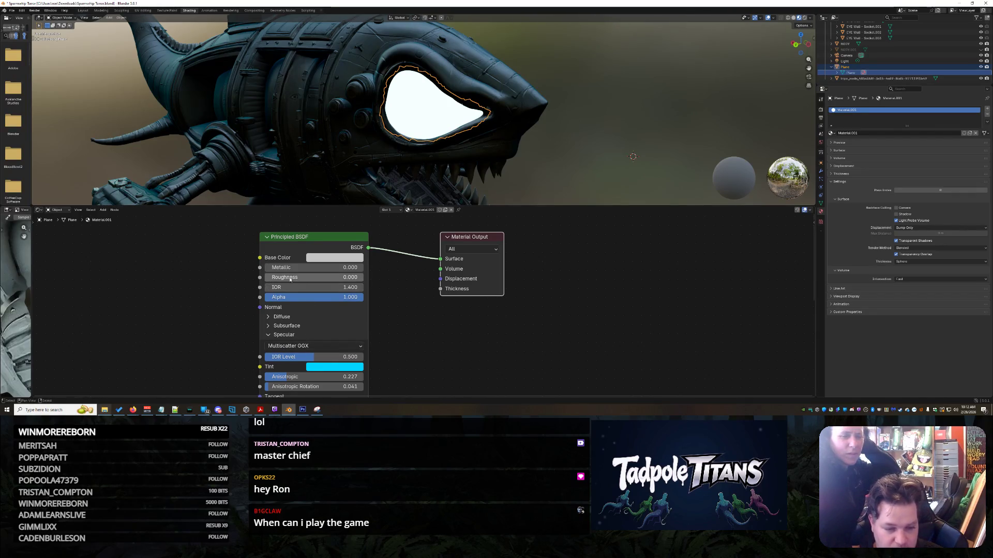
{"action": "scroll", "coordinate": [315, 340], "scroll_direction": "down", "scroll_amount": 2}
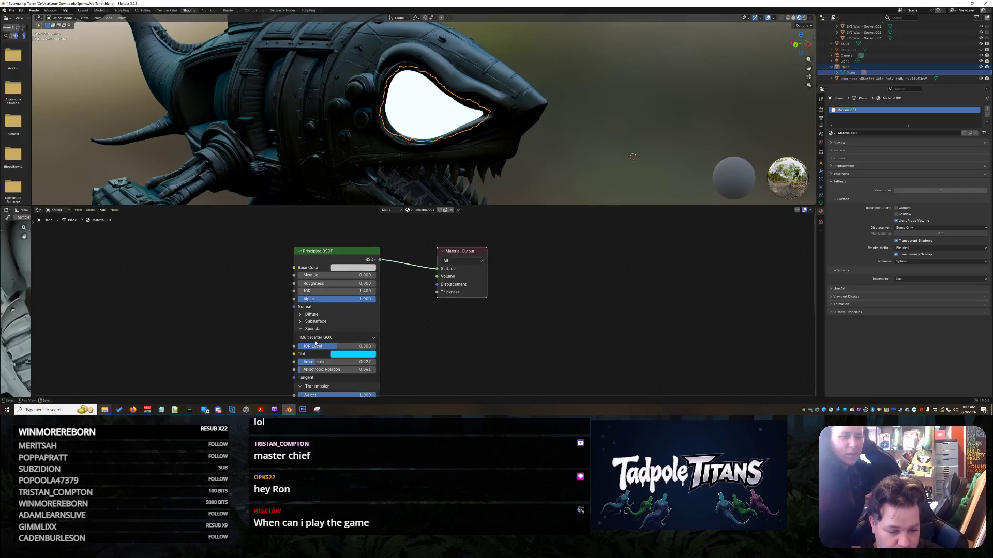
- Lower the Principled BSDF Alpha from 1.000 to 0.005 so the eye becomes near-clear glass
{"action": "scroll", "coordinate": [315, 335], "scroll_direction": "up", "scroll_amount": 1}
{"action": "scroll", "coordinate": [291, 322], "scroll_direction": "up", "scroll_amount": 2}
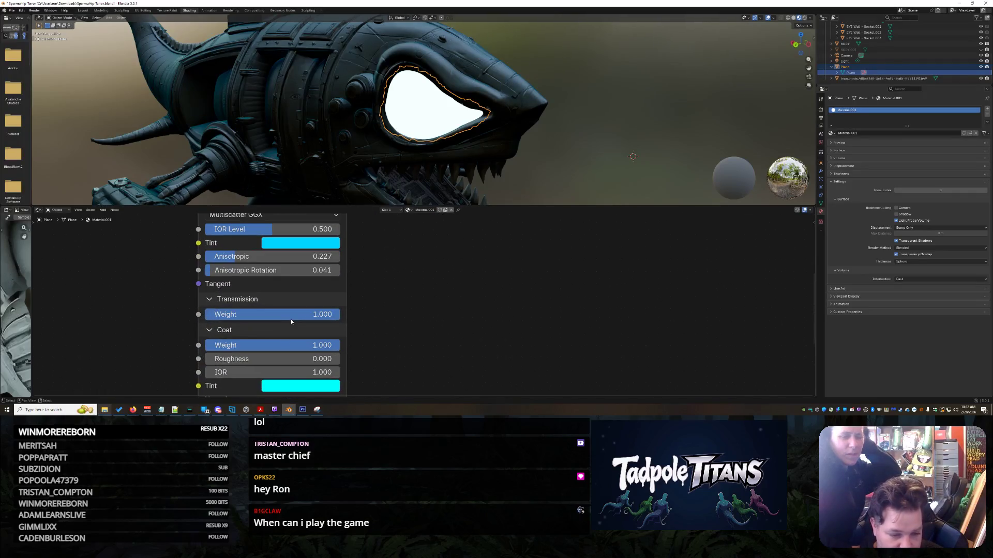
{"action": "scroll", "coordinate": [273, 323], "scroll_direction": "down", "scroll_amount": 1}
{"action": "scroll", "coordinate": [290, 331], "scroll_direction": "down", "scroll_amount": 3}
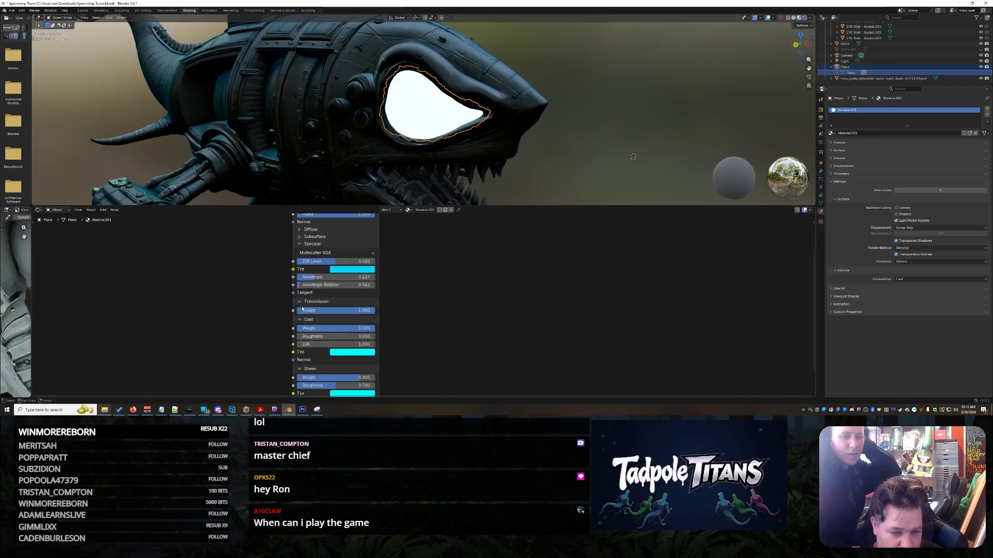
{"action": "middle_click_drag", "start_coordinate": [320, 300], "coordinate": [304, 318]}
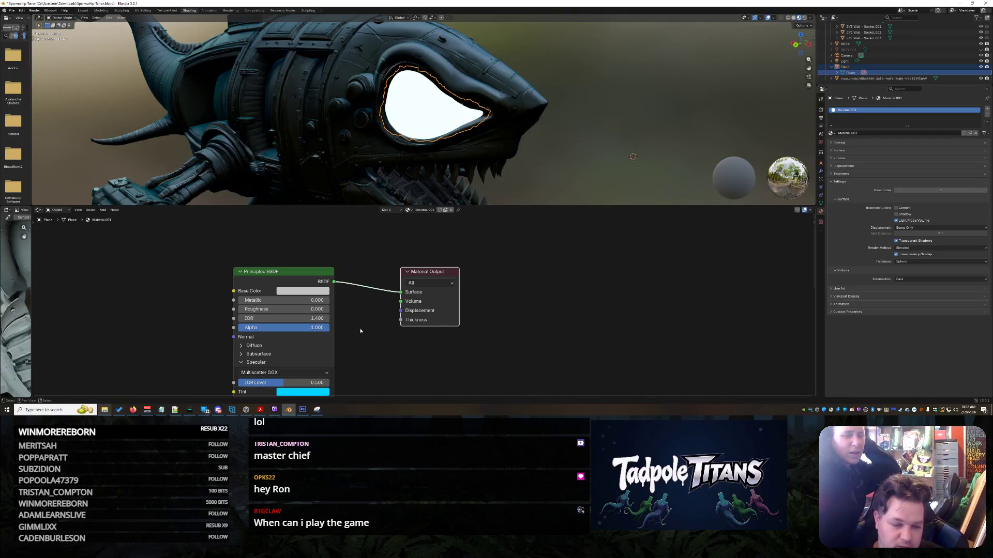
{"action": "mouse_move", "coordinate": [310, 327]}
{"action": "left_mouse_down"}
{"action": "mouse_move", "coordinate": [243, 327]}
{"action": "mouse_move", "coordinate": [290, 327]}
{"action": "left_mouse_up"}
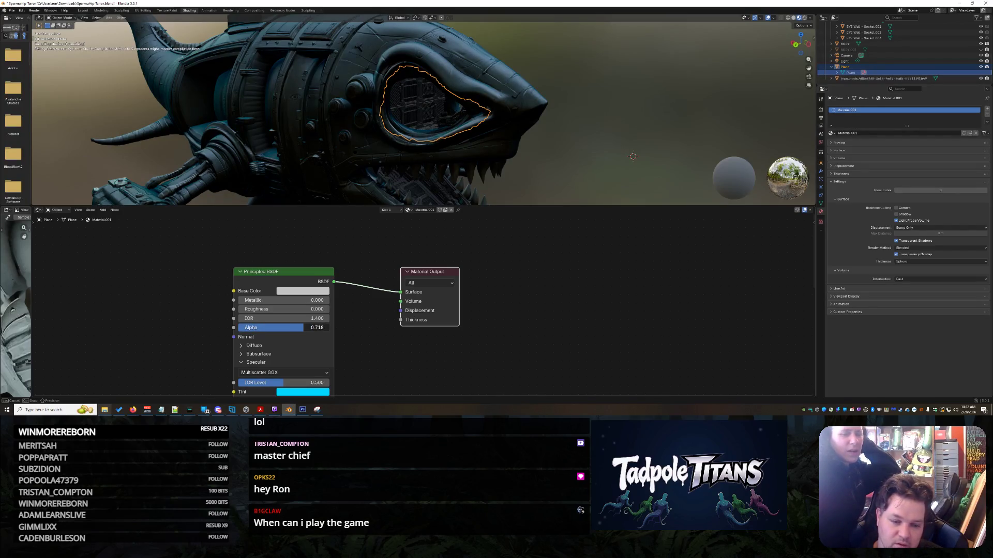
{"action": "mouse_move", "coordinate": [304, 328]}
{"action": "left_mouse_down"}
{"action": "mouse_move", "coordinate": [238, 329]}
{"action": "mouse_move", "coordinate": [329, 329]}
{"action": "mouse_move", "coordinate": [239, 328]}
{"action": "left_mouse_up"}
{"action": "mouse_move", "coordinate": [595, 132]}
{"action": "middle_mouse_down"}
{"action": "mouse_move", "coordinate": [563, 137]}
{"action": "mouse_move", "coordinate": [705, 95]}
{"action": "mouse_move", "coordinate": [666, 101]}
{"action": "middle_mouse_up"}
{"action": "left_click", "coordinate": [705, 95]}
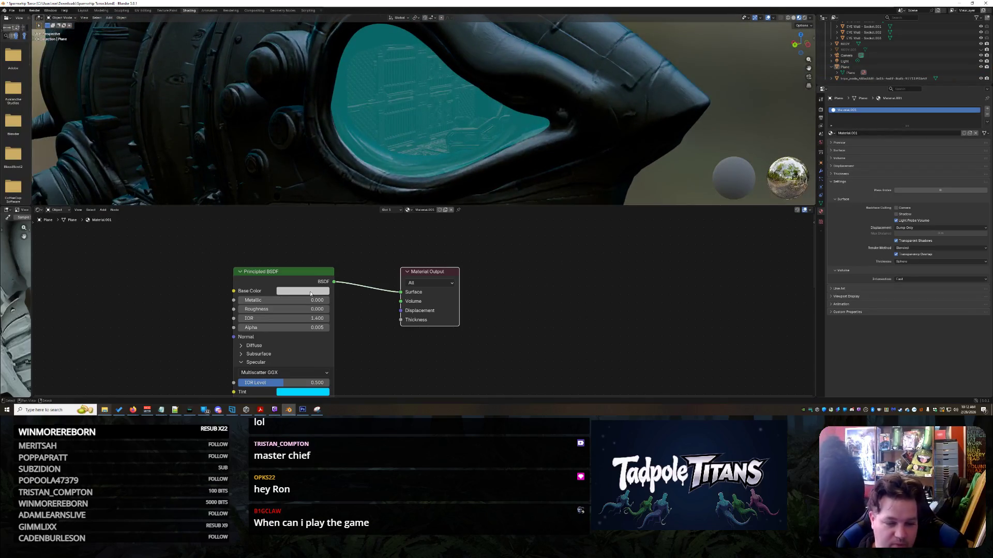
- Set Metallic to 0.205 and IOR Level to 0.641 on the Principled BSDF
{"action": "left_click", "coordinate": [282, 300]}
{"action": "key", "text": "Return"}
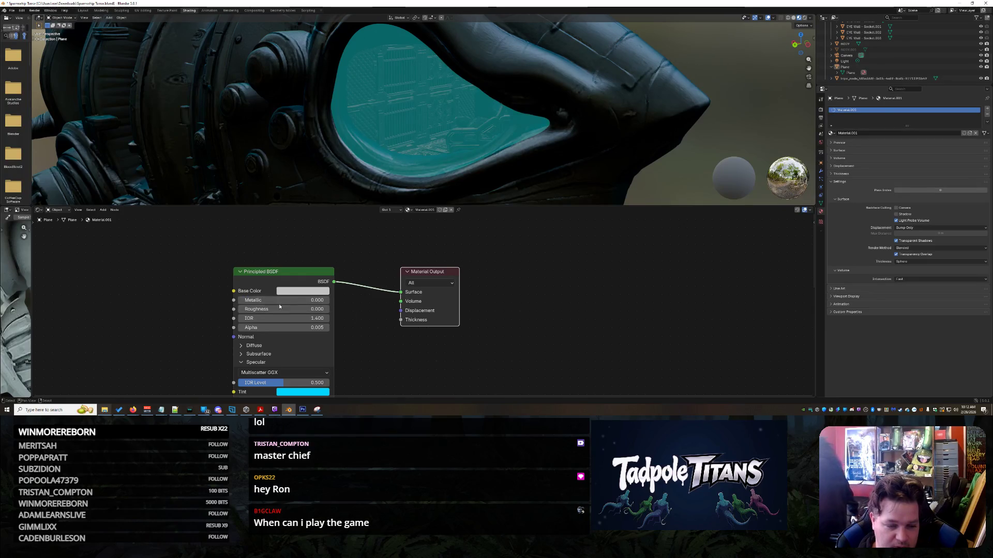
{"action": "mouse_move", "coordinate": [262, 300]}
{"action": "left_mouse_down"}
{"action": "mouse_move", "coordinate": [324, 300]}
{"action": "mouse_move", "coordinate": [250, 299]}
{"action": "mouse_move", "coordinate": [255, 314]}
{"action": "mouse_move", "coordinate": [289, 309]}
{"action": "mouse_move", "coordinate": [274, 309]}
{"action": "left_mouse_up"}
{"action": "scroll", "coordinate": [470, 302], "scroll_direction": "down", "scroll_amount": 2}
{"action": "scroll", "coordinate": [659, 151], "scroll_direction": "down", "scroll_amount": 4}
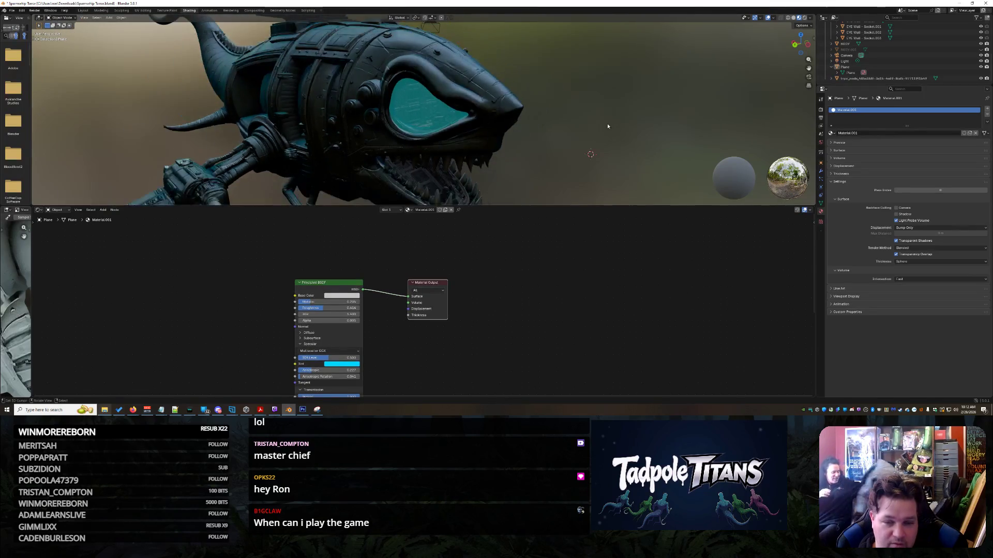
{"action": "scroll", "coordinate": [325, 329], "scroll_direction": "down", "scroll_amount": 1}
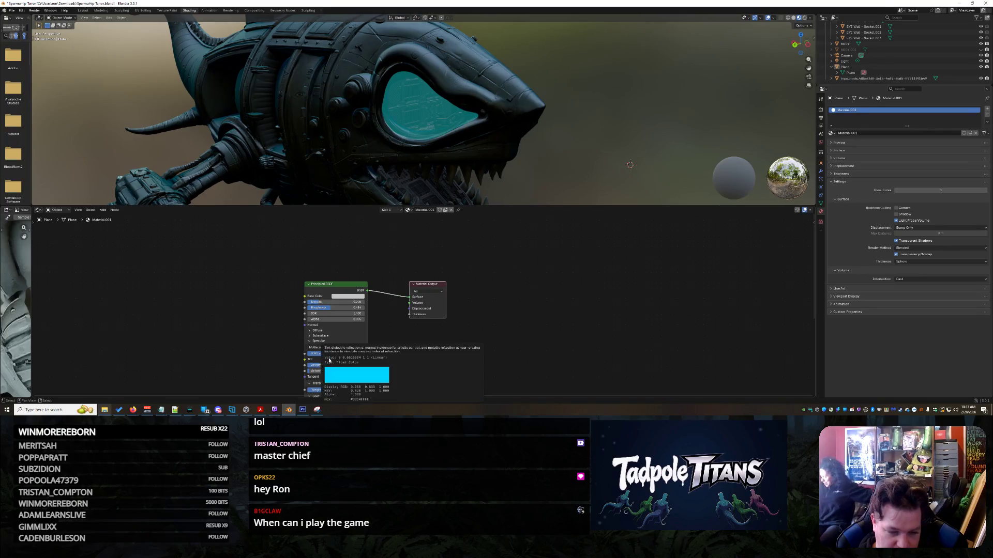
{"action": "left_click_drag", "start_coordinate": [329, 354], "coordinate": [340, 354]}
- Set Coat Weight 0.495 and Sheen Roughness 0.106, and raise the IOR
{"action": "left_click_drag", "start_coordinate": [361, 291], "coordinate": [367, 227]}
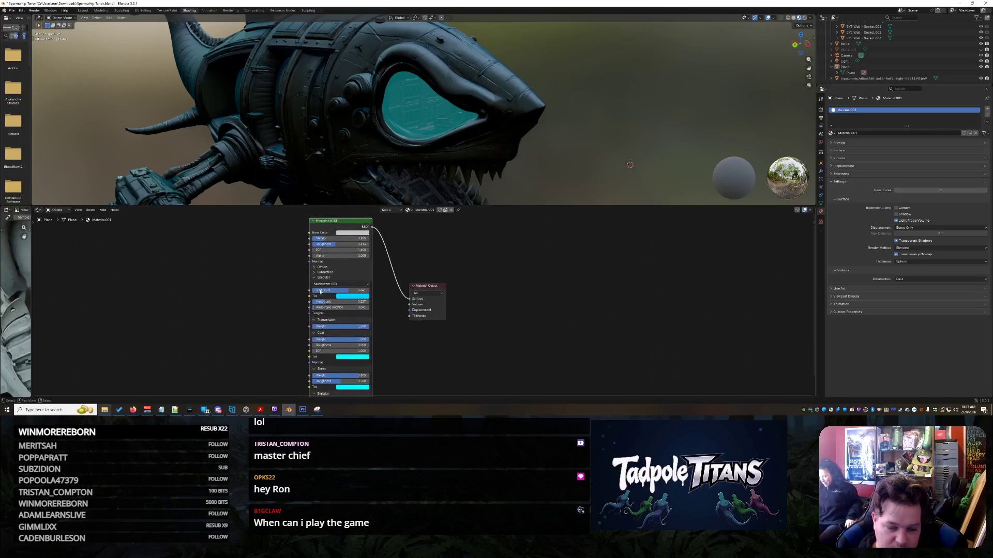
{"action": "mouse_move", "coordinate": [349, 340]}
{"action": "left_mouse_down"}
{"action": "mouse_move", "coordinate": [339, 340]}
{"action": "mouse_move", "coordinate": [364, 336]}
{"action": "left_mouse_up"}
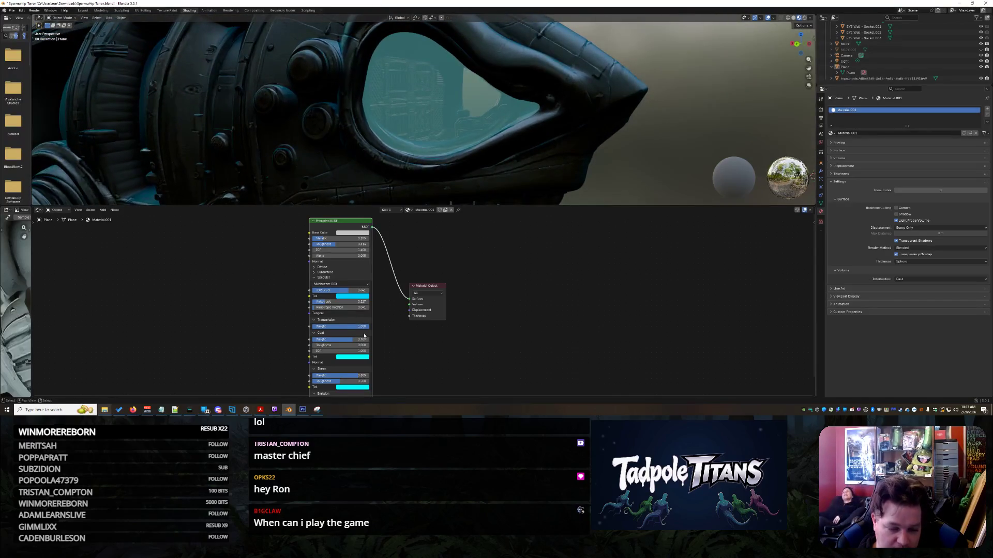
{"action": "mouse_move", "coordinate": [339, 383]}
{"action": "left_mouse_down"}
{"action": "mouse_move", "coordinate": [317, 383]}
{"action": "mouse_move", "coordinate": [325, 377]}
{"action": "left_mouse_up"}
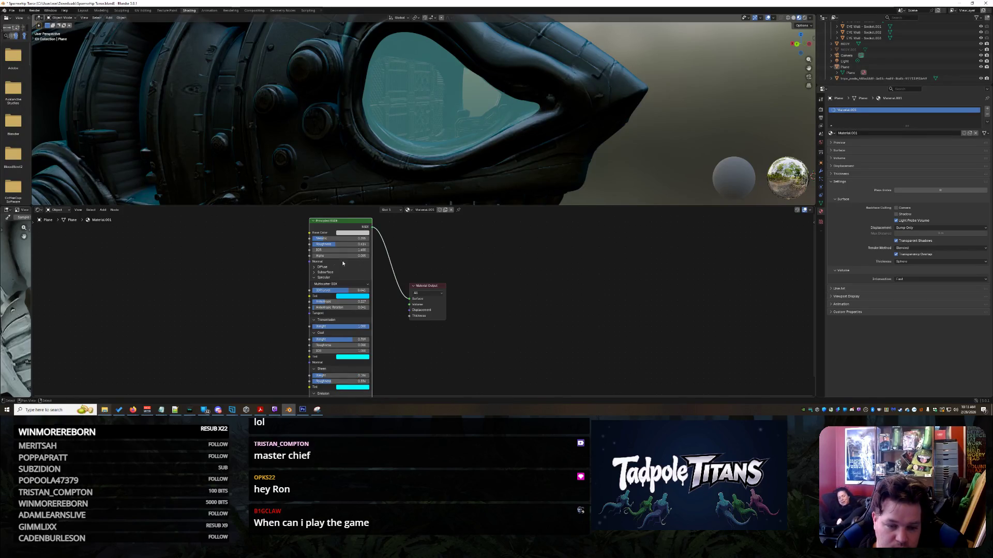
{"action": "mouse_move", "coordinate": [341, 250]}
{"action": "left_mouse_down"}
{"action": "mouse_move", "coordinate": [356, 250]}
{"action": "mouse_move", "coordinate": [317, 258]}
{"action": "left_mouse_up"}
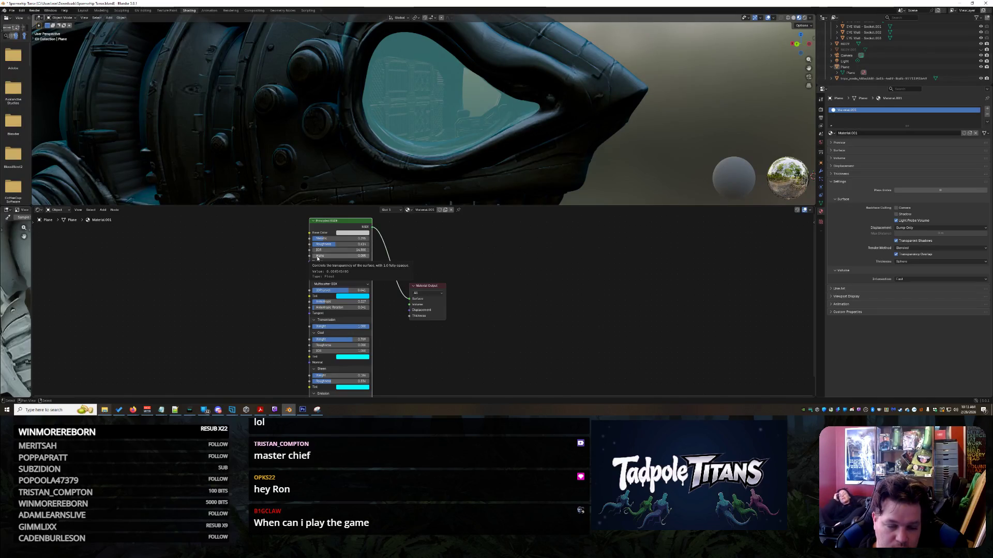
{"action": "mouse_move", "coordinate": [670, 146]}
{"action": "middle_mouse_down"}
{"action": "mouse_move", "coordinate": [635, 129]}
{"action": "mouse_move", "coordinate": [668, 135]}
{"action": "mouse_move", "coordinate": [618, 148]}
{"action": "middle_mouse_up"}
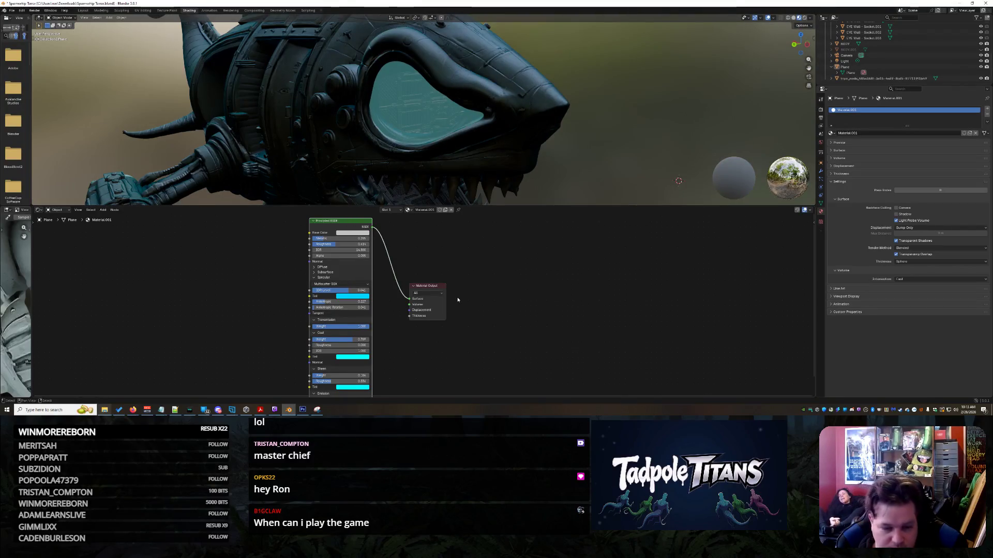
{"action": "left_click_drag", "start_coordinate": [430, 288], "coordinate": [442, 251]}
{"action": "left_click", "coordinate": [447, 257]}
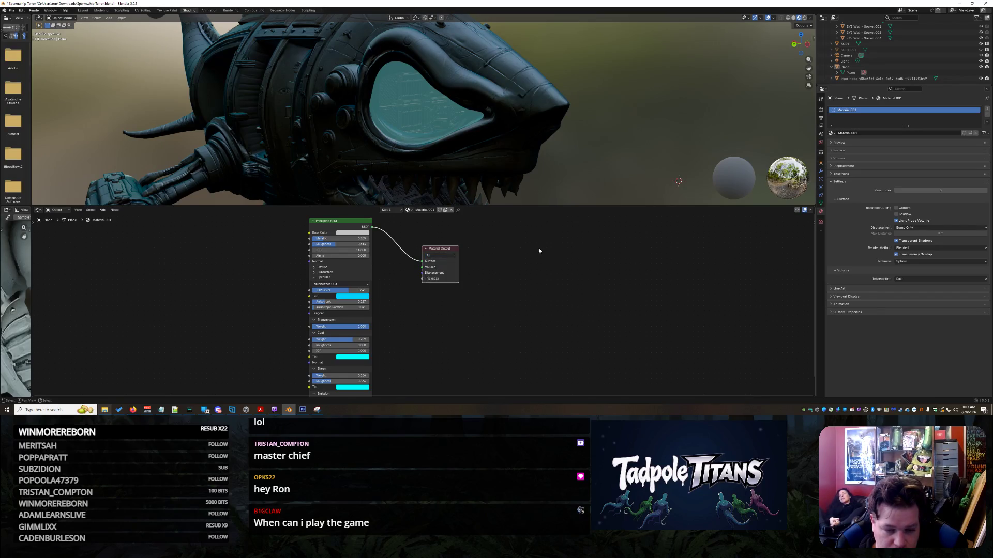
- Keep Multiscatter GGX, adjust IOR Level, and leave the specular Tint cyan
{"action": "left_click", "coordinate": [339, 284]}
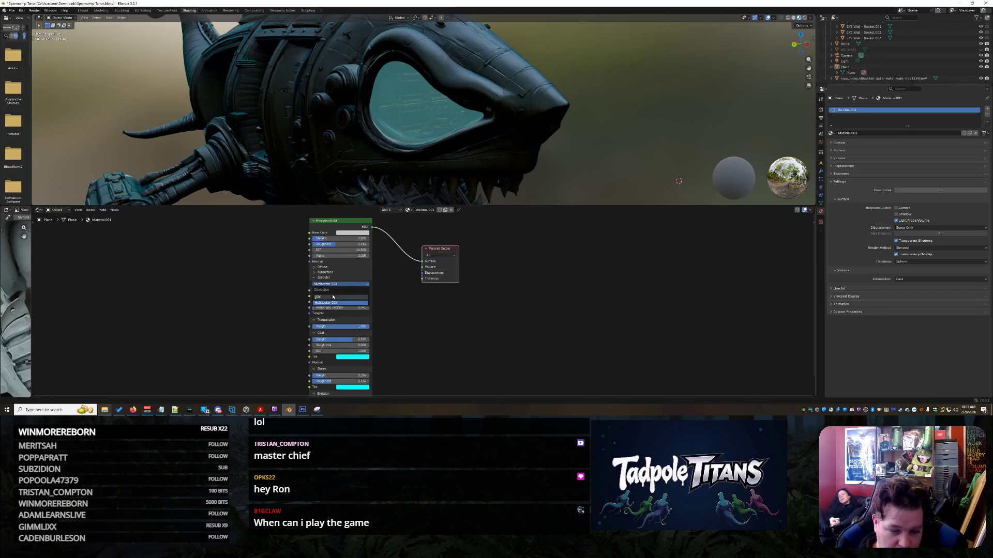
{"action": "left_click", "coordinate": [344, 303]}
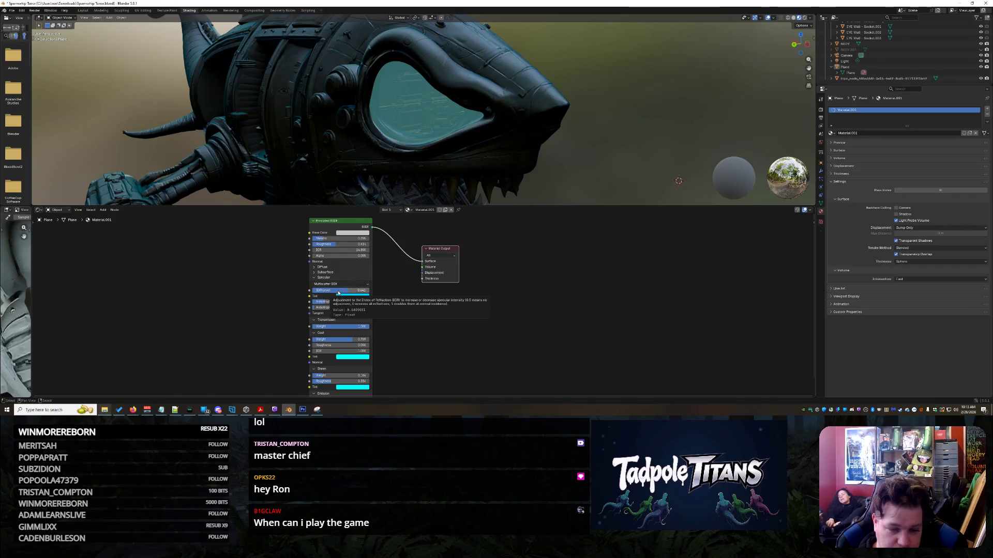
{"action": "left_click_drag", "start_coordinate": [338, 292], "coordinate": [312, 293]}
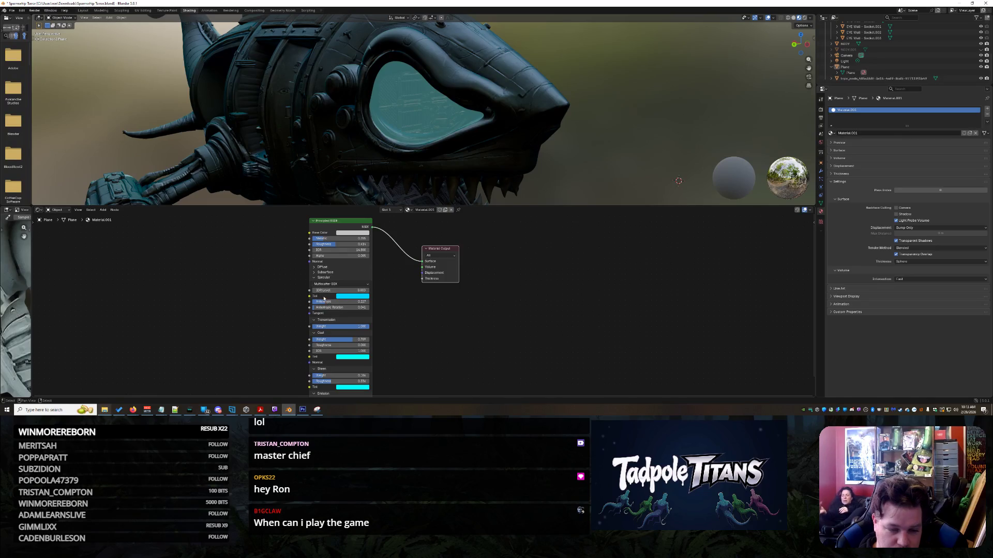
{"action": "left_click", "coordinate": [346, 295]}
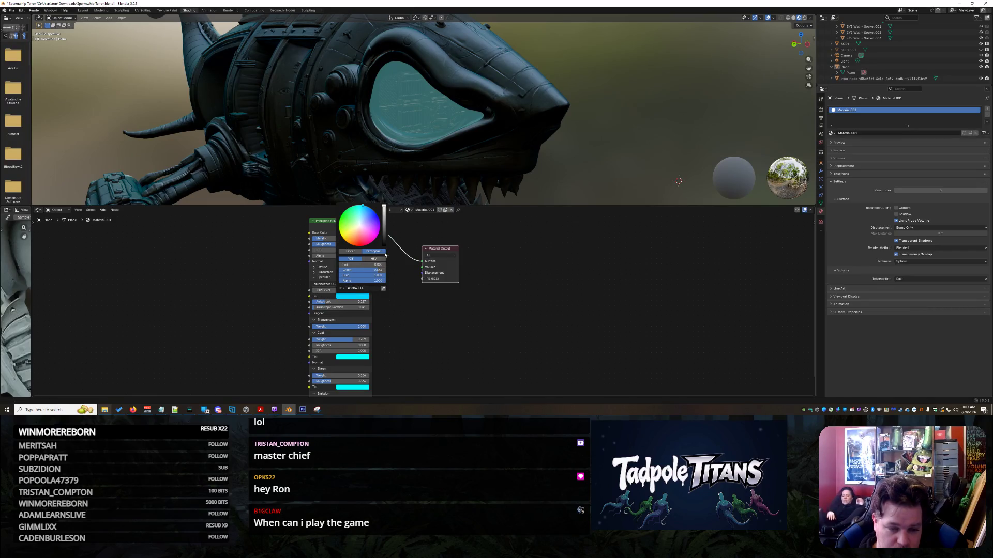
{"action": "left_click_drag", "start_coordinate": [385, 220], "coordinate": [384, 243]}
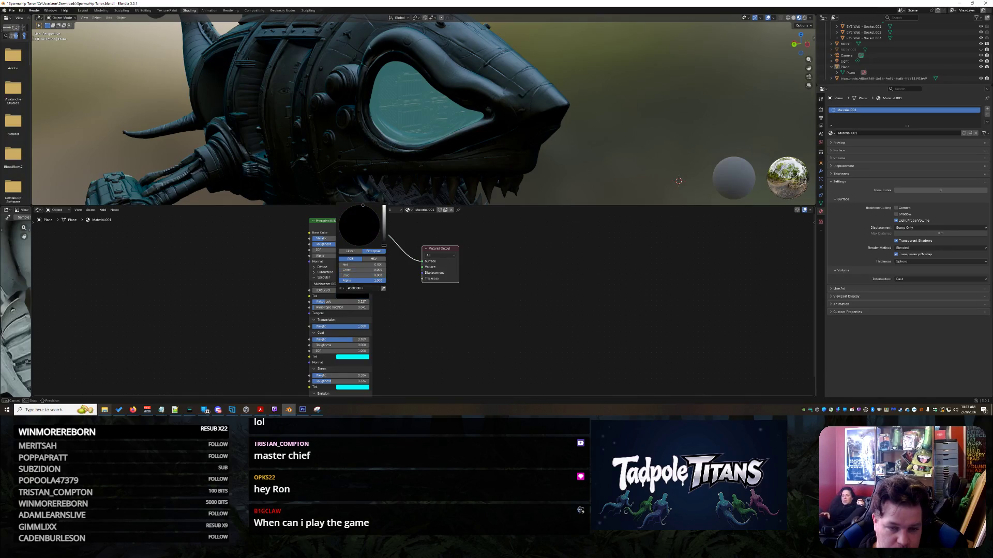
{"action": "key", "text": "Escape"}
- Set the Principled BSDF Base Color to pure black, then nudge the IOR
{"action": "left_click", "coordinate": [361, 234]}
{"action": "left_click_drag", "start_coordinate": [383, 154], "coordinate": [383, 182]}
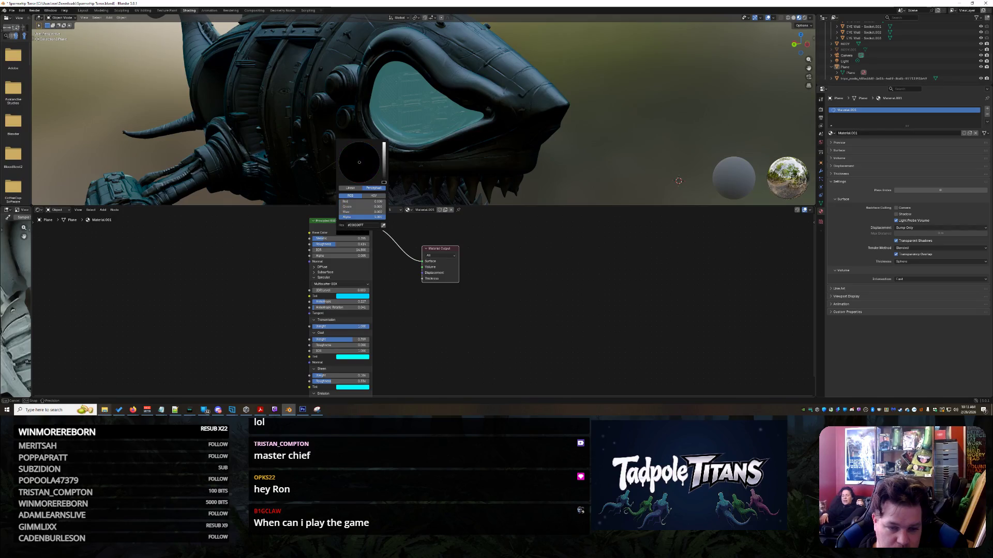
{"action": "key", "text": "Escape"}
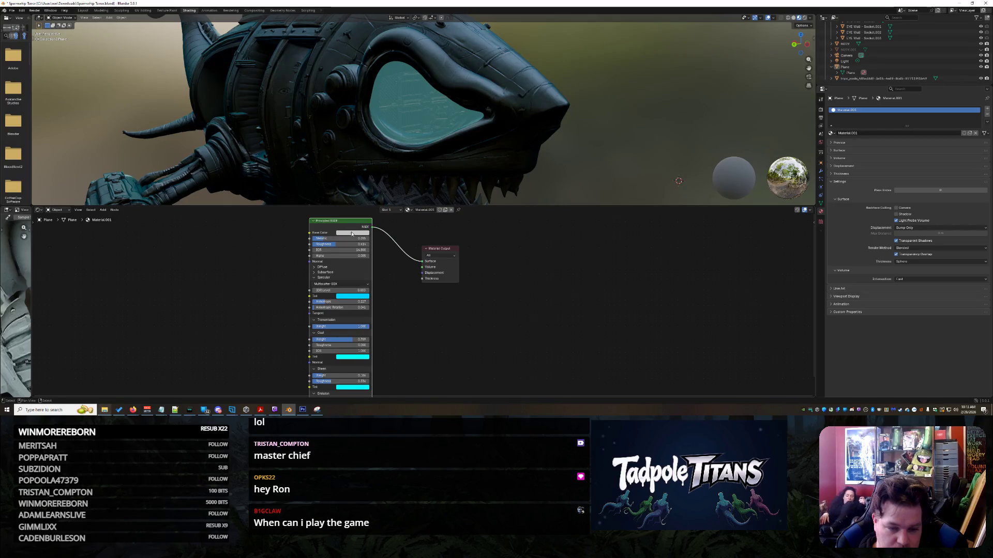
{"action": "left_click", "coordinate": [349, 231]}
{"action": "left_click_drag", "start_coordinate": [384, 150], "coordinate": [384, 182]}
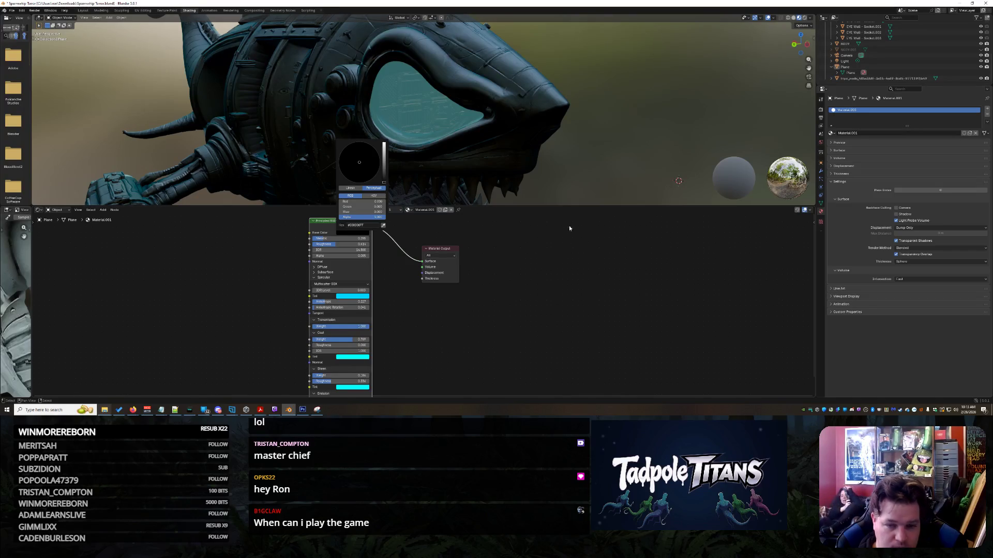
{"action": "left_click", "coordinate": [520, 295]}
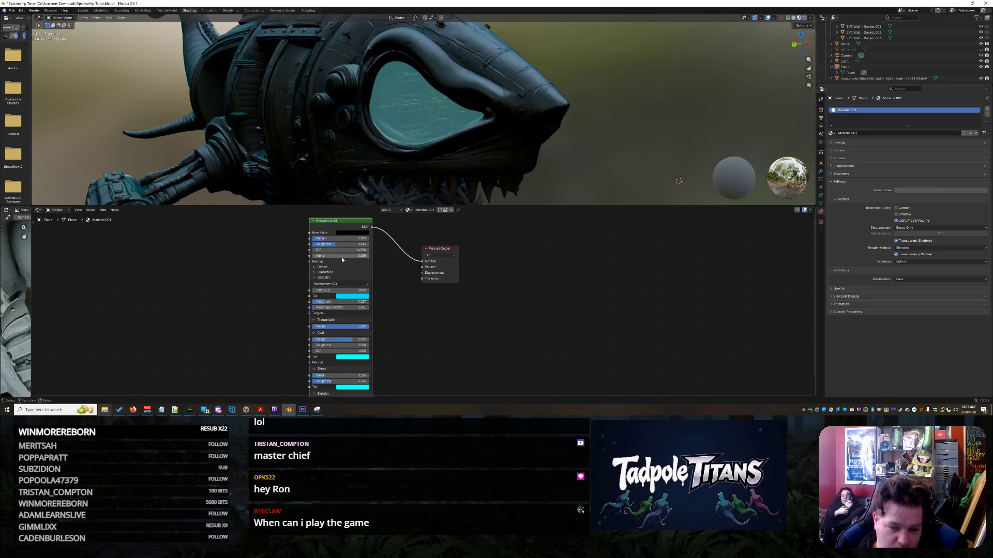
{"action": "left_click_drag", "start_coordinate": [341, 250], "coordinate": [322, 262]}
- Set the emission colour to grey and raise anisotropy to 0.541 with rotation 0.691
{"action": "scroll", "coordinate": [327, 318], "scroll_direction": "down", "scroll_amount": 1}
{"action": "scroll", "coordinate": [350, 351], "scroll_direction": "up", "scroll_amount": 5}
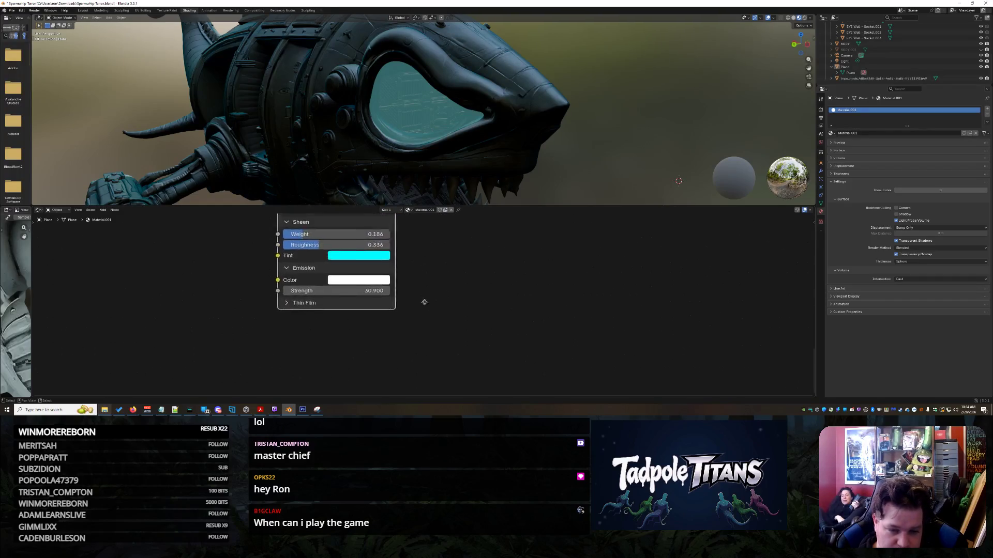
{"action": "middle_click_drag", "start_coordinate": [424, 302], "coordinate": [422, 361]}
{"action": "scroll", "coordinate": [406, 332], "scroll_direction": "up", "scroll_amount": 2}
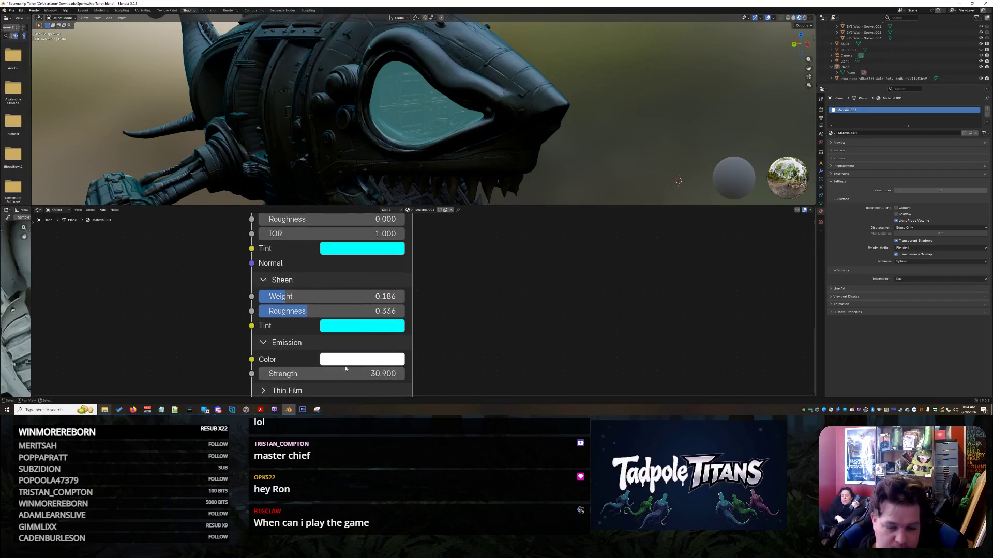
{"action": "left_click", "coordinate": [341, 359]}
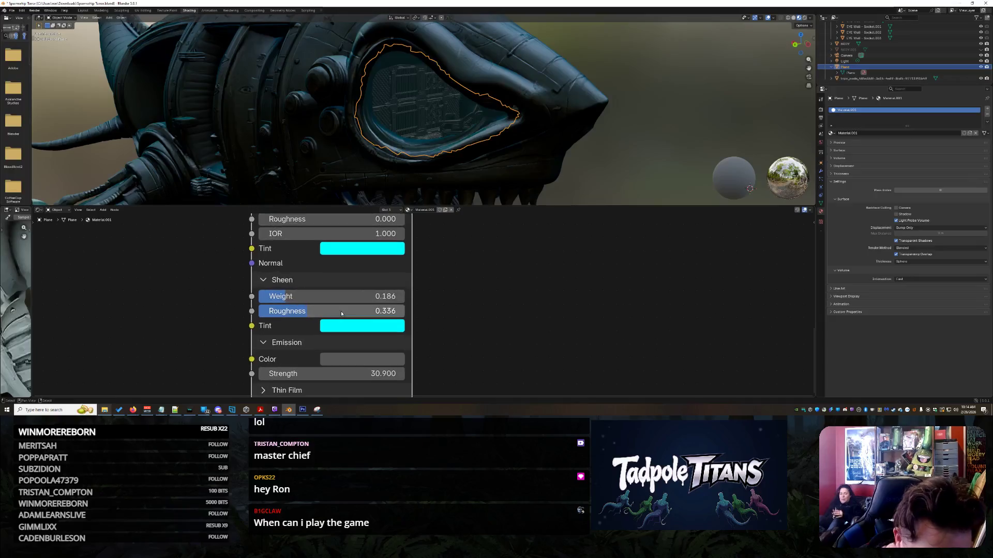
{"action": "scroll", "coordinate": [343, 316], "scroll_direction": "down", "scroll_amount": 2}
{"action": "middle_click_drag", "start_coordinate": [351, 259], "coordinate": [353, 369]}
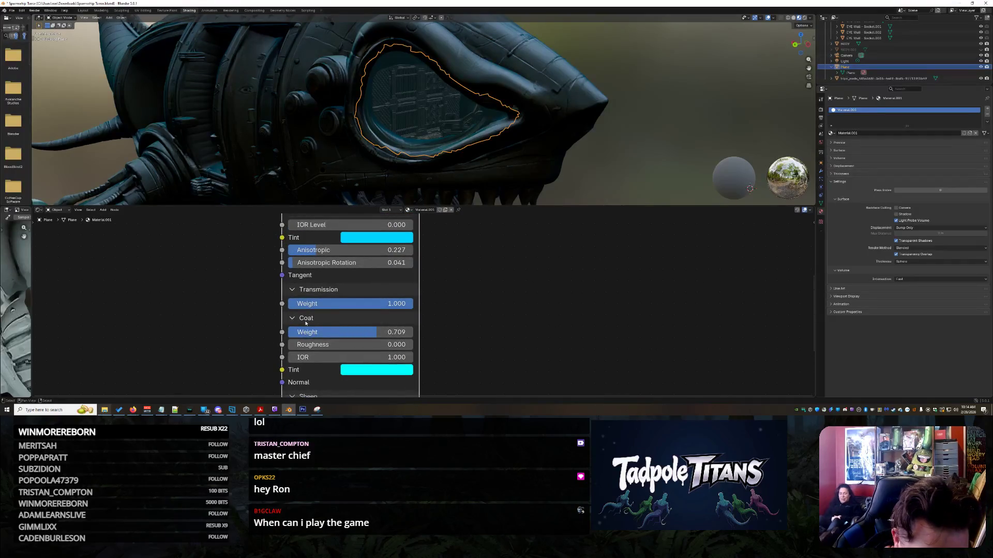
{"action": "scroll", "coordinate": [319, 305], "scroll_direction": "down", "scroll_amount": 1}
{"action": "mouse_move", "coordinate": [319, 300]}
{"action": "middle_mouse_down"}
{"action": "mouse_move", "coordinate": [349, 346]}
{"action": "mouse_move", "coordinate": [316, 347]}
{"action": "middle_mouse_up"}
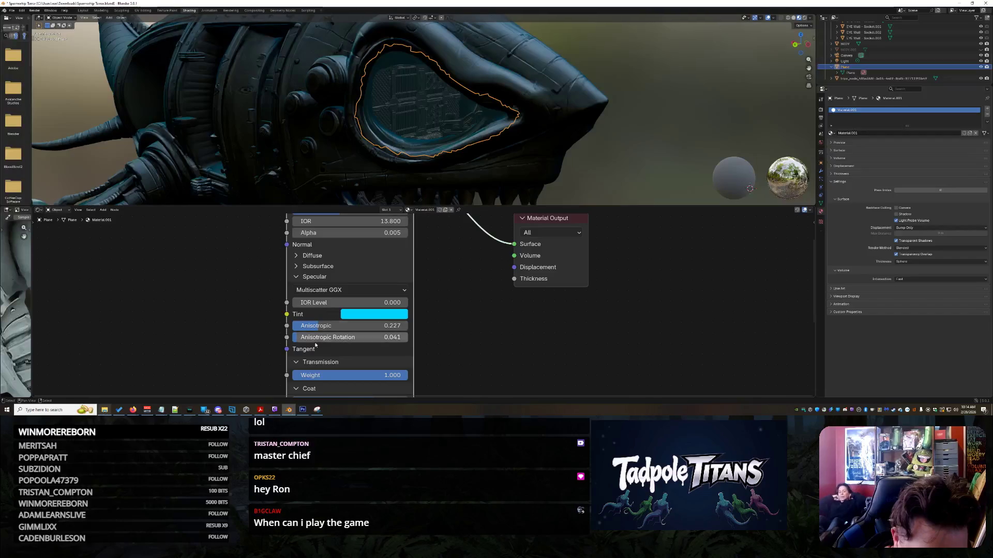
{"action": "mouse_move", "coordinate": [320, 326]}
{"action": "left_mouse_down"}
{"action": "mouse_move", "coordinate": [310, 327]}
{"action": "mouse_move", "coordinate": [349, 326]}
{"action": "mouse_move", "coordinate": [316, 342]}
{"action": "mouse_move", "coordinate": [371, 337]}
{"action": "left_mouse_up"}
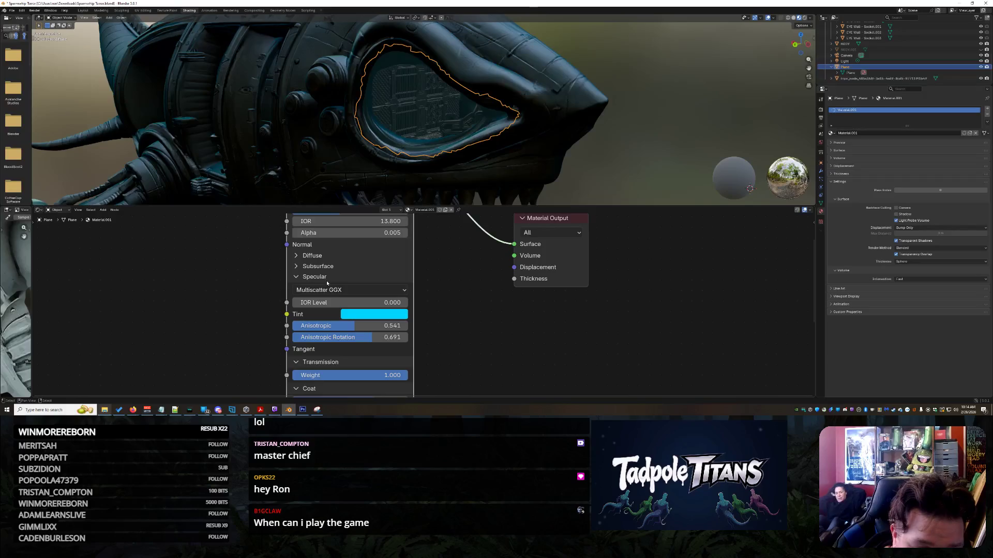
- Test Subsurface Weight and Diffuse Roughness, leaving them at 0.000 and 0.005
{"action": "left_click", "coordinate": [300, 277]}
{"action": "left_click", "coordinate": [302, 266]}
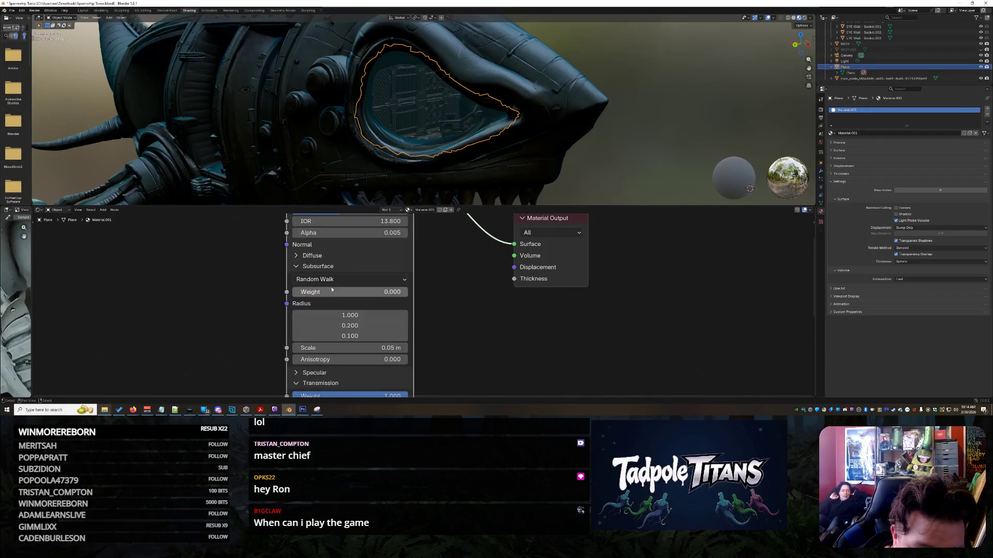
{"action": "mouse_move", "coordinate": [318, 292]}
{"action": "left_mouse_down"}
{"action": "mouse_move", "coordinate": [386, 292]}
{"action": "mouse_move", "coordinate": [293, 292]}
{"action": "left_mouse_up"}
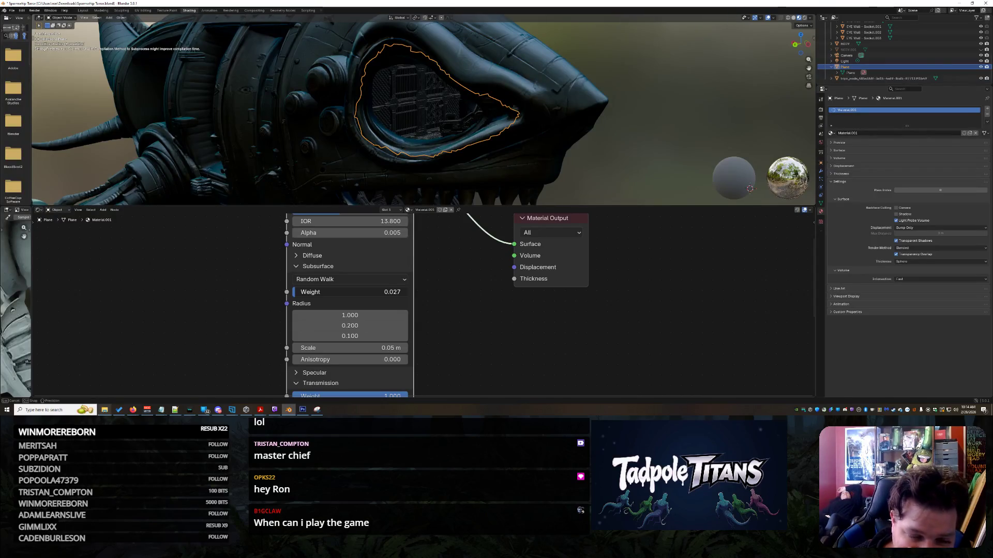
{"action": "left_click_drag", "start_coordinate": [293, 294], "coordinate": [290, 293]}
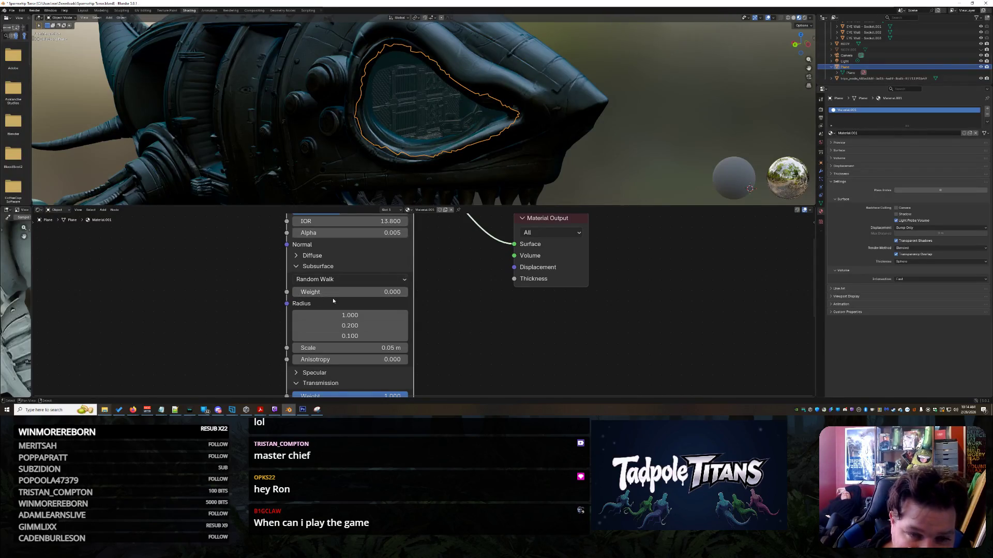
{"action": "left_click", "coordinate": [309, 266]}
{"action": "left_click", "coordinate": [297, 254]}
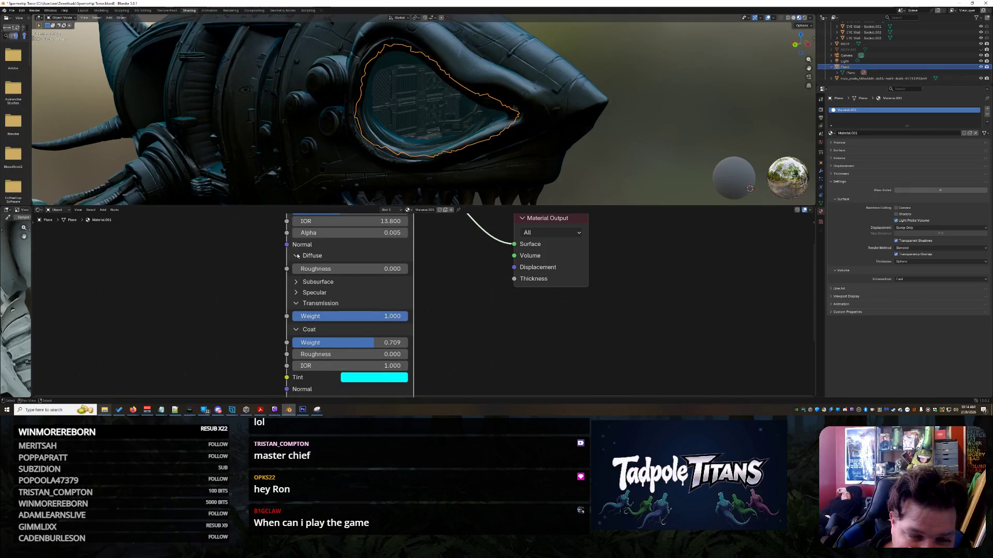
{"action": "left_click_drag", "start_coordinate": [304, 273], "coordinate": [304, 273]}
{"action": "left_click", "coordinate": [314, 256]}
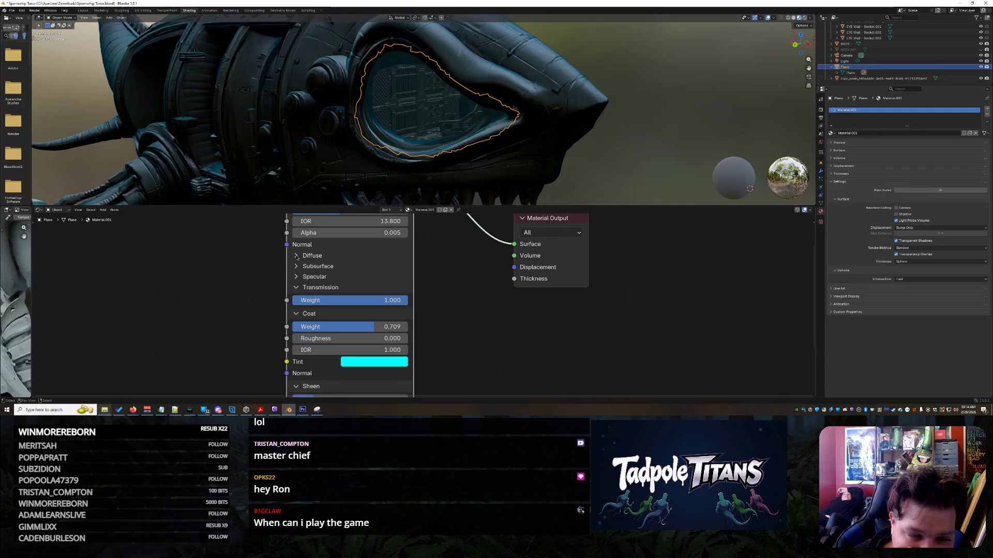
{"action": "middle_click_drag", "start_coordinate": [435, 268], "coordinate": [445, 337]}
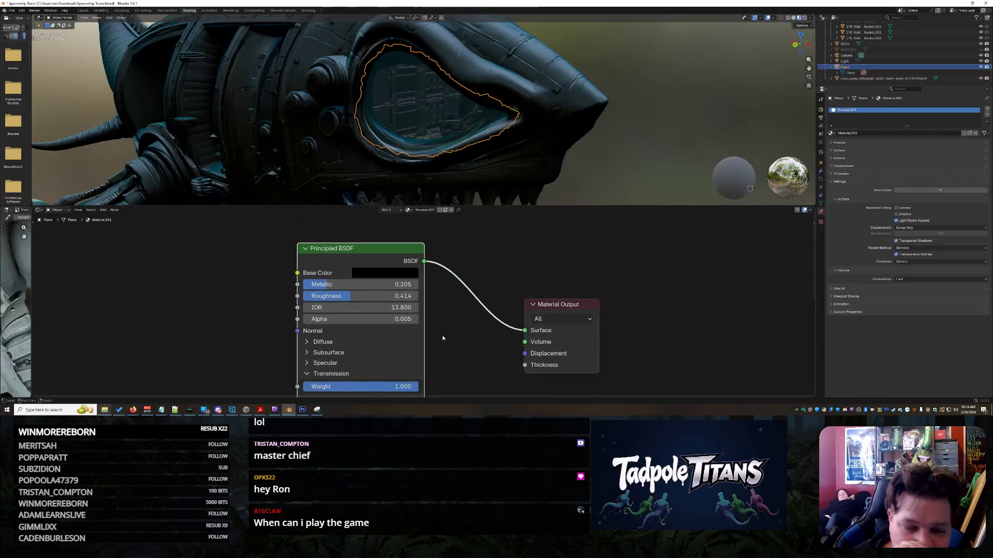
- Make the eye glass material fully metallic at 1.000
{"action": "scroll", "coordinate": [444, 337], "scroll_direction": "up", "scroll_amount": 1}
{"action": "left_click_drag", "start_coordinate": [356, 280], "coordinate": [419, 281]}
{"action": "middle_click_drag", "start_coordinate": [610, 129], "coordinate": [638, 200]}
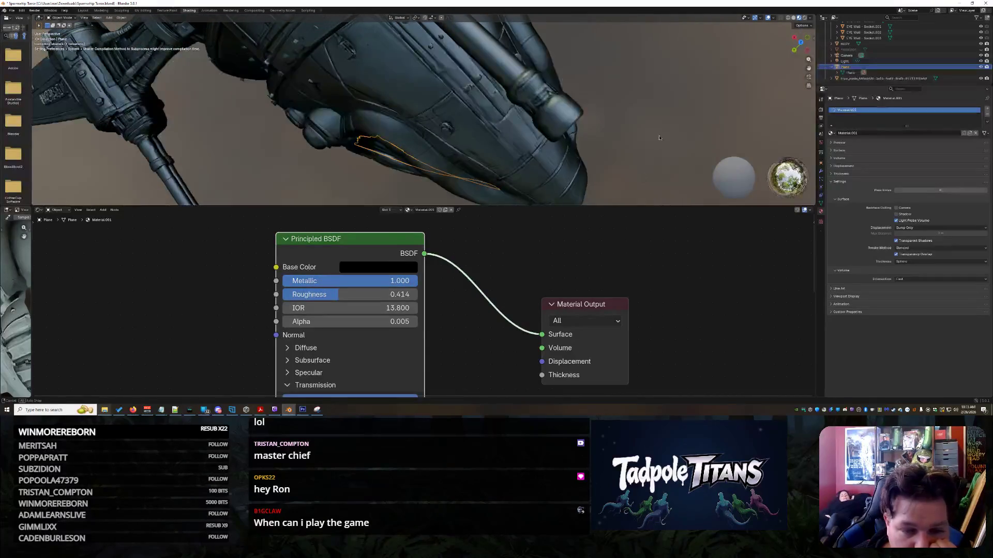
{"action": "mouse_move", "coordinate": [590, 177]}
{"action": "middle_mouse_down"}
{"action": "mouse_move", "coordinate": [521, 159]}
{"action": "mouse_move", "coordinate": [532, 161]}
{"action": "mouse_move", "coordinate": [526, 149]}
{"action": "mouse_move", "coordinate": [557, 155]}
{"action": "middle_mouse_up"}
{"action": "scroll", "coordinate": [565, 165], "scroll_direction": "up", "scroll_amount": 4}
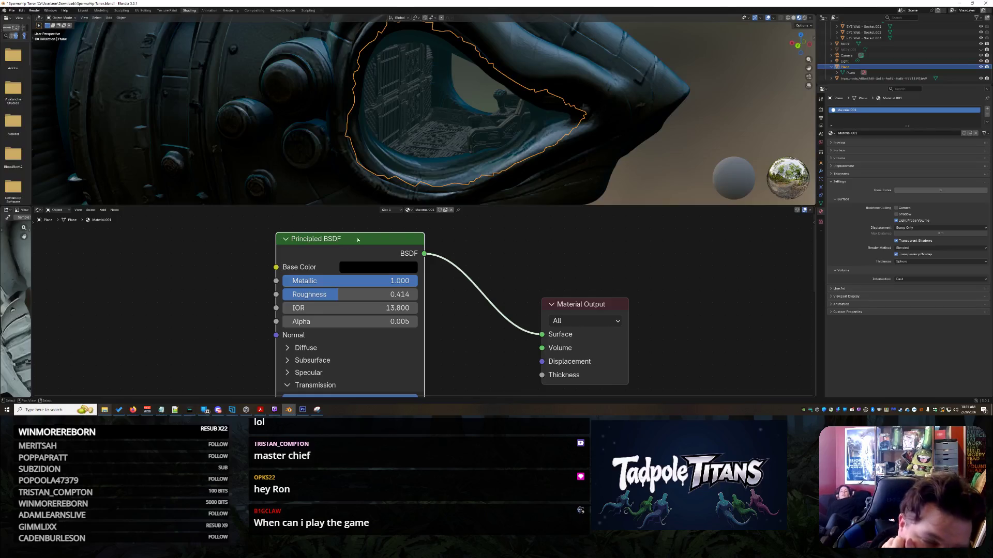
- Drop the material Roughness to 0.000 and inspect the eye from around the shark head
{"action": "left_click_drag", "start_coordinate": [310, 294], "coordinate": [509, 243]}
{"action": "mouse_move", "coordinate": [657, 210]}
{"action": "middle_mouse_down"}
{"action": "mouse_move", "coordinate": [693, 189]}
{"action": "mouse_move", "coordinate": [547, 116]}
{"action": "middle_mouse_up"}
{"action": "scroll", "coordinate": [499, 138], "scroll_direction": "up", "scroll_amount": 3}
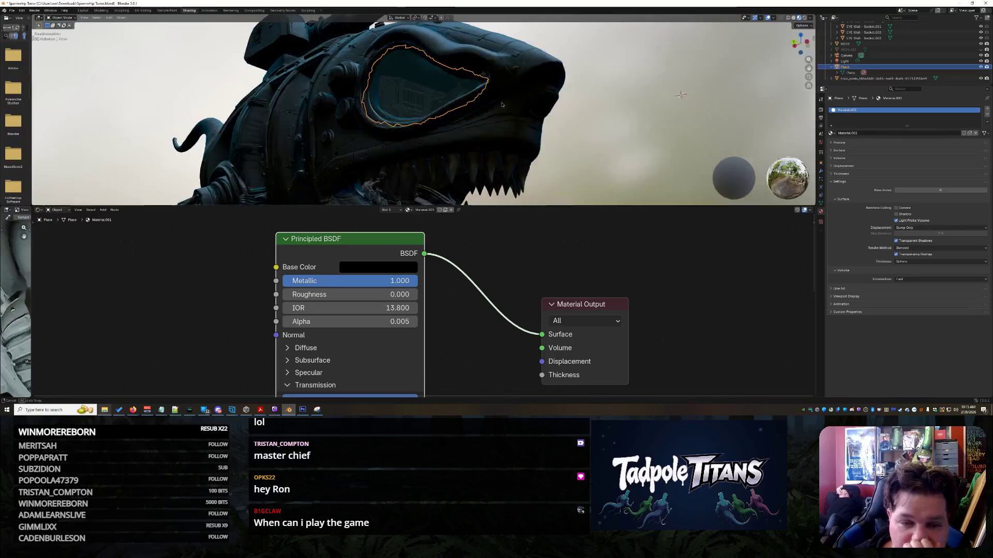
{"action": "scroll", "coordinate": [543, 154], "scroll_direction": "up", "scroll_amount": 2}
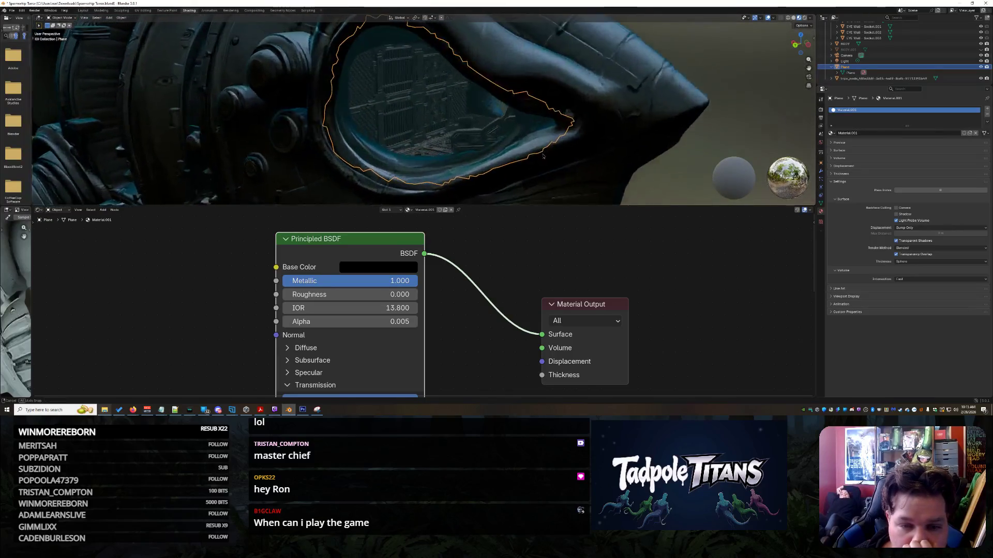
{"action": "scroll", "coordinate": [337, 331], "scroll_direction": "down", "scroll_amount": 1}
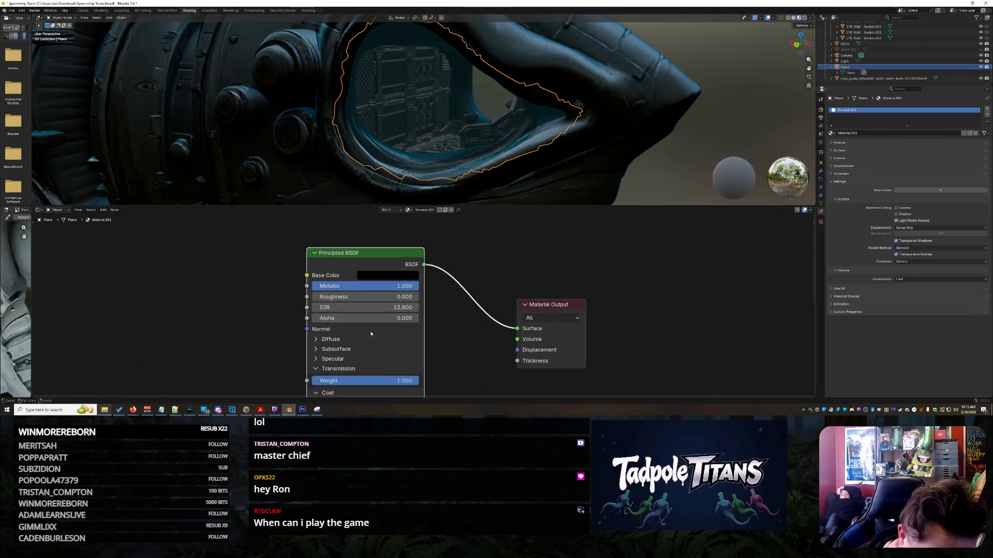
- Give the eye glass Alpha 0.064, Transmission Weight 1, and Coat and Sheen weights of 0
{"action": "left_click_drag", "start_coordinate": [377, 255], "coordinate": [363, 238]}
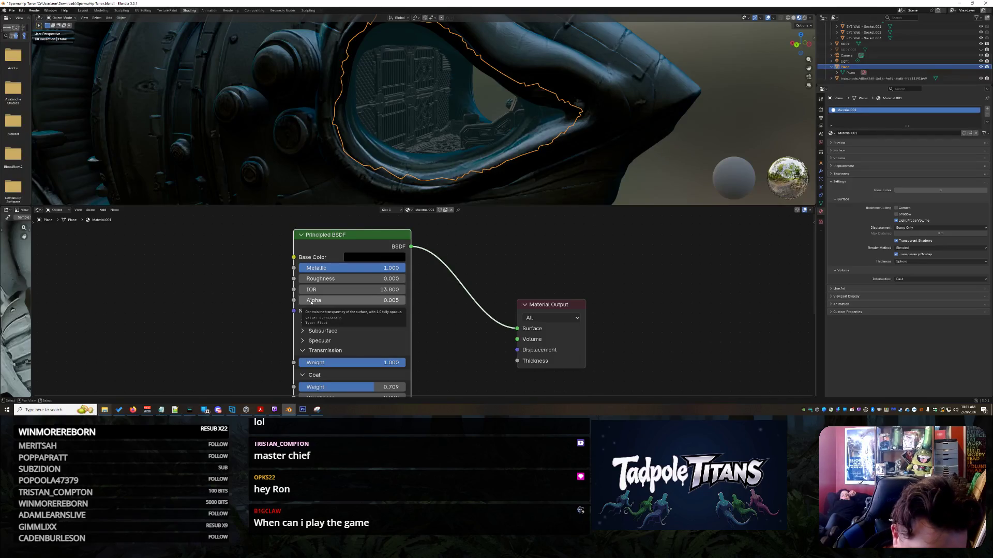
{"action": "mouse_move", "coordinate": [311, 302]}
{"action": "left_mouse_down"}
{"action": "mouse_move", "coordinate": [342, 303]}
{"action": "mouse_move", "coordinate": [305, 302]}
{"action": "left_mouse_up"}
{"action": "scroll", "coordinate": [407, 319], "scroll_direction": "down", "scroll_amount": 1}
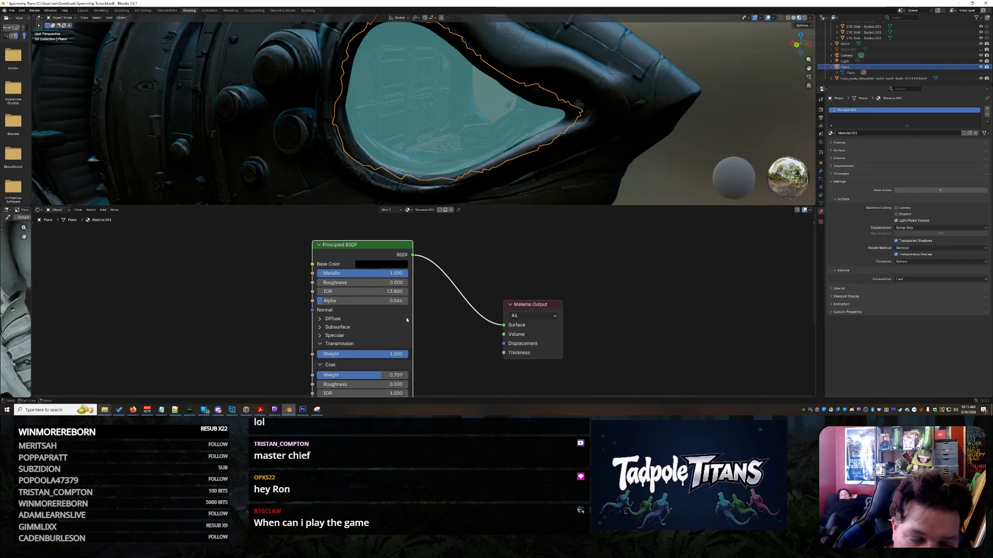
{"action": "middle_click_drag", "start_coordinate": [430, 337], "coordinate": [435, 259]}
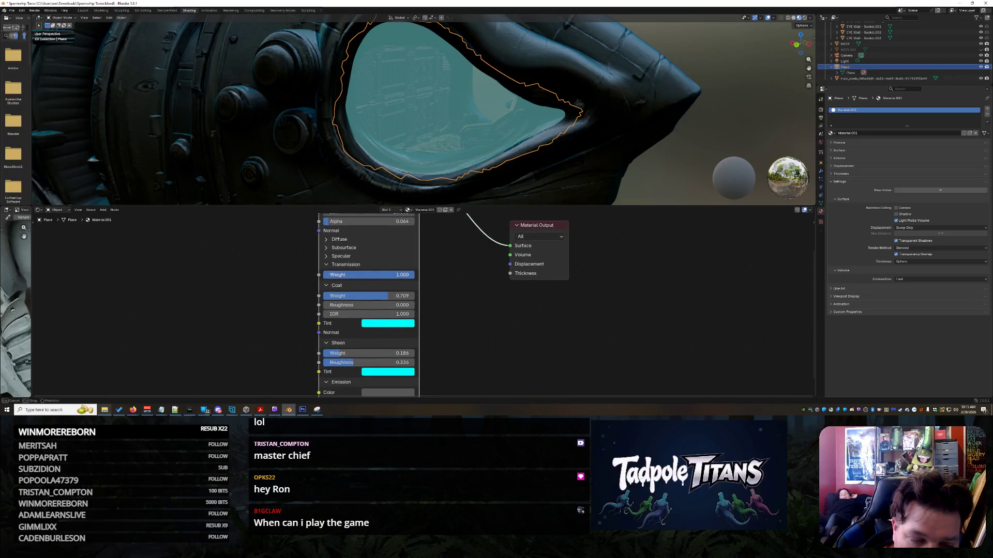
{"action": "left_click_drag", "start_coordinate": [362, 275], "coordinate": [413, 275]}
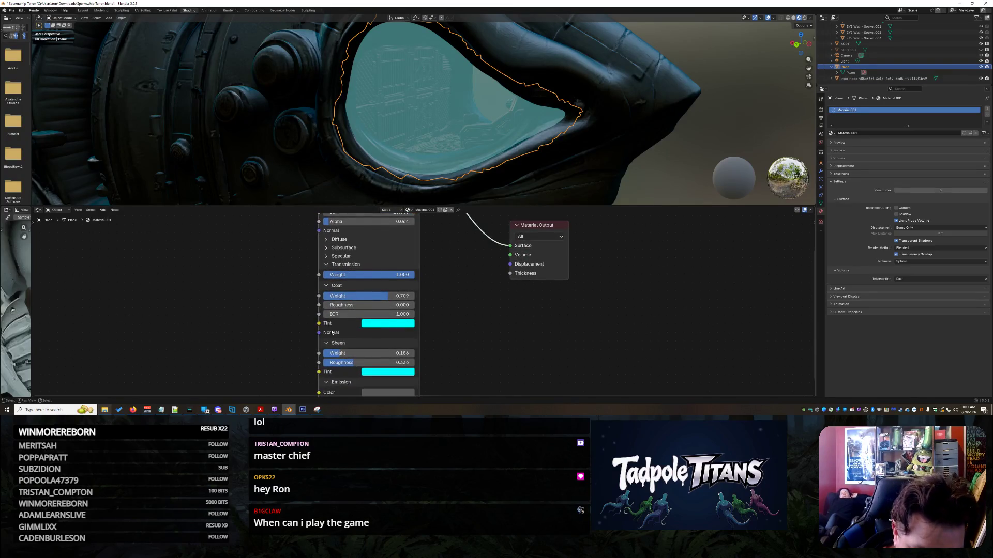
{"action": "mouse_move", "coordinate": [362, 296]}
{"action": "left_mouse_down"}
{"action": "mouse_move", "coordinate": [259, 296]}
{"action": "mouse_move", "coordinate": [184, 369]}
{"action": "left_mouse_up"}
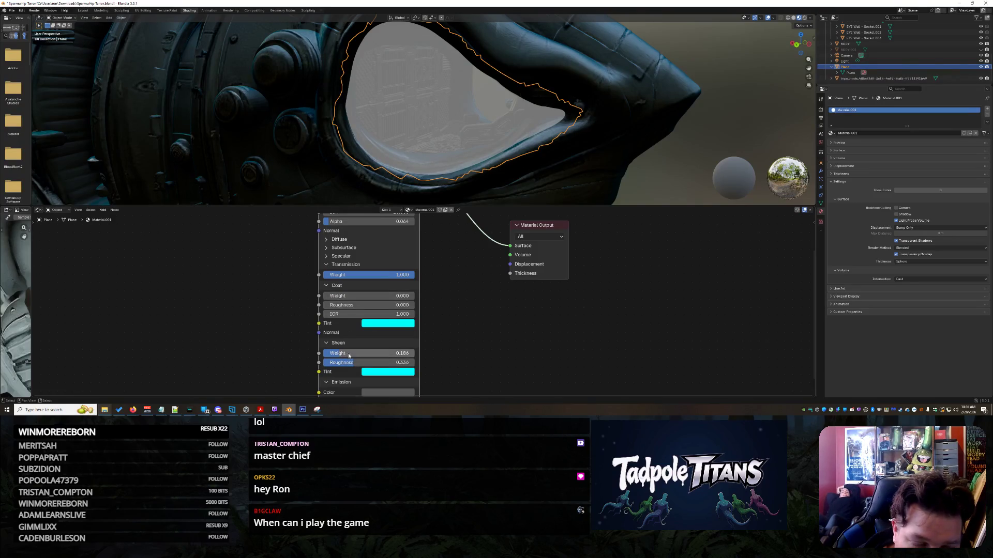
{"action": "mouse_move", "coordinate": [349, 362]}
{"action": "left_mouse_down"}
{"action": "mouse_move", "coordinate": [377, 362]}
{"action": "mouse_move", "coordinate": [323, 362]}
{"action": "mouse_move", "coordinate": [414, 356]}
{"action": "mouse_move", "coordinate": [323, 353]}
{"action": "left_mouse_up"}
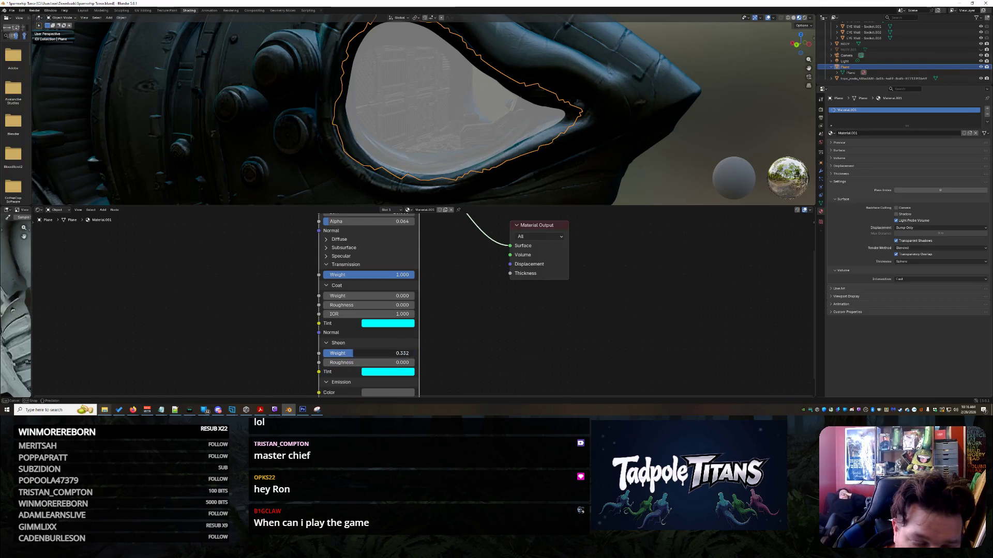
- Collapse Sheen, try a teal emission colour but cancel it, and orbit to the shark head
{"action": "left_click", "coordinate": [326, 346]}
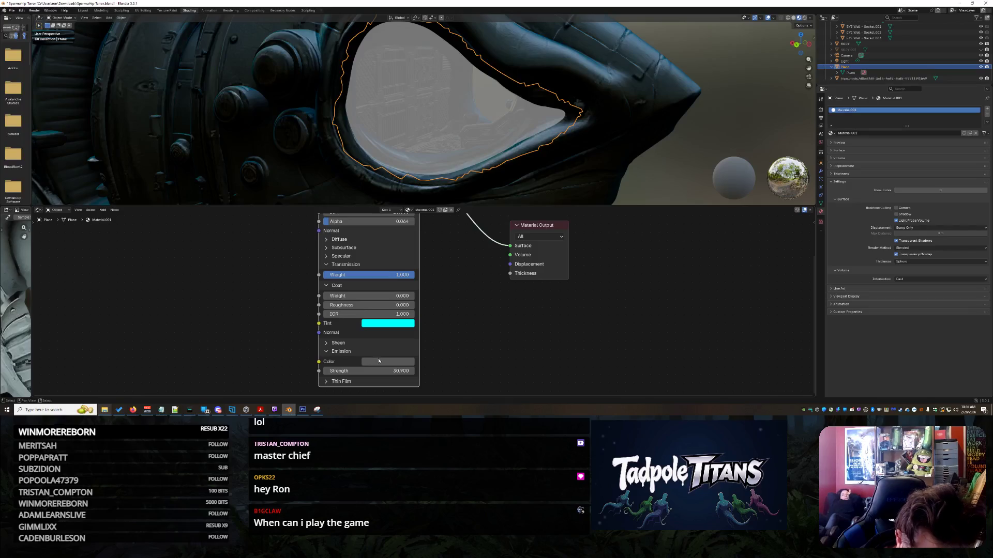
{"action": "left_click", "coordinate": [374, 362]}
{"action": "mouse_move", "coordinate": [398, 243]}
{"action": "left_mouse_down"}
{"action": "mouse_move", "coordinate": [402, 216]}
{"action": "mouse_move", "coordinate": [437, 222]}
{"action": "mouse_move", "coordinate": [437, 256]}
{"action": "mouse_move", "coordinate": [438, 217]}
{"action": "mouse_move", "coordinate": [437, 281]}
{"action": "mouse_move", "coordinate": [437, 221]}
{"action": "mouse_move", "coordinate": [437, 254]}
{"action": "left_mouse_up"}
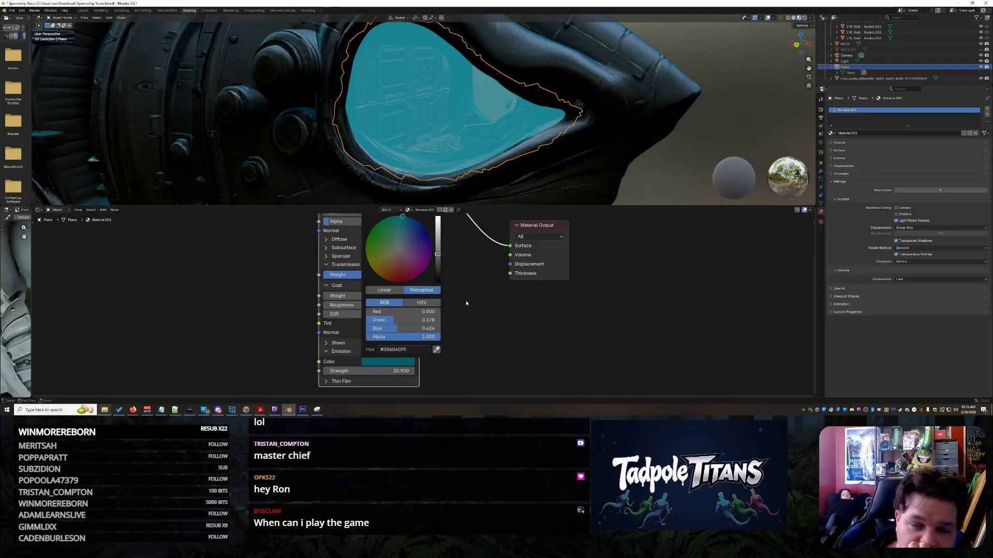
{"action": "key", "text": "Escape"}
{"action": "scroll", "coordinate": [654, 171], "scroll_direction": "down", "scroll_amount": 5}
{"action": "middle_click_drag", "start_coordinate": [653, 165], "coordinate": [631, 161]}
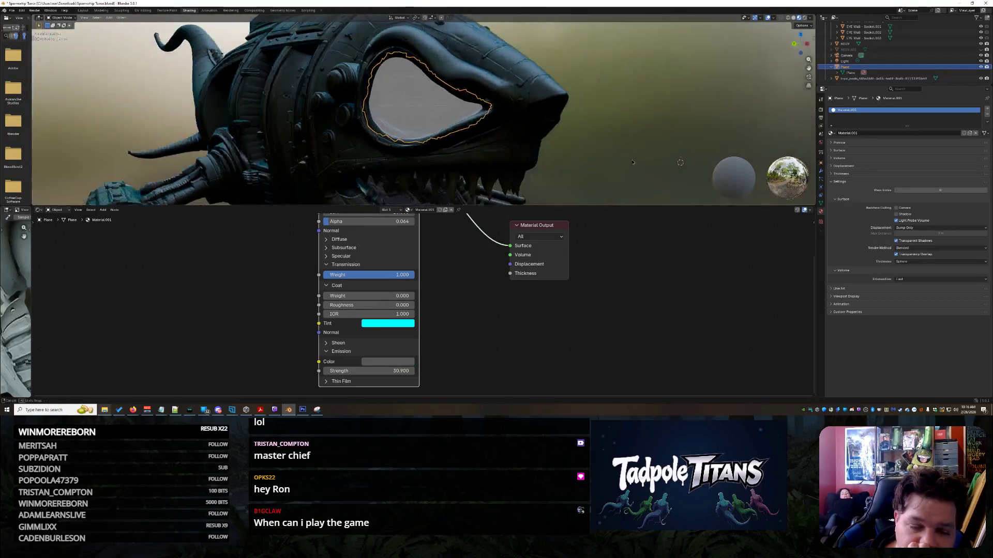
{"action": "scroll", "coordinate": [632, 162], "scroll_direction": "up", "scroll_amount": 5}
{"action": "scroll", "coordinate": [368, 279], "scroll_direction": "up", "scroll_amount": 2}
{"action": "scroll", "coordinate": [384, 281], "scroll_direction": "down", "scroll_amount": 1}
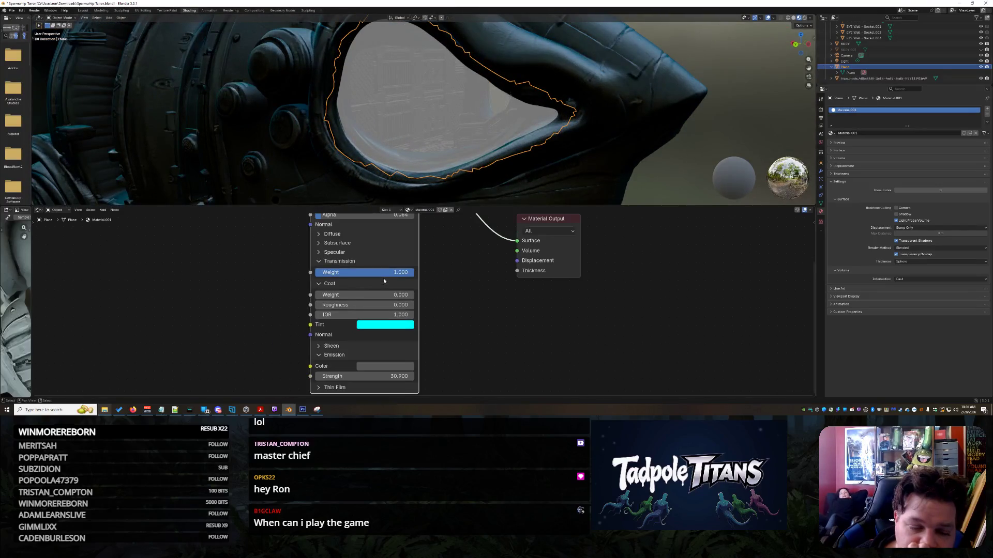
- Set the emission colour to dark teal at strength 4.700, then orbit to the shark's side
{"action": "left_click", "coordinate": [370, 367]}
{"action": "left_click_drag", "start_coordinate": [435, 239], "coordinate": [377, 247]}
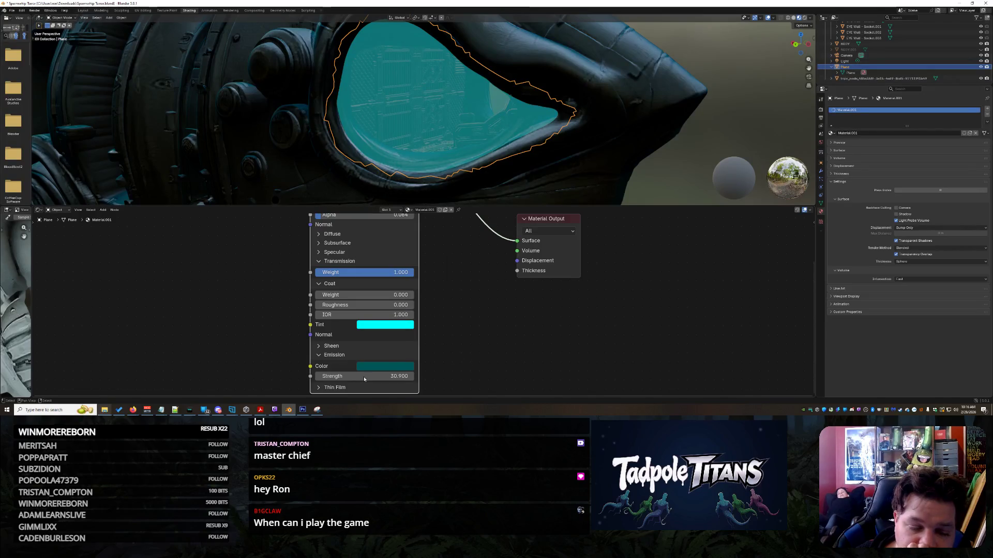
{"action": "mouse_move", "coordinate": [364, 377]}
{"action": "left_mouse_down"}
{"action": "mouse_move", "coordinate": [397, 377]}
{"action": "mouse_move", "coordinate": [347, 376]}
{"action": "mouse_move", "coordinate": [362, 376]}
{"action": "left_mouse_up"}
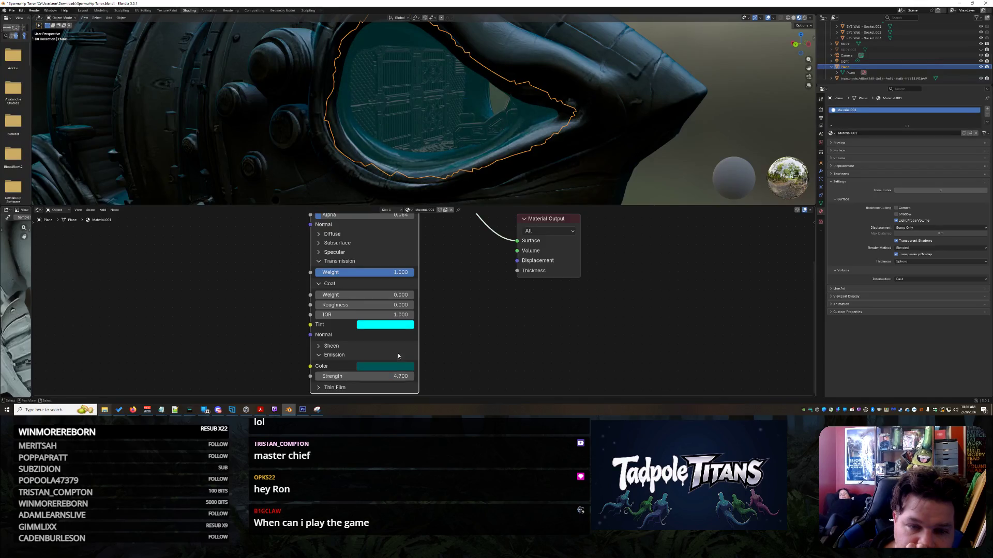
{"action": "left_click", "coordinate": [647, 171]}
{"action": "mouse_move", "coordinate": [646, 170]}
{"action": "middle_mouse_down"}
{"action": "mouse_move", "coordinate": [666, 177]}
{"action": "mouse_move", "coordinate": [610, 176]}
{"action": "mouse_move", "coordinate": [661, 175]}
{"action": "mouse_move", "coordinate": [636, 183]}
{"action": "middle_mouse_up"}
{"action": "scroll", "coordinate": [450, 296], "scroll_direction": "up", "scroll_amount": 2}
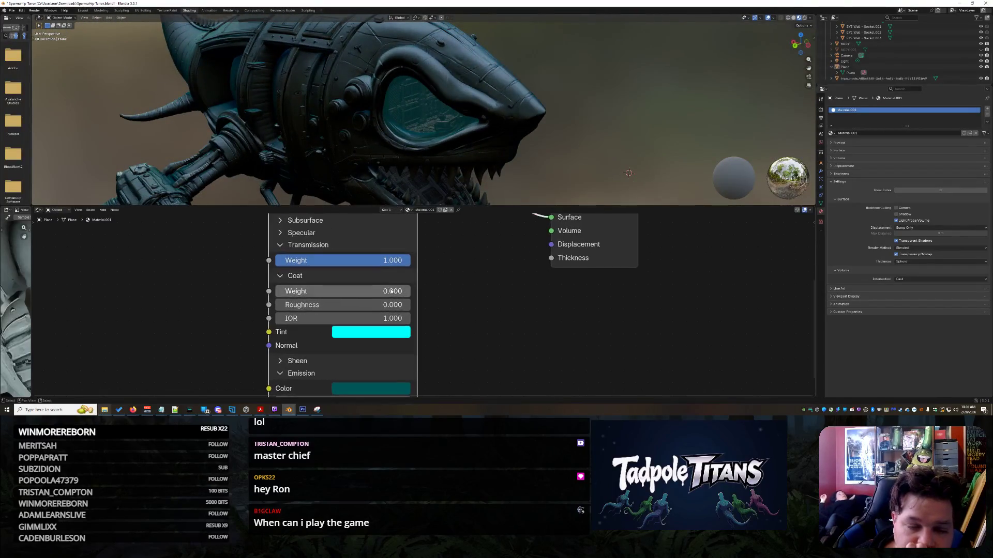
- Fine-tune the glass material's Alpha to 0.064
{"action": "middle_click_drag", "start_coordinate": [455, 274], "coordinate": [451, 389]}
{"action": "mouse_move", "coordinate": [345, 333]}
{"action": "left_mouse_down"}
{"action": "mouse_move", "coordinate": [356, 334]}
{"action": "mouse_move", "coordinate": [341, 334]}
{"action": "left_mouse_up"}
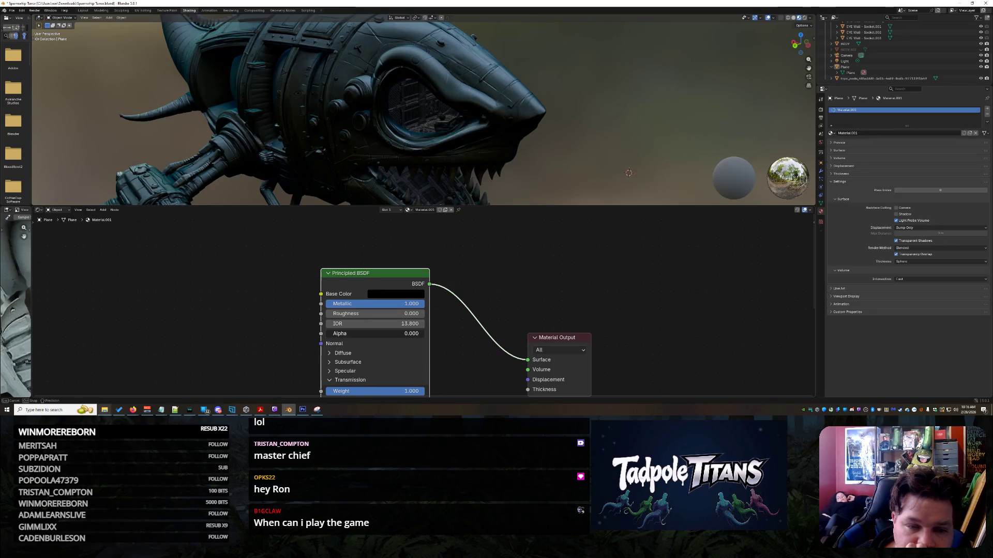
{"action": "left_click_drag", "start_coordinate": [341, 333], "coordinate": [343, 334]}
- Orbit and zoom onto the eye, move the Principled BSDF node up-left, and switch to the browser
{"action": "mouse_move", "coordinate": [491, 139]}
{"action": "middle_mouse_down"}
{"action": "mouse_move", "coordinate": [570, 138]}
{"action": "mouse_move", "coordinate": [622, 115]}
{"action": "mouse_move", "coordinate": [577, 144]}
{"action": "mouse_move", "coordinate": [566, 137]}
{"action": "mouse_move", "coordinate": [611, 140]}
{"action": "mouse_move", "coordinate": [601, 149]}
{"action": "mouse_move", "coordinate": [615, 153]}
{"action": "middle_mouse_up"}
{"action": "scroll", "coordinate": [602, 154], "scroll_direction": "up", "scroll_amount": 5}
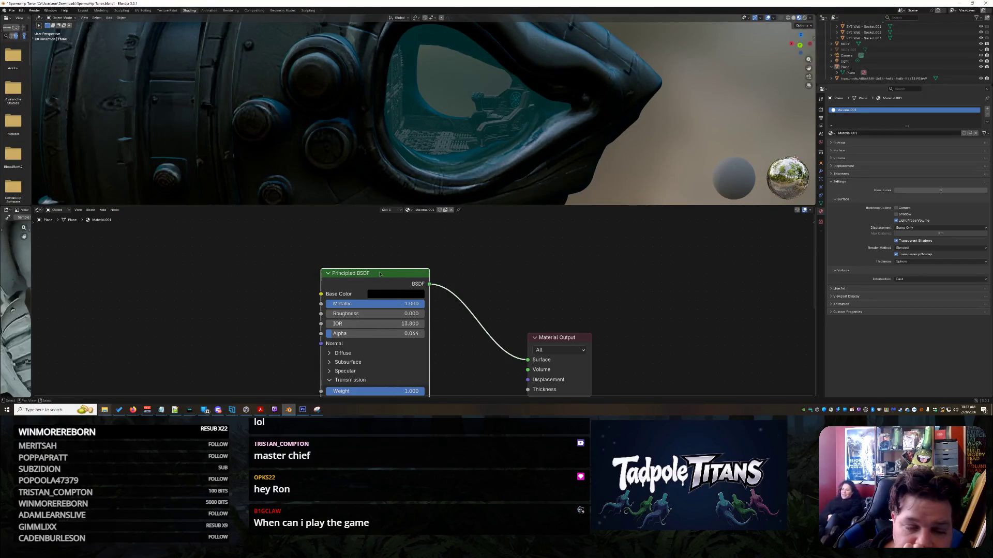
{"action": "left_click_drag", "start_coordinate": [380, 274], "coordinate": [335, 247]}
{"action": "key", "text": "alt+Tab"}
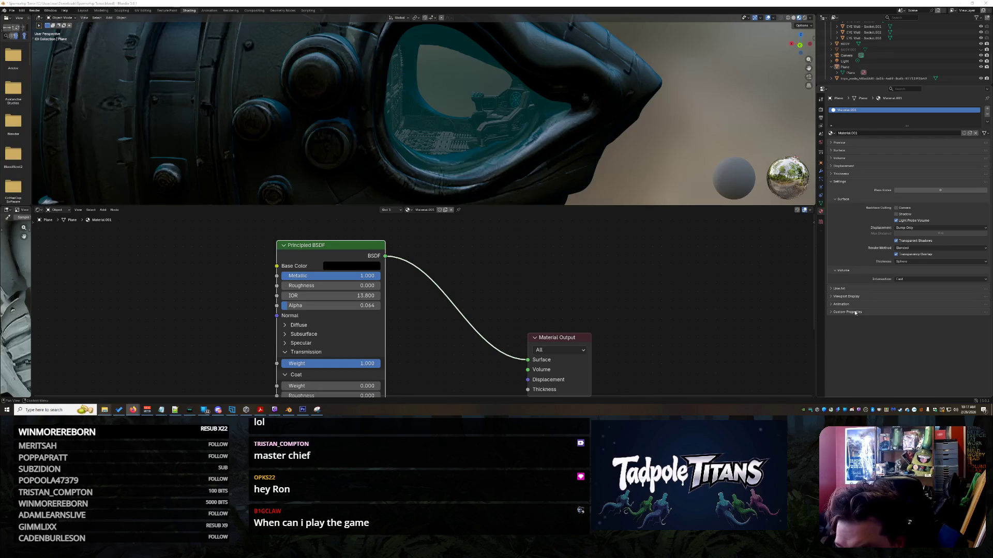
- Add and remove a material custom property, and toggle the Surface and Preview panels
{"action": "left_click", "coordinate": [830, 312]}
{"action": "left_click", "coordinate": [839, 321]}
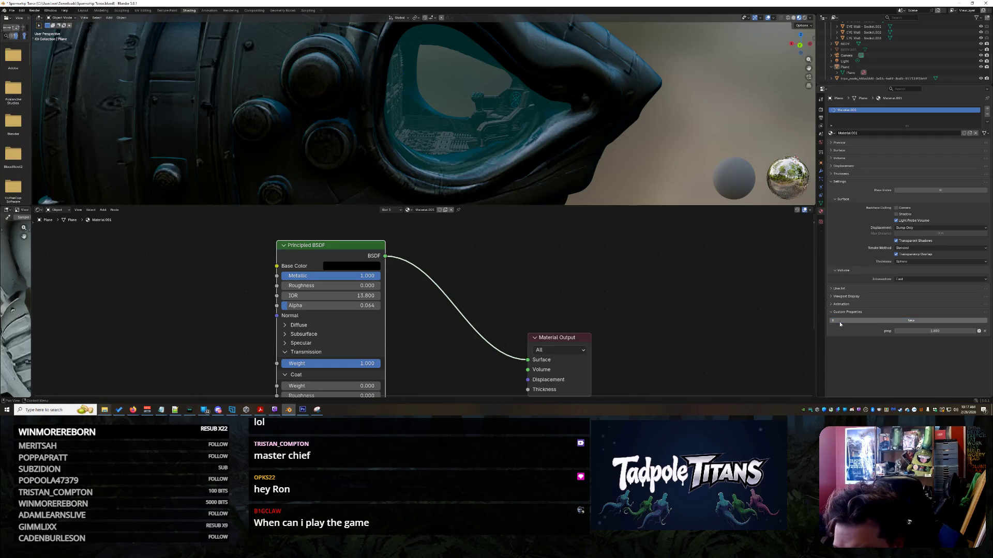
{"action": "left_click", "coordinate": [985, 332]}
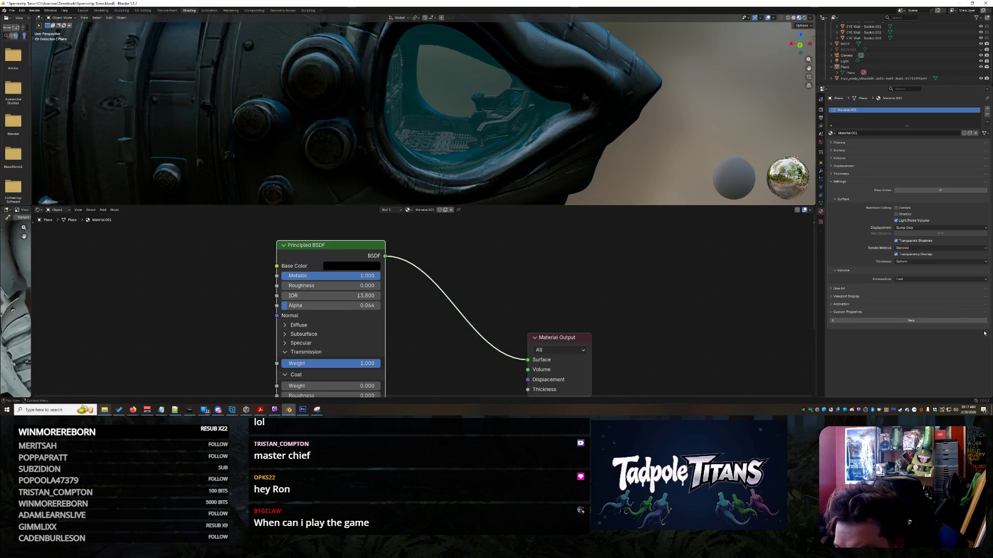
{"action": "left_click", "coordinate": [833, 150]}
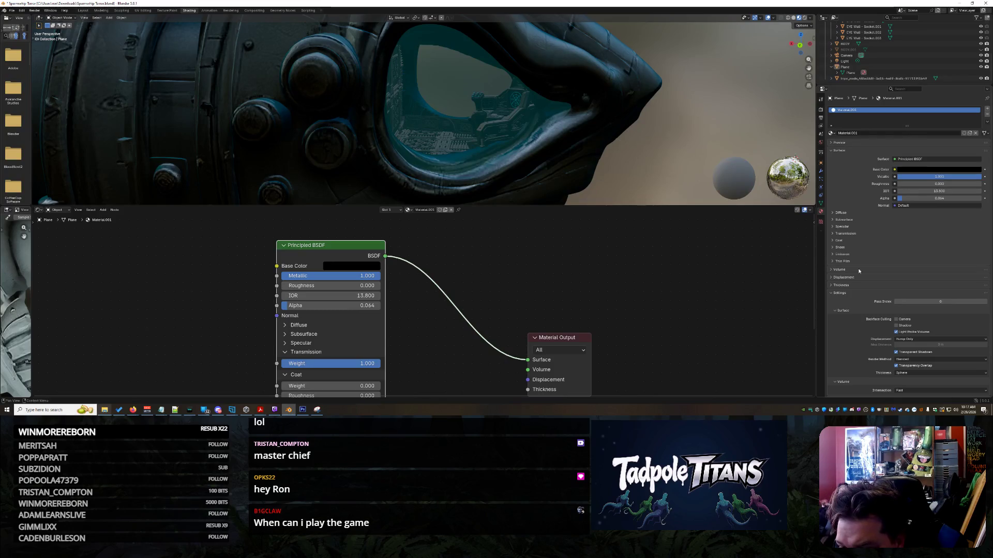
{"action": "left_click", "coordinate": [834, 150]}
{"action": "left_click", "coordinate": [834, 142]}
{"action": "left_click", "coordinate": [834, 143]}
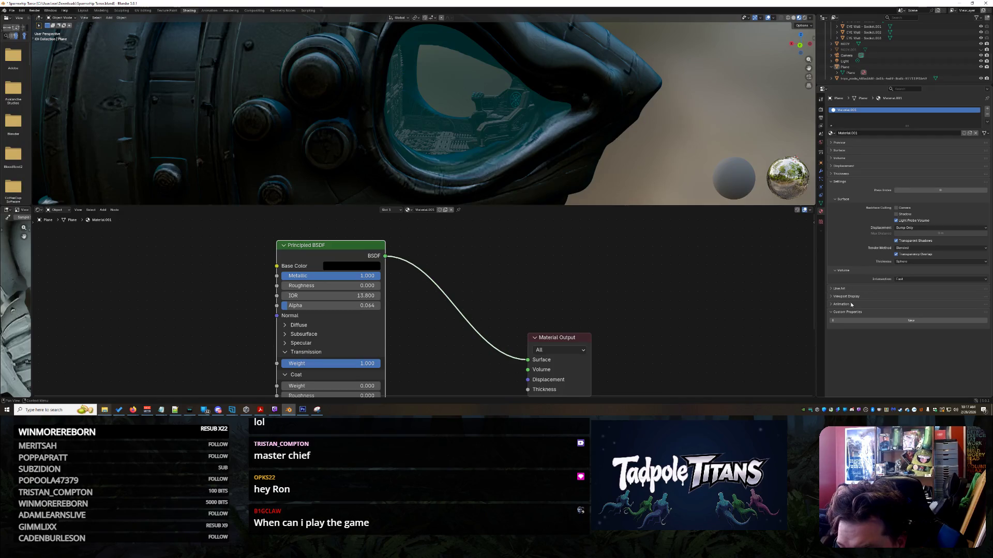
- Expand the Thickness, Displacement, Volume, Surface and Specular panels, then show Render Properties
{"action": "left_click", "coordinate": [845, 175]}
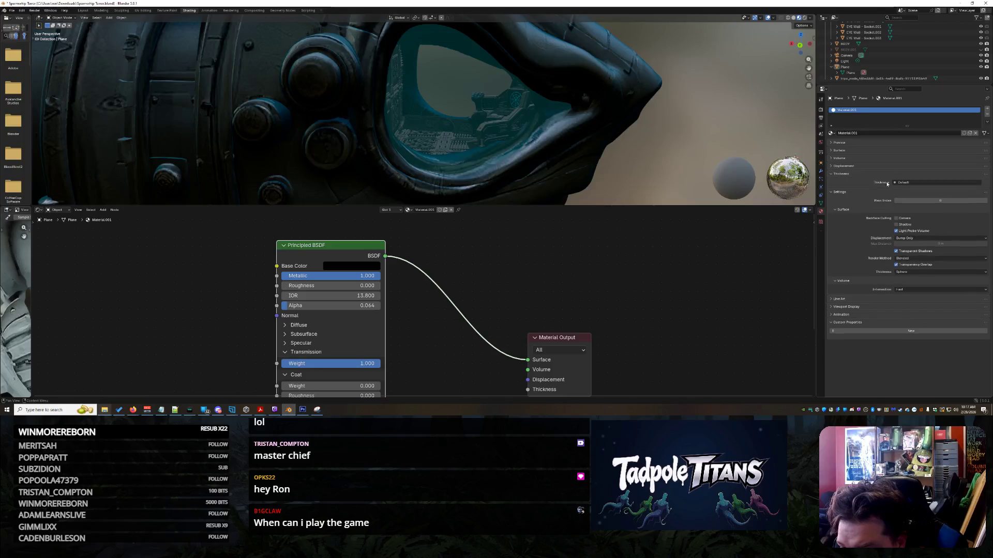
{"action": "left_click", "coordinate": [908, 183]}
{"action": "left_click", "coordinate": [857, 167]}
{"action": "left_click", "coordinate": [857, 167]}
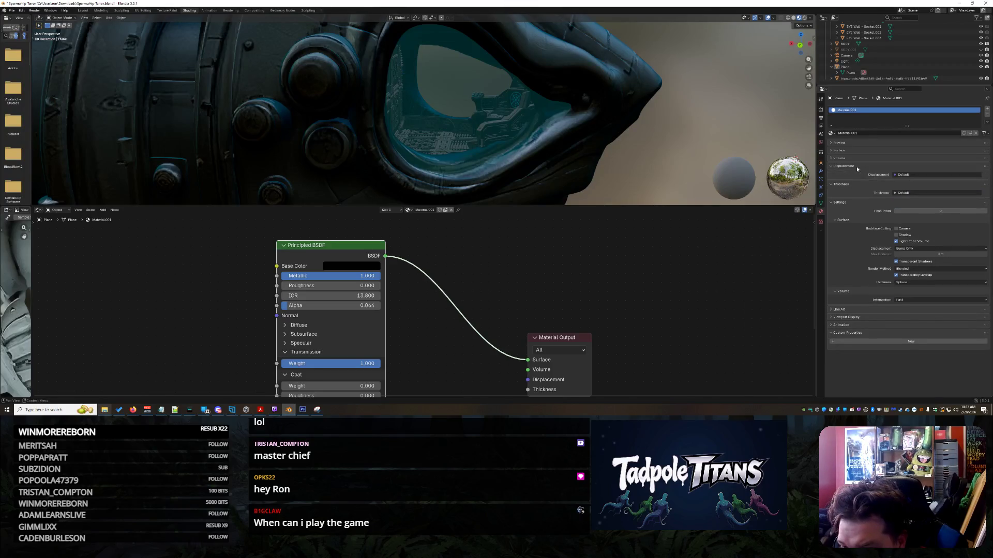
{"action": "left_click", "coordinate": [842, 158]}
{"action": "left_click", "coordinate": [840, 150]}
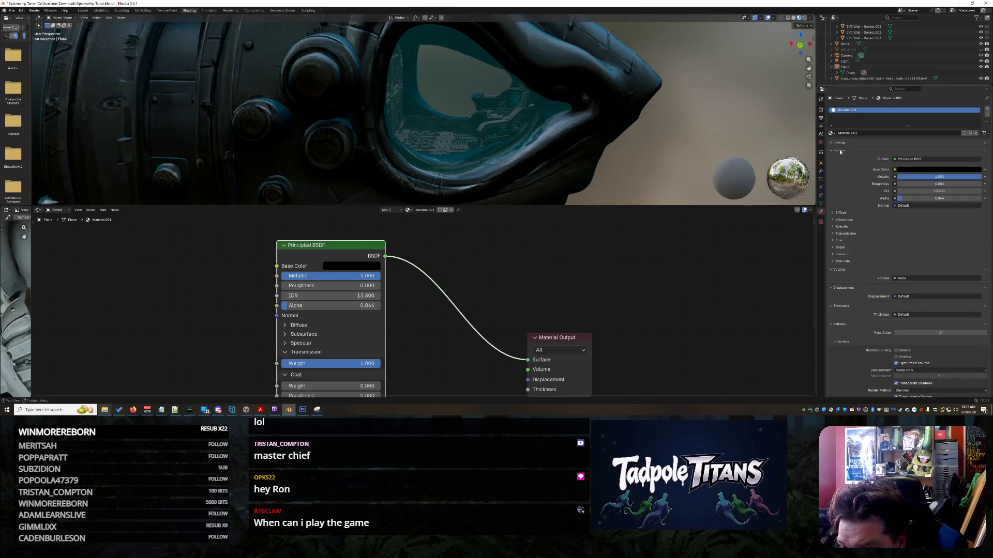
{"action": "left_click", "coordinate": [839, 228]}
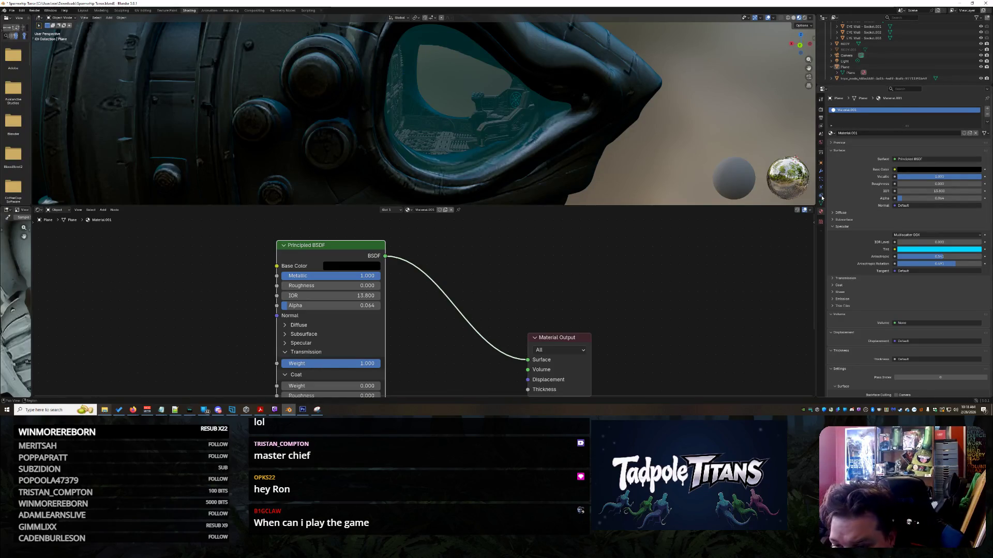
{"action": "left_click", "coordinate": [821, 109]}
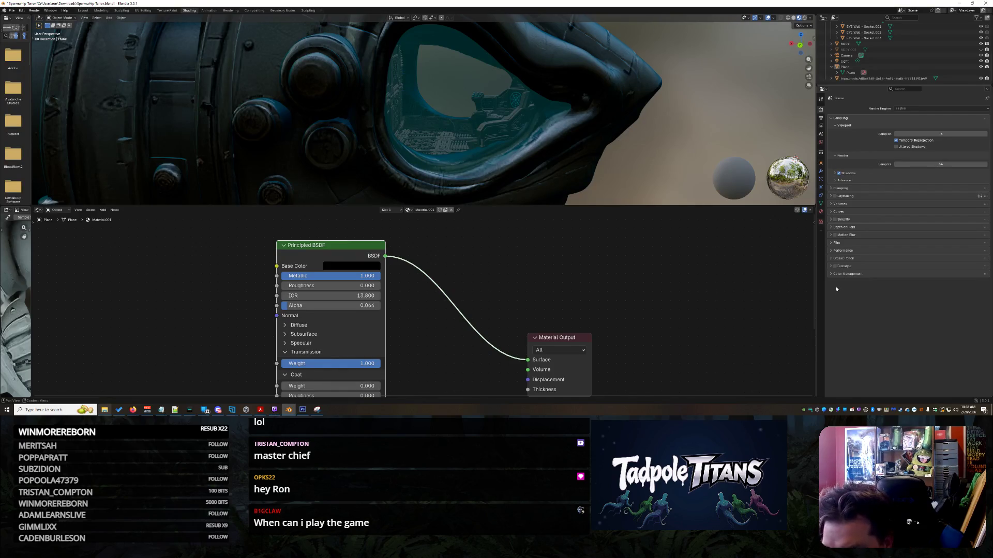
- Review Performance, Clamping and Advanced sampling, leave light threshold at 0.010, and select Plane
{"action": "left_click", "coordinate": [832, 253]}
{"action": "left_click", "coordinate": [831, 253]}
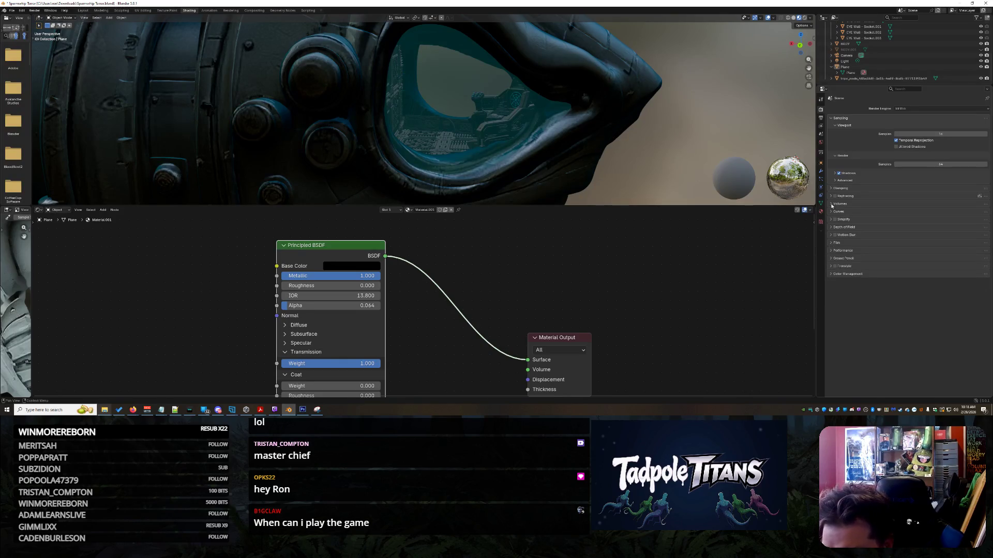
{"action": "left_click", "coordinate": [828, 188]}
{"action": "left_click", "coordinate": [830, 189]}
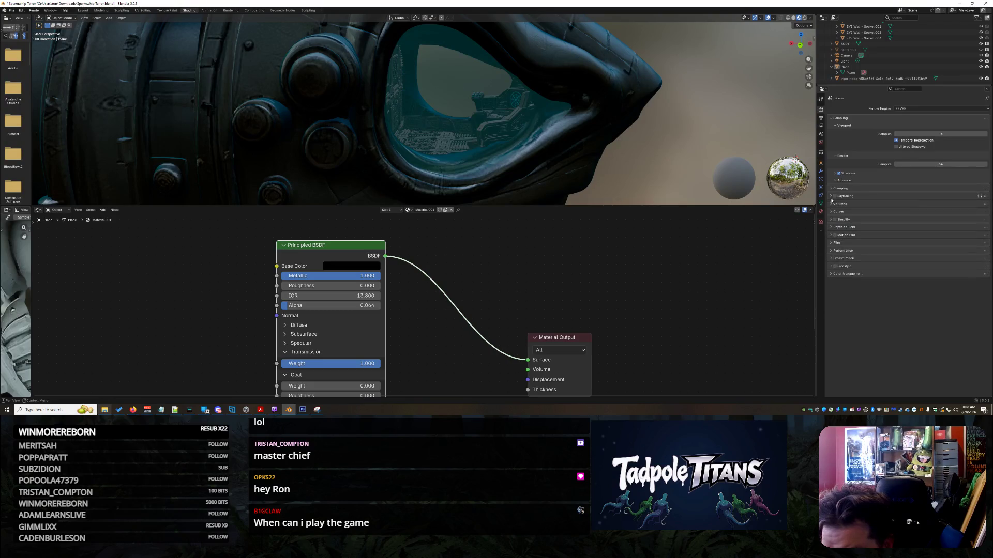
{"action": "left_click", "coordinate": [834, 180]}
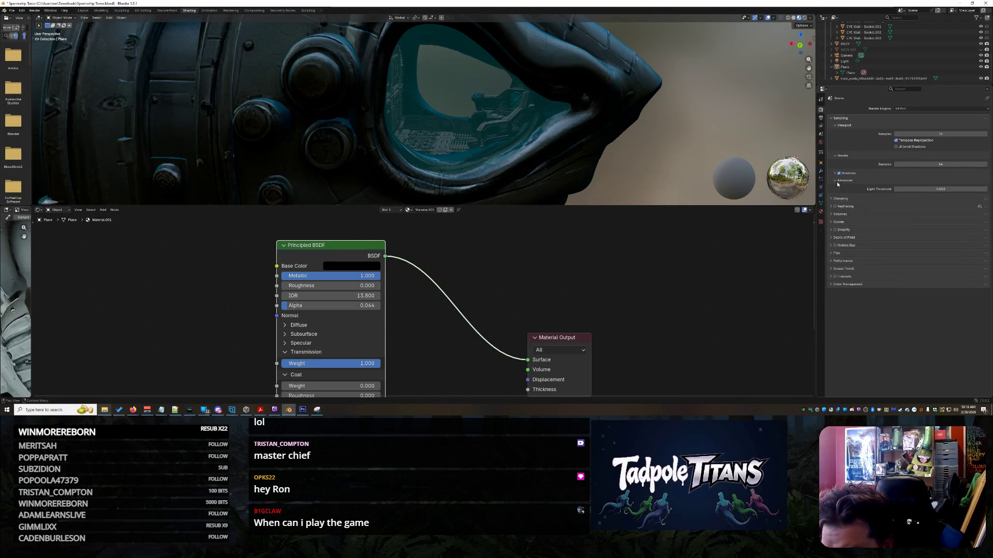
{"action": "left_click_drag", "start_coordinate": [931, 190], "coordinate": [920, 190]}
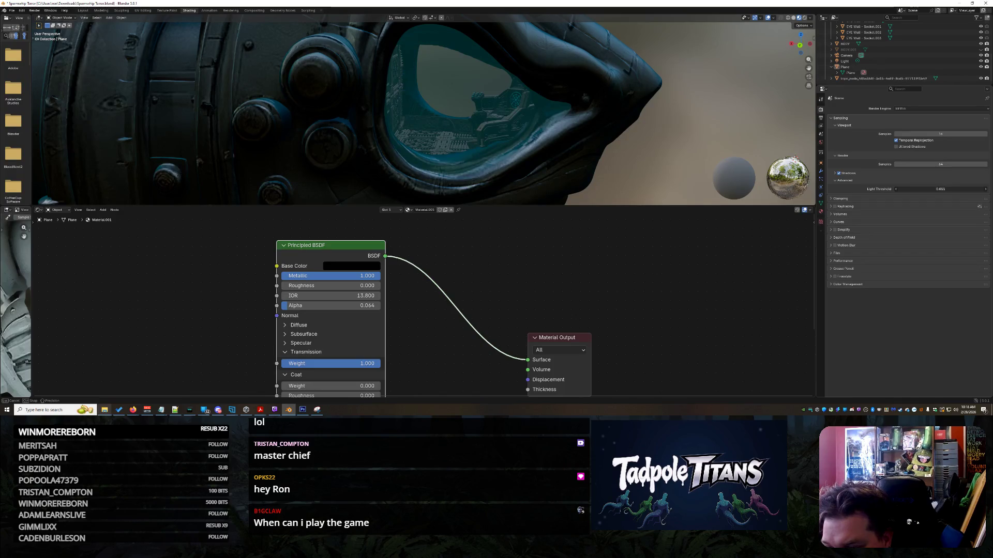
{"action": "left_click_drag", "start_coordinate": [920, 190], "coordinate": [921, 189]}
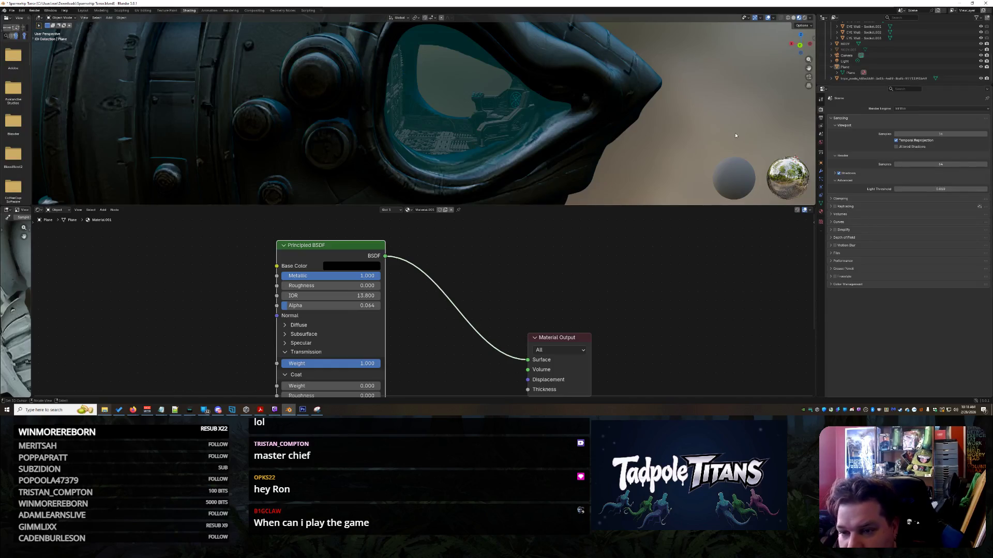
{"action": "left_click", "coordinate": [879, 73]}
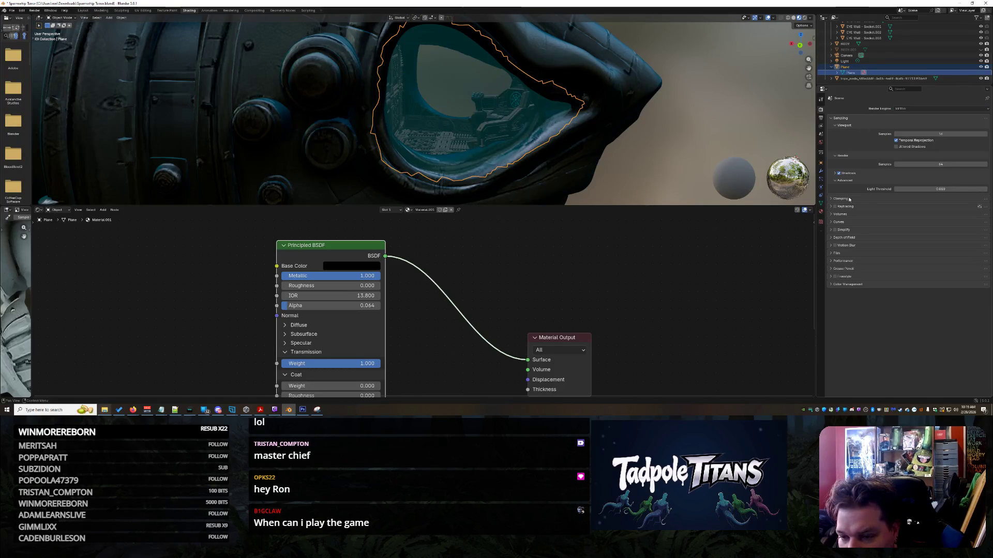
- Expand and collapse the Advanced, Shadows, Volumes, Curves and Simplify render panels
{"action": "left_click", "coordinate": [836, 181]}
{"action": "left_click", "coordinate": [835, 173]}
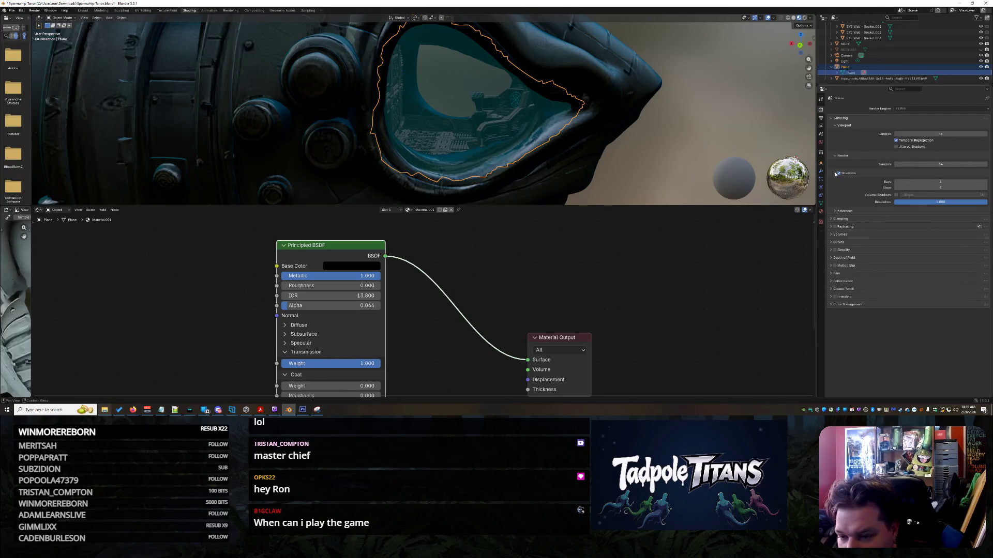
{"action": "left_click", "coordinate": [835, 173]}
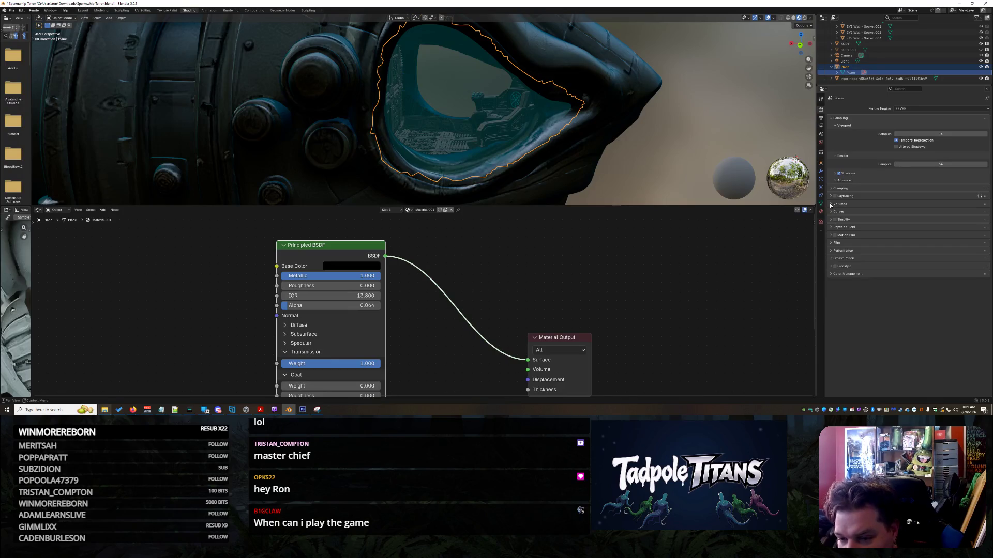
{"action": "left_click", "coordinate": [830, 204]}
{"action": "left_click", "coordinate": [830, 204]}
{"action": "left_click", "coordinate": [829, 212]}
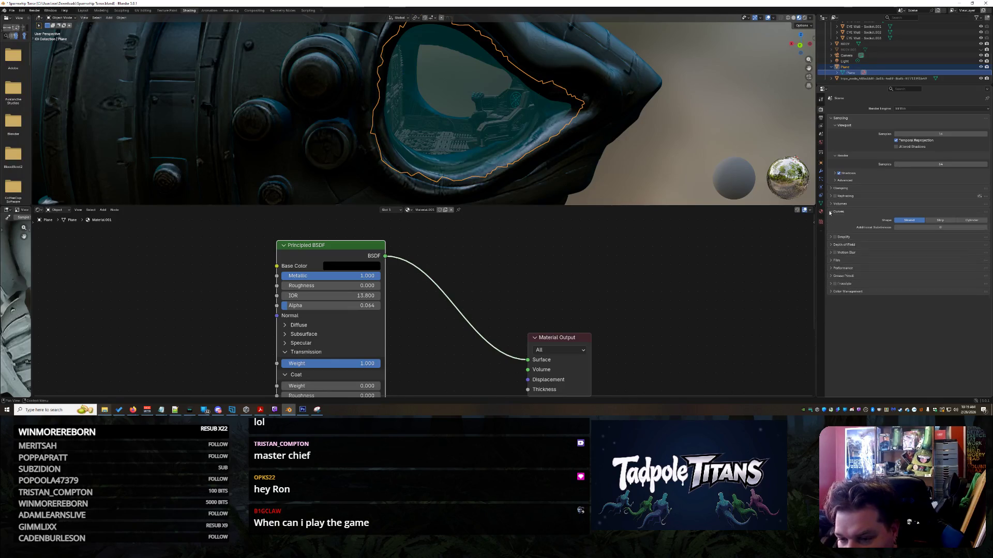
{"action": "left_click", "coordinate": [830, 212]}
{"action": "left_click", "coordinate": [830, 220]}
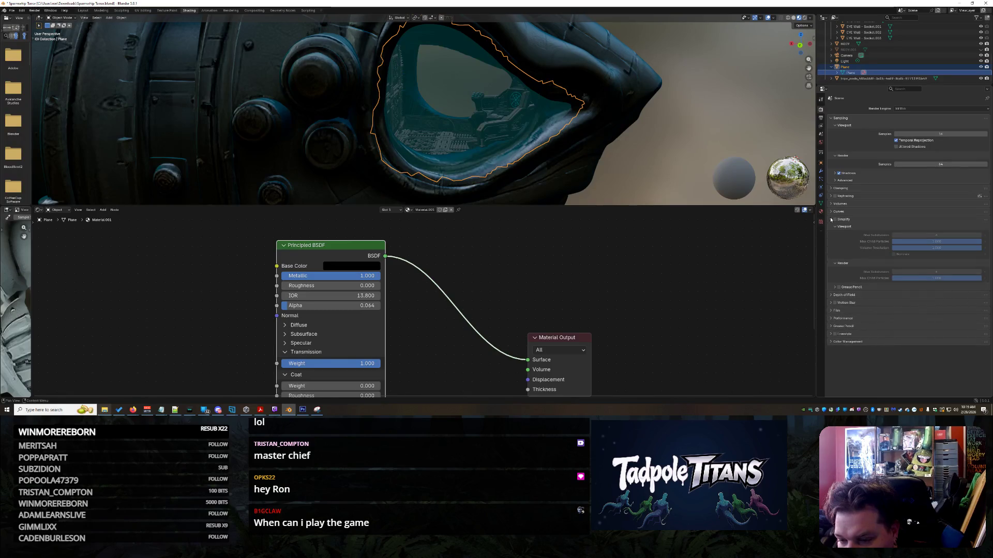
{"action": "left_click", "coordinate": [831, 219]}
{"action": "left_click", "coordinate": [831, 221]}
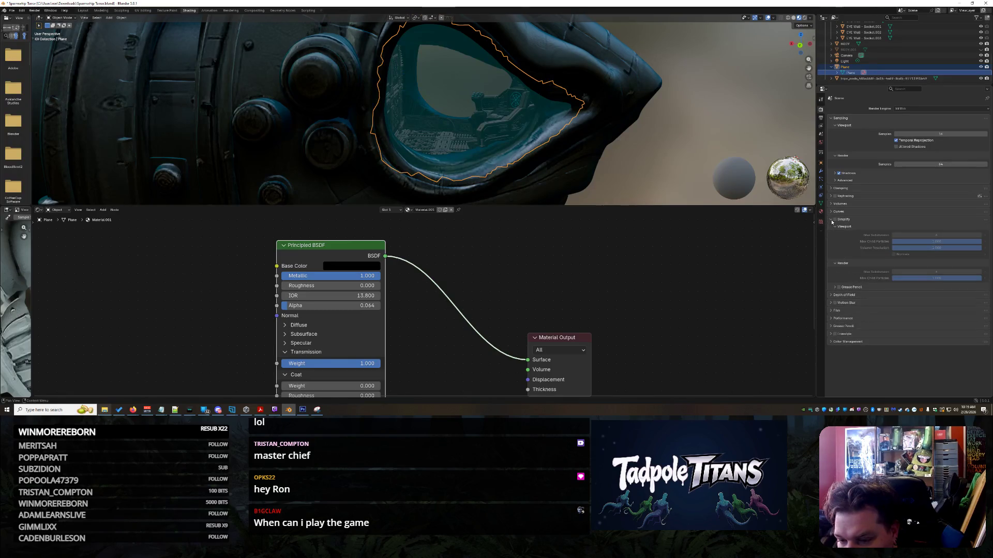
{"action": "left_click", "coordinate": [831, 221]}
- Expand and collapse the Depth of Field, Performance, Freestyle and Color Management panels
{"action": "left_click", "coordinate": [831, 227]}
{"action": "left_click", "coordinate": [831, 228]}
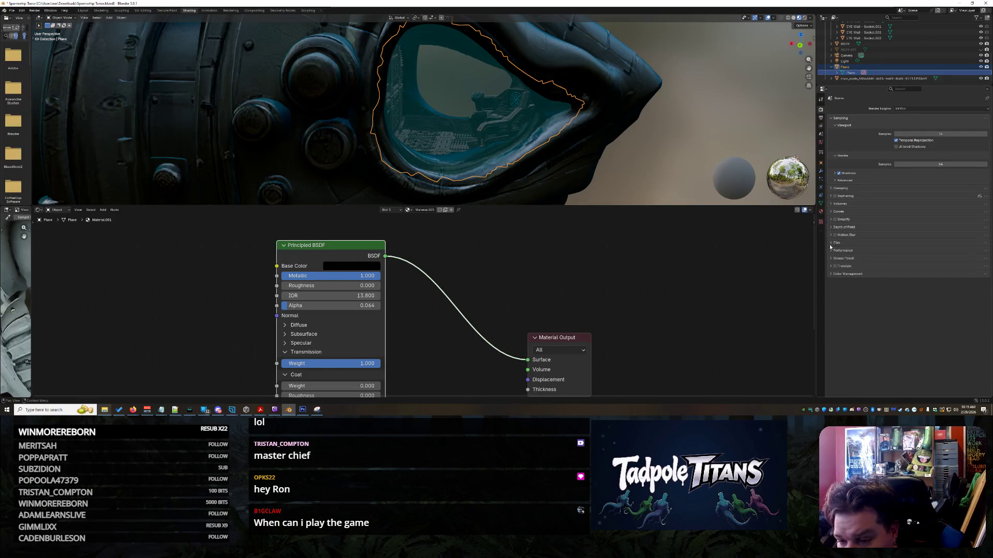
{"action": "left_click", "coordinate": [831, 251]}
{"action": "left_click", "coordinate": [831, 252]}
{"action": "left_click", "coordinate": [832, 266]}
{"action": "left_click", "coordinate": [832, 266]}
{"action": "left_click", "coordinate": [832, 274]}
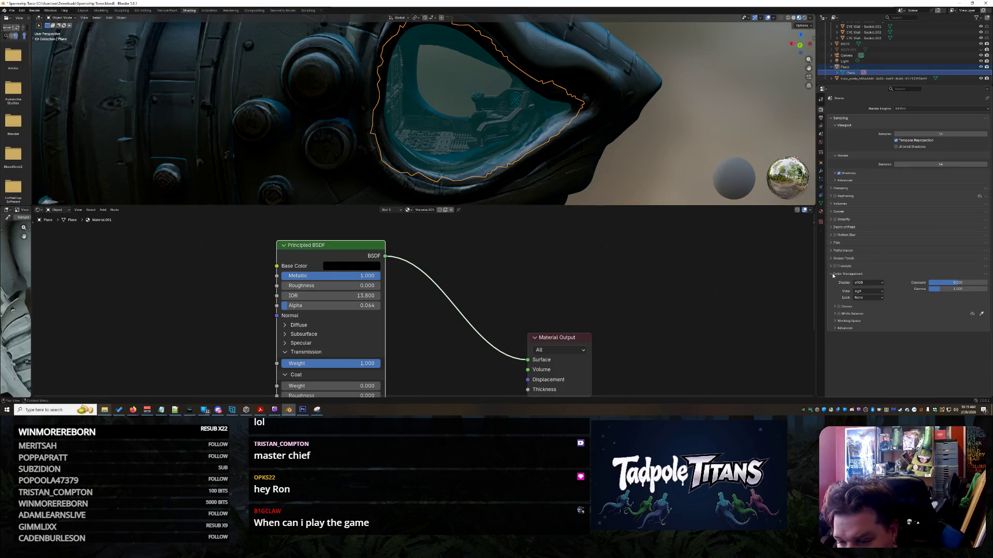
{"action": "left_click", "coordinate": [832, 275]}
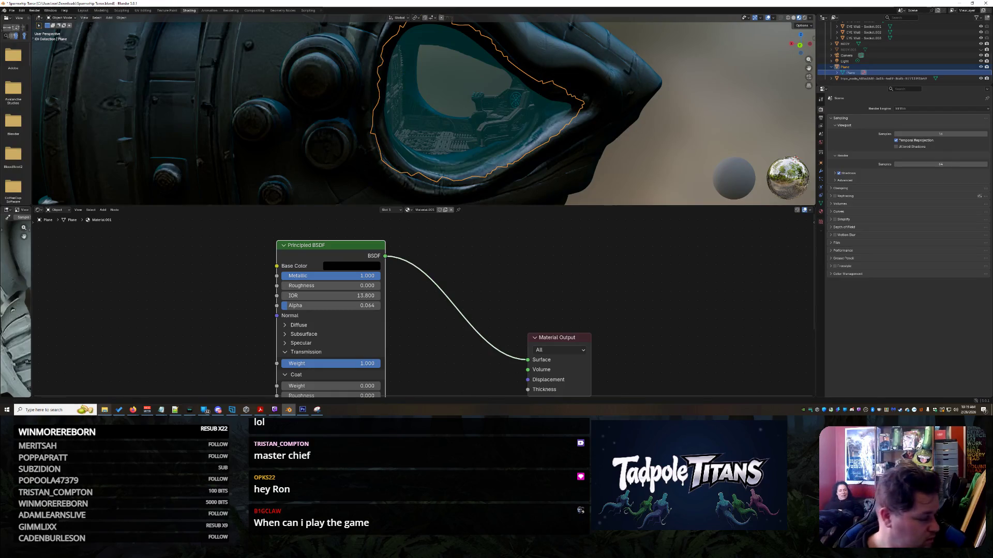
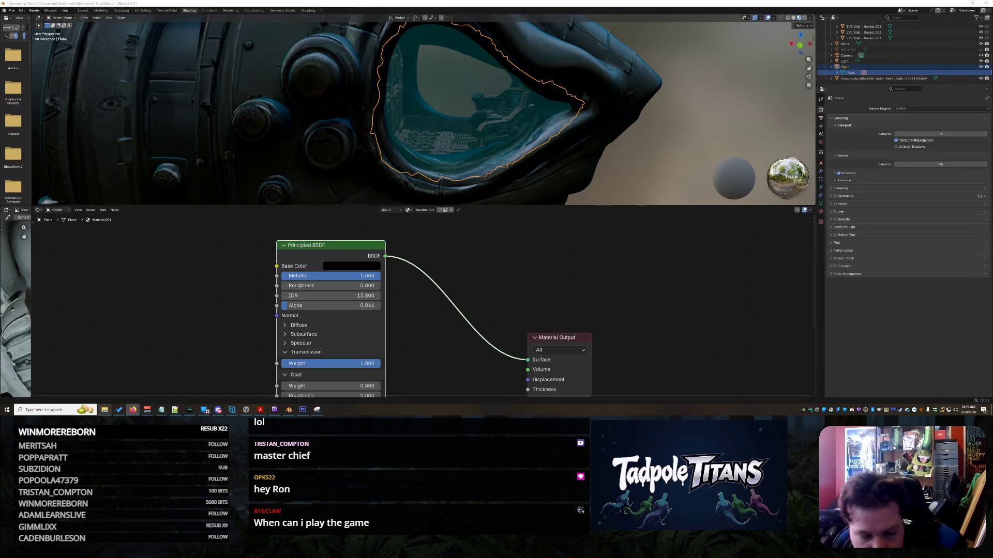
- Switch to the Layout workspace, deselect the plane, and orbit to frame the whole shark ship
{"action": "left_click", "coordinate": [61, 18]}
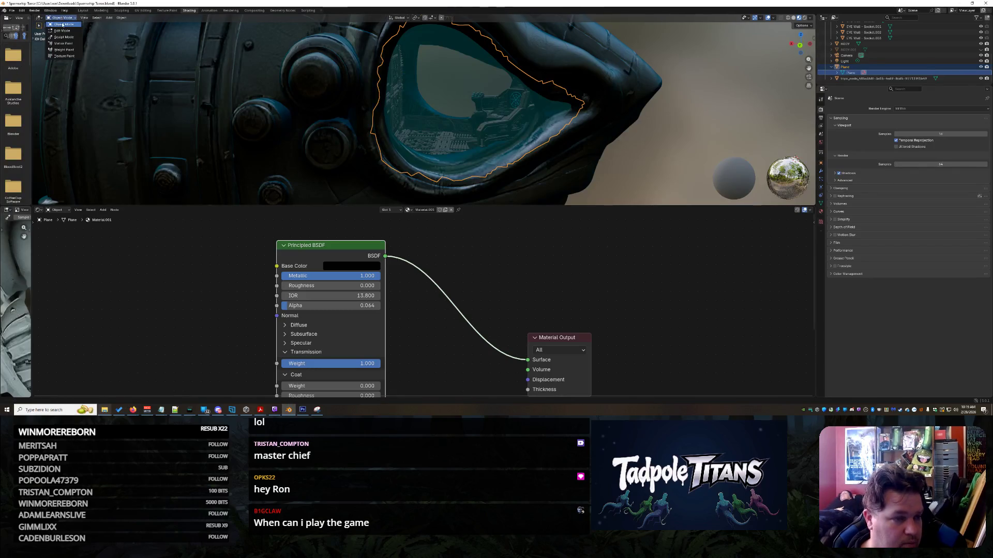
{"action": "left_click", "coordinate": [55, 24]}
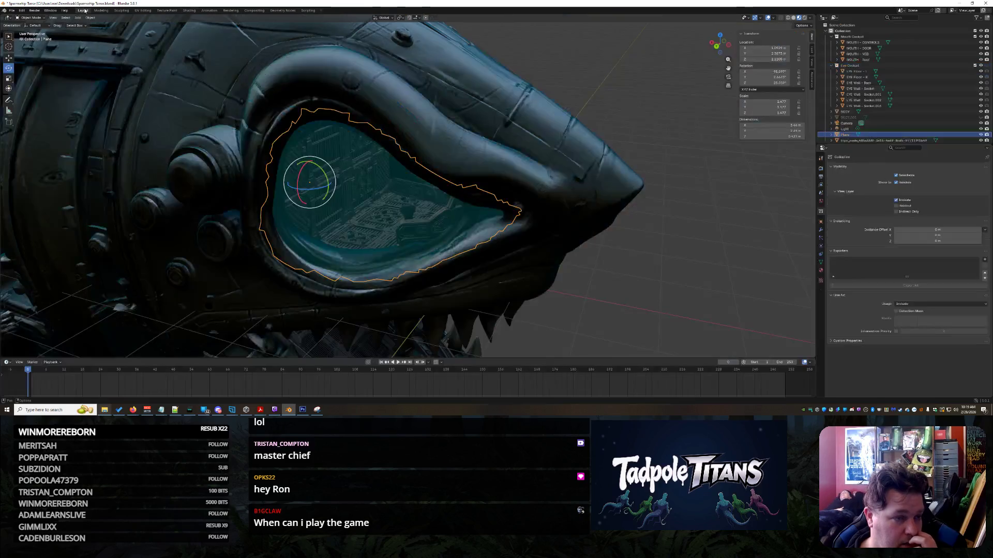
{"action": "left_click", "coordinate": [83, 11]}
{"action": "scroll", "coordinate": [331, 142], "scroll_direction": "down", "scroll_amount": 5}
{"action": "left_click", "coordinate": [595, 233]}
{"action": "mouse_move", "coordinate": [595, 233]}
{"action": "middle_mouse_down"}
{"action": "mouse_move", "coordinate": [584, 231]}
{"action": "mouse_move", "coordinate": [604, 248]}
{"action": "mouse_move", "coordinate": [635, 249]}
{"action": "mouse_move", "coordinate": [624, 260]}
{"action": "mouse_move", "coordinate": [591, 255]}
{"action": "middle_mouse_up"}
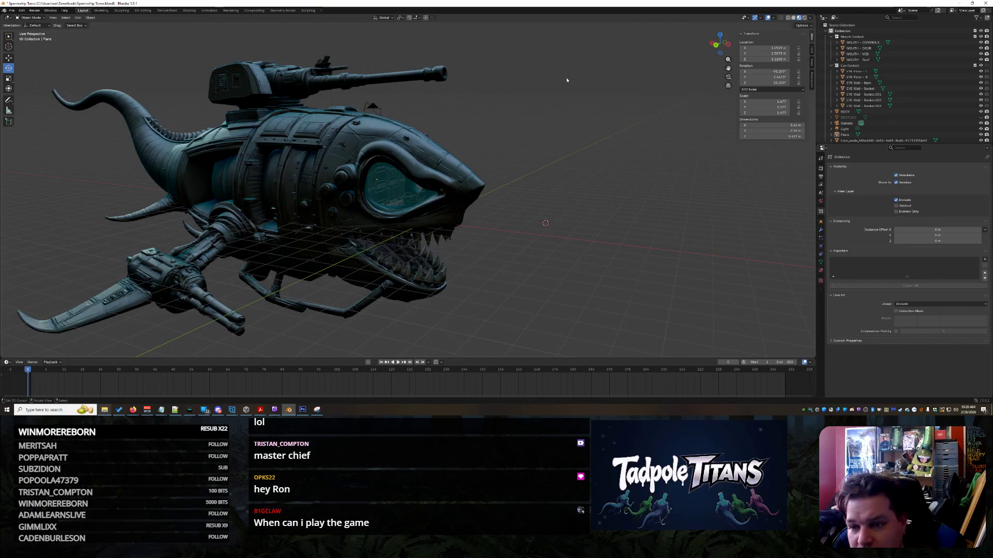
- Briefly try Scene Lights in the viewport shading settings and orbit to a side view
{"action": "left_click", "coordinate": [806, 26]}
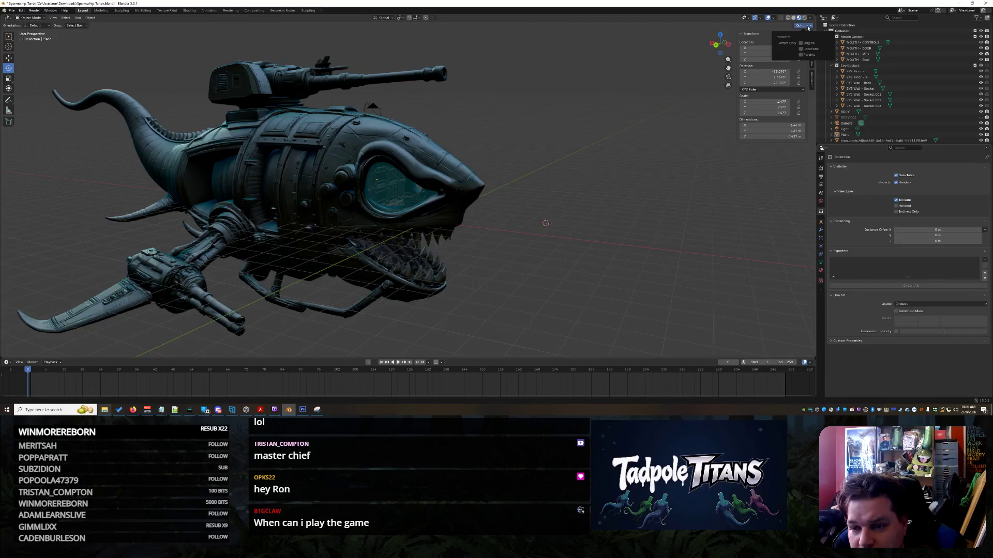
{"action": "left_click", "coordinate": [809, 27]}
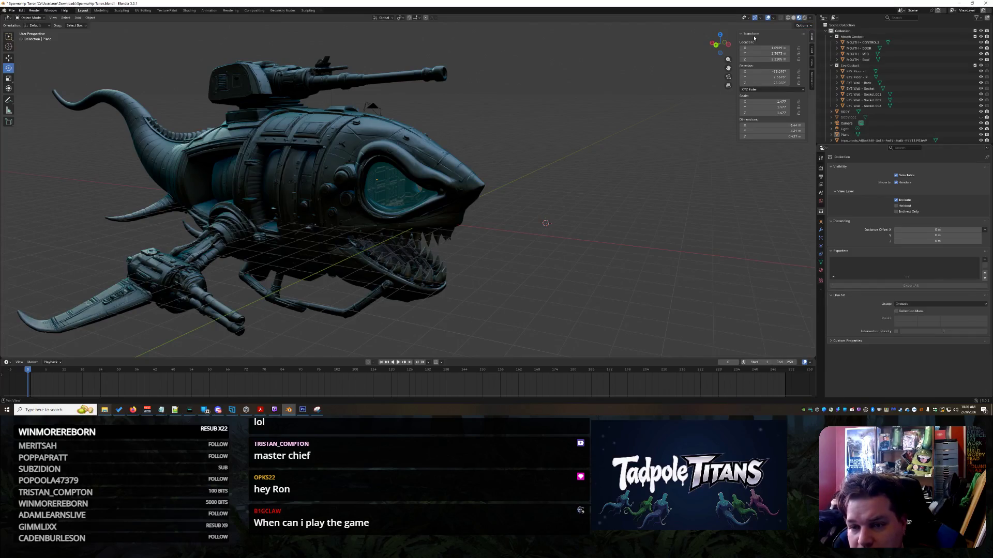
{"action": "left_click", "coordinate": [809, 21]}
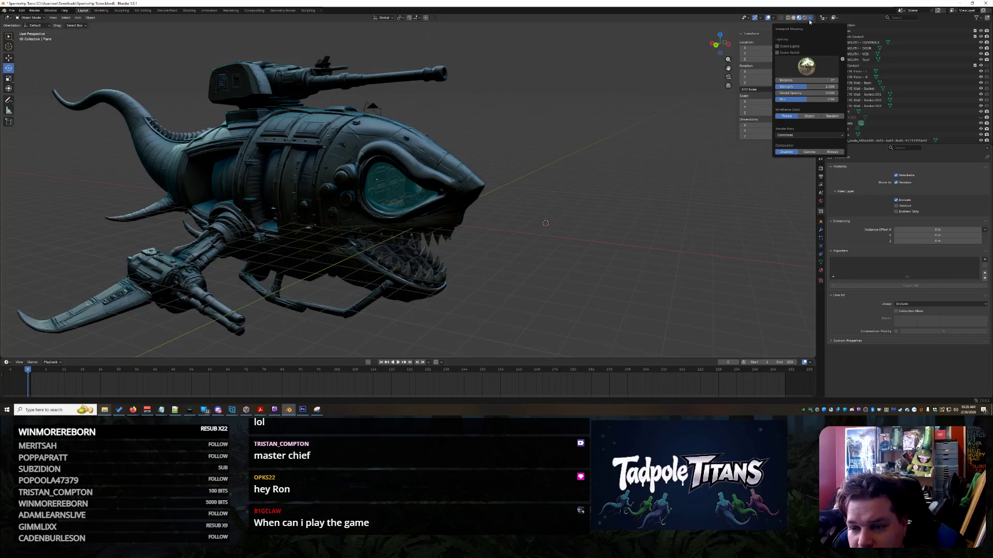
{"action": "left_click", "coordinate": [789, 47]}
{"action": "left_click", "coordinate": [790, 47]}
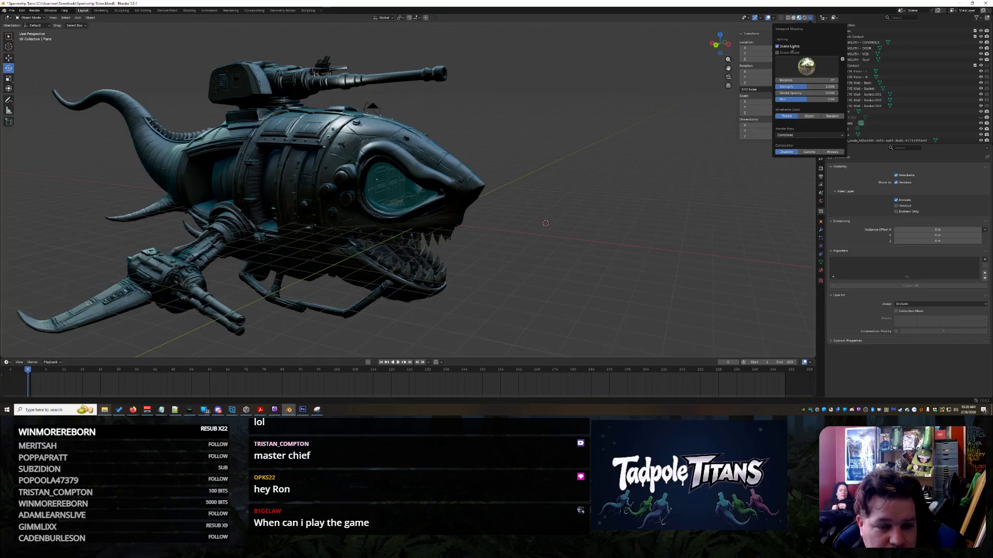
{"action": "mouse_move", "coordinate": [621, 160]}
{"action": "middle_mouse_down"}
{"action": "mouse_move", "coordinate": [645, 156]}
{"action": "mouse_move", "coordinate": [514, 139]}
{"action": "mouse_move", "coordinate": [584, 153]}
{"action": "mouse_move", "coordinate": [559, 155]}
{"action": "mouse_move", "coordinate": [571, 160]}
{"action": "middle_mouse_up"}
{"action": "scroll", "coordinate": [572, 159], "scroll_direction": "up", "scroll_amount": 2}
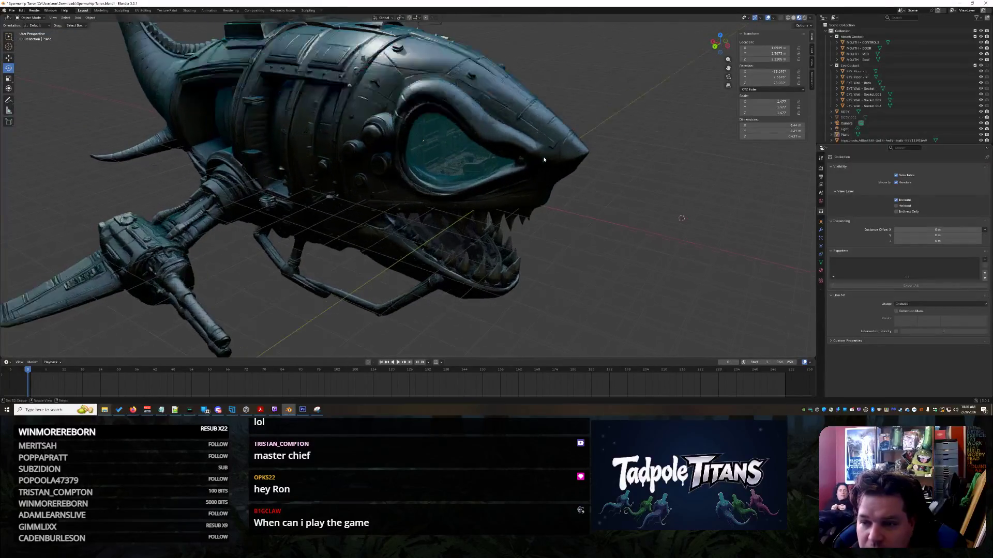
- Cycle the viewport preview through several studio HDRIs, ending on the last one in the gallery
{"action": "left_click", "coordinate": [807, 26]}
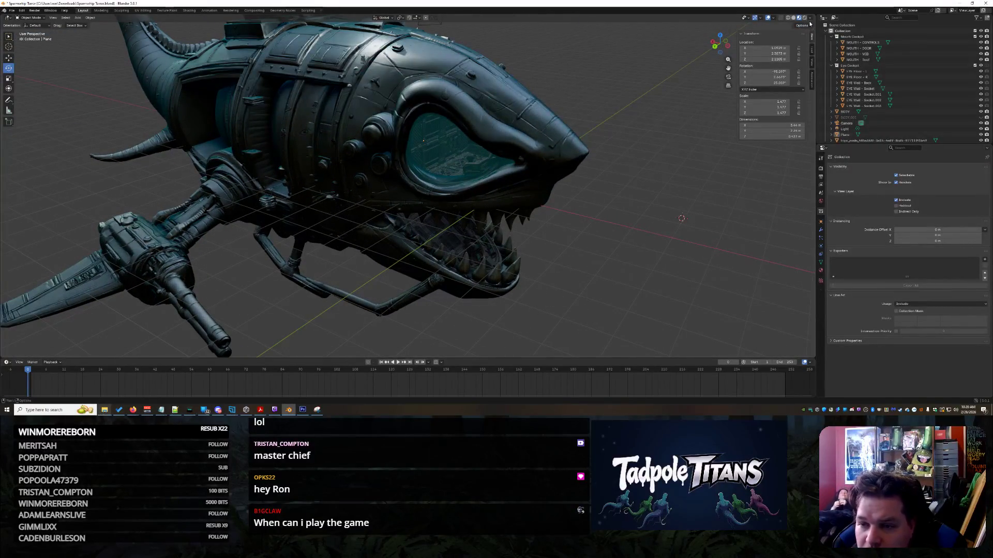
{"action": "left_click", "coordinate": [811, 20]}
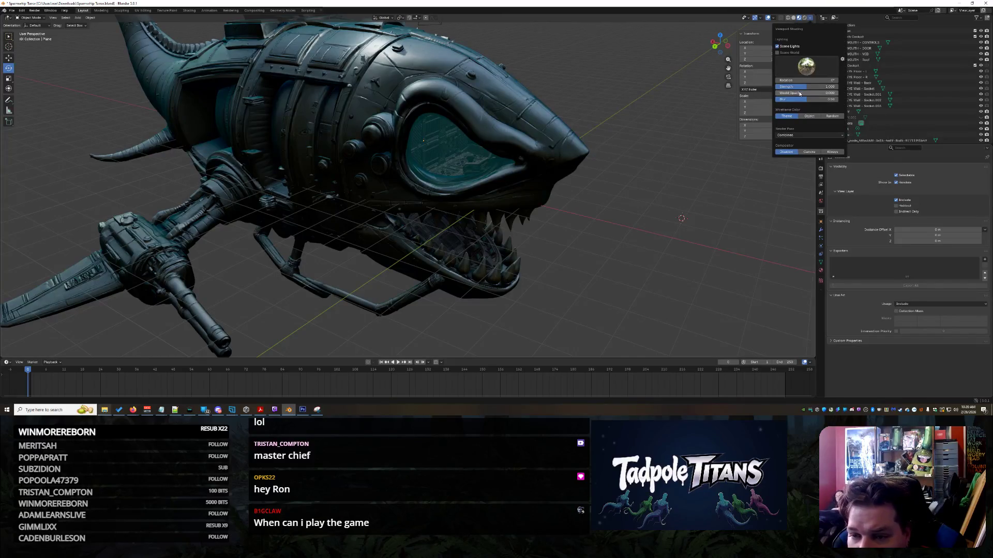
{"action": "left_click", "coordinate": [807, 67]}
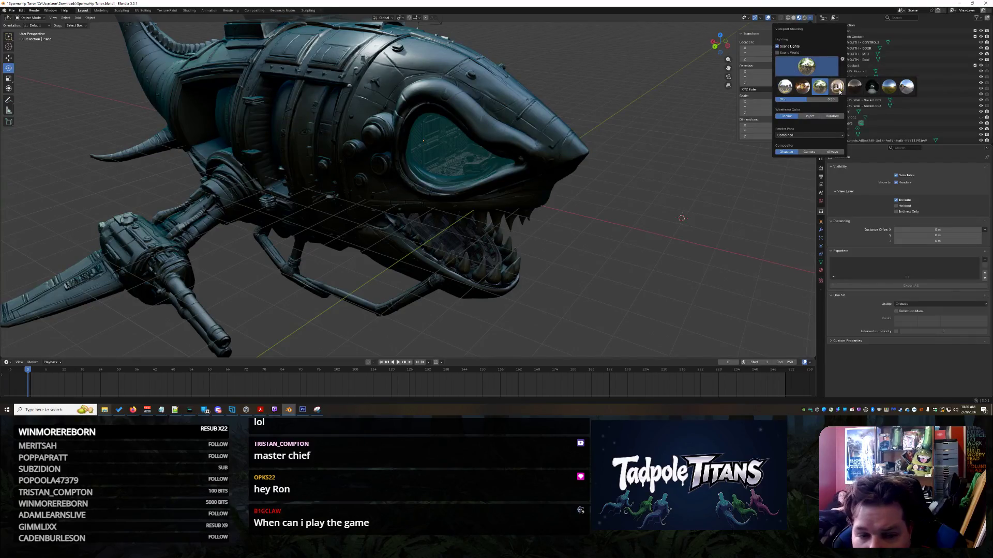
{"action": "left_click", "coordinate": [838, 89]}
{"action": "left_click", "coordinate": [812, 69]}
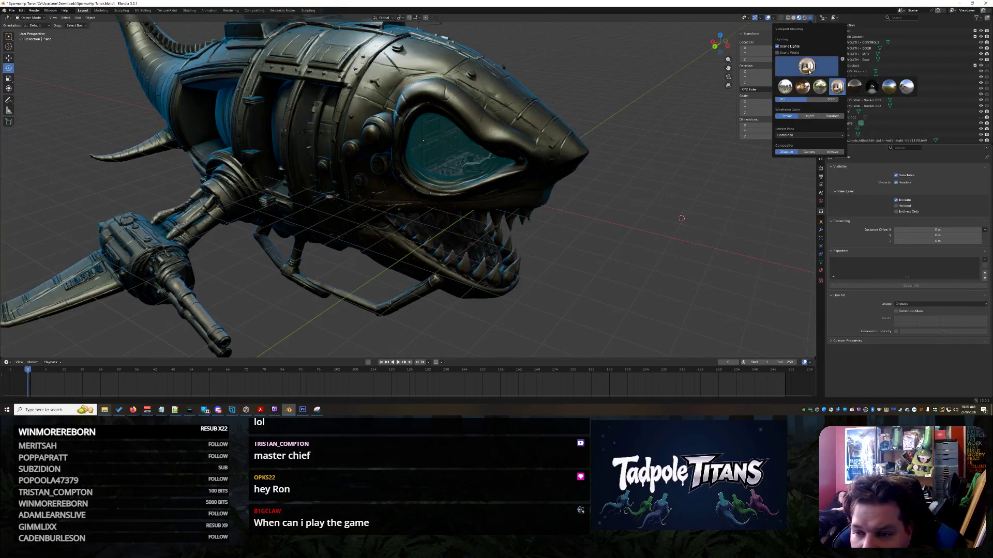
{"action": "left_click", "coordinate": [809, 73]}
{"action": "left_click", "coordinate": [810, 73]}
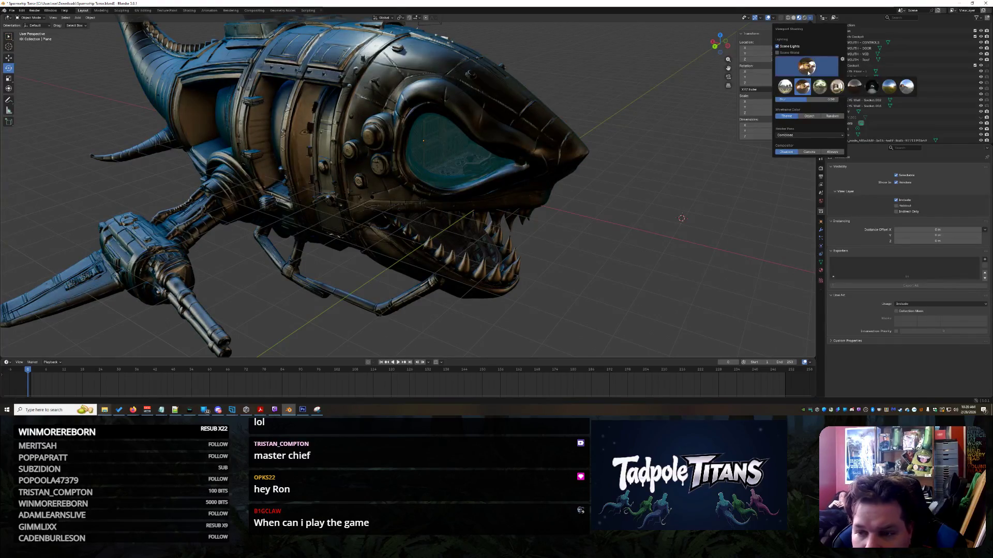
{"action": "left_click", "coordinate": [890, 87]}
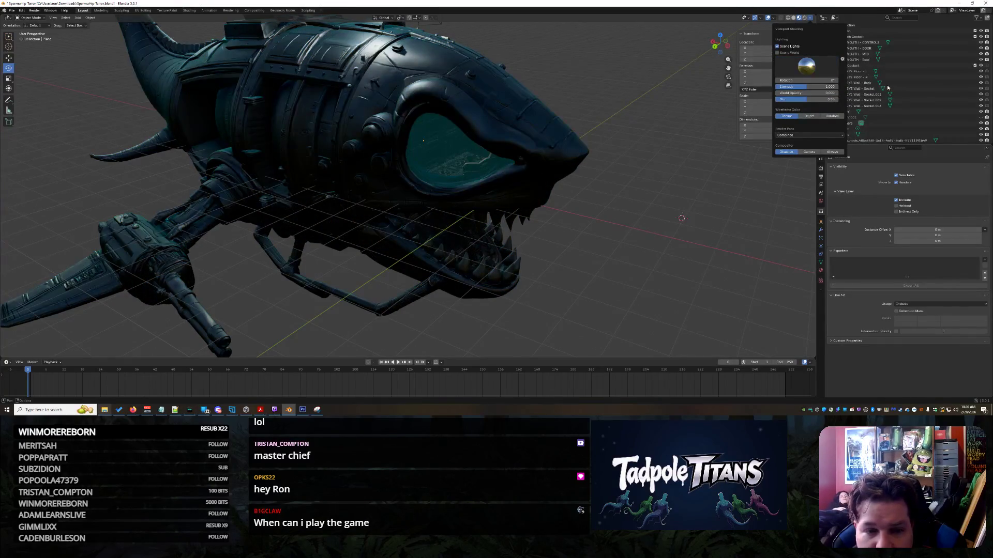
{"action": "left_click", "coordinate": [806, 67]}
{"action": "left_click", "coordinate": [903, 86]}
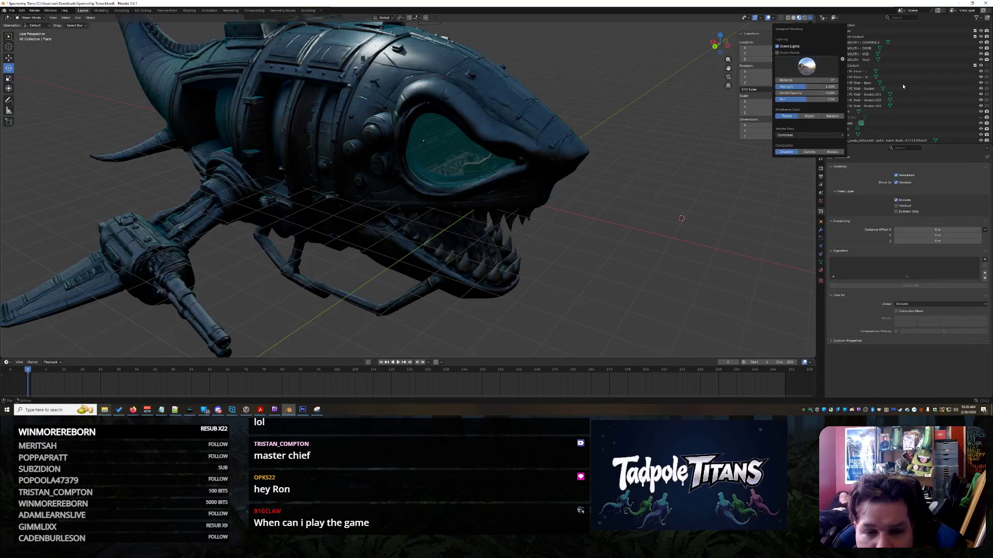
- Orbit and zoom to view the shark side-on, then more front-on
{"action": "middle_click_drag", "start_coordinate": [543, 170], "coordinate": [652, 176]}
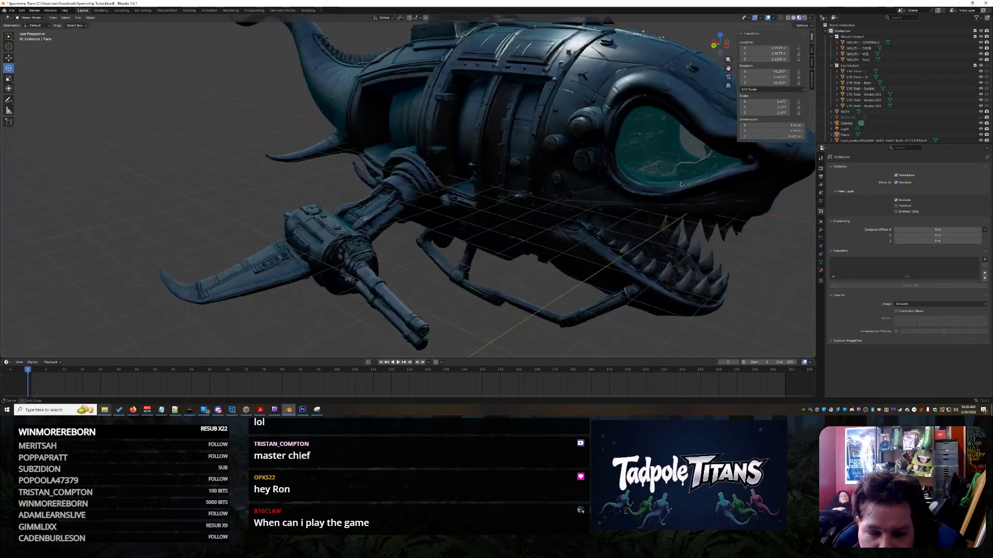
{"action": "scroll", "coordinate": [701, 178], "scroll_direction": "up", "scroll_amount": 2}
{"action": "scroll", "coordinate": [701, 175], "scroll_direction": "down", "scroll_amount": 4}
{"action": "mouse_move", "coordinate": [517, 134]}
{"action": "middle_mouse_down"}
{"action": "mouse_move", "coordinate": [532, 147]}
{"action": "mouse_move", "coordinate": [521, 207]}
{"action": "middle_mouse_up"}
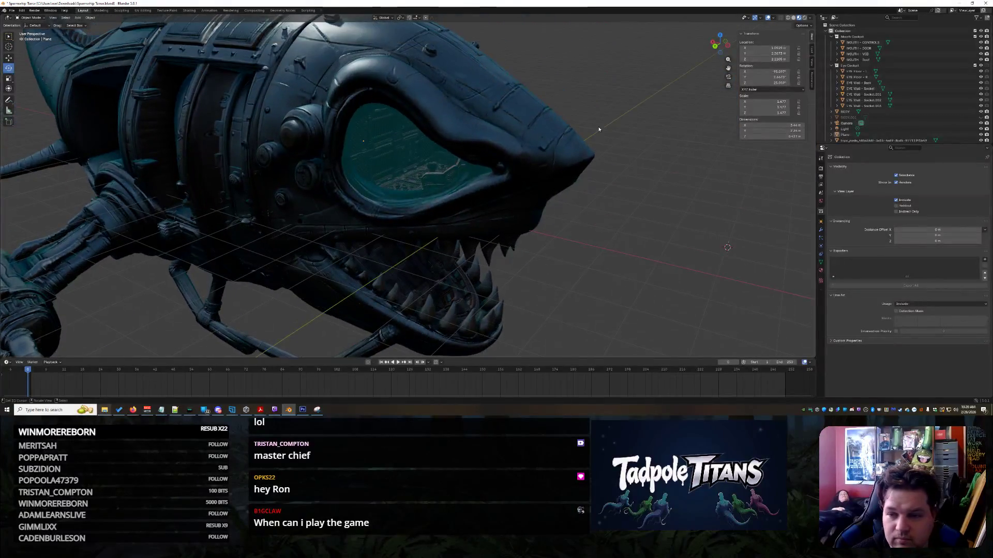
- Look through the Render Pass options in the viewport shading settings without changing them
{"action": "left_click", "coordinate": [811, 18]}
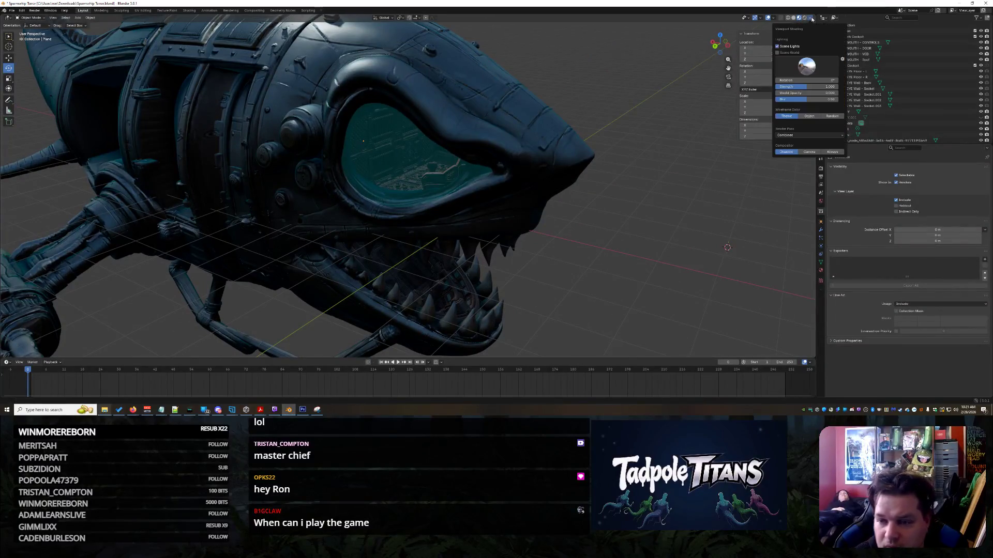
{"action": "left_click", "coordinate": [805, 135]}
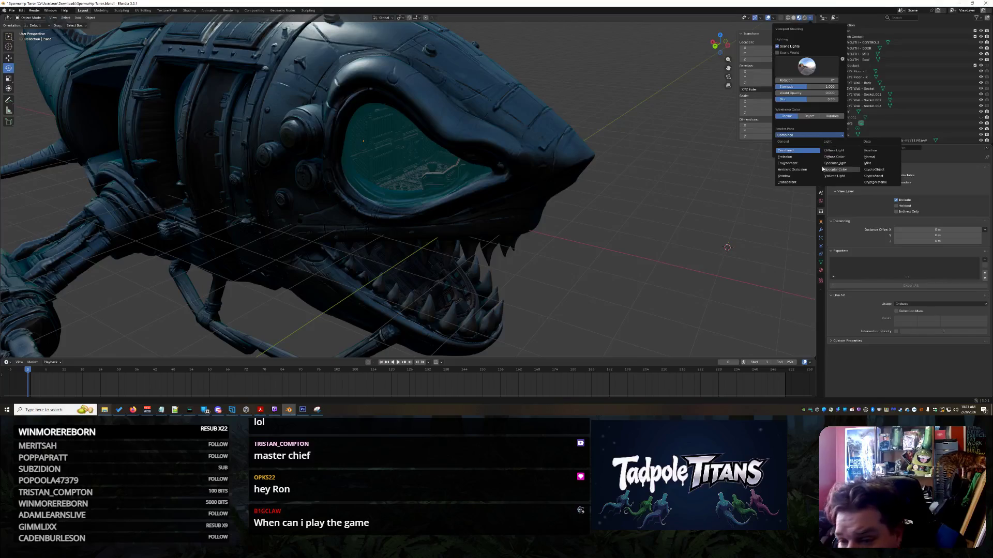
{"action": "left_click", "coordinate": [799, 188]}
{"action": "left_click", "coordinate": [792, 136]}
{"action": "left_click", "coordinate": [792, 135]}
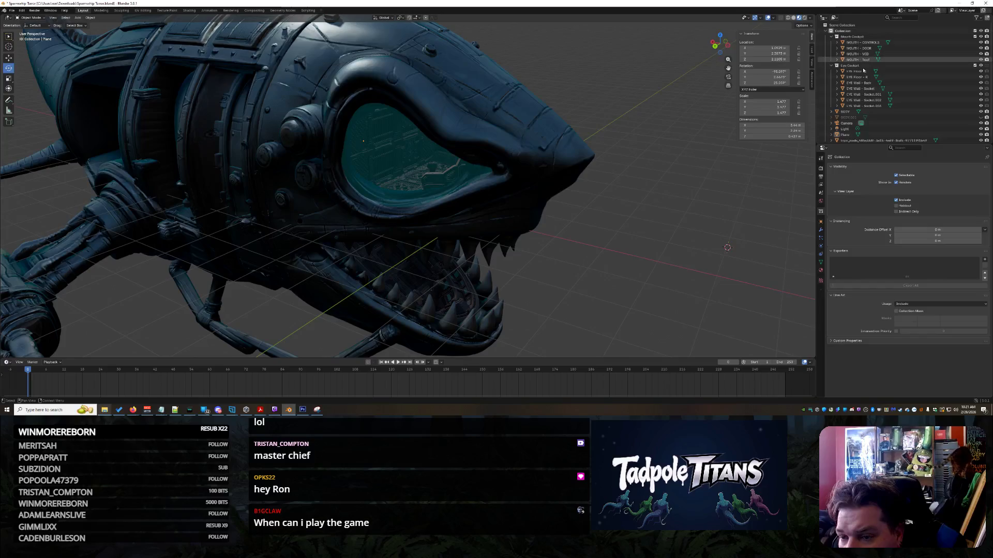
- Select the scene camera, save the file with Ctrl+S, and show Render Properties
{"action": "left_click", "coordinate": [846, 123]}
{"action": "key", "text": "ctrl+s"}
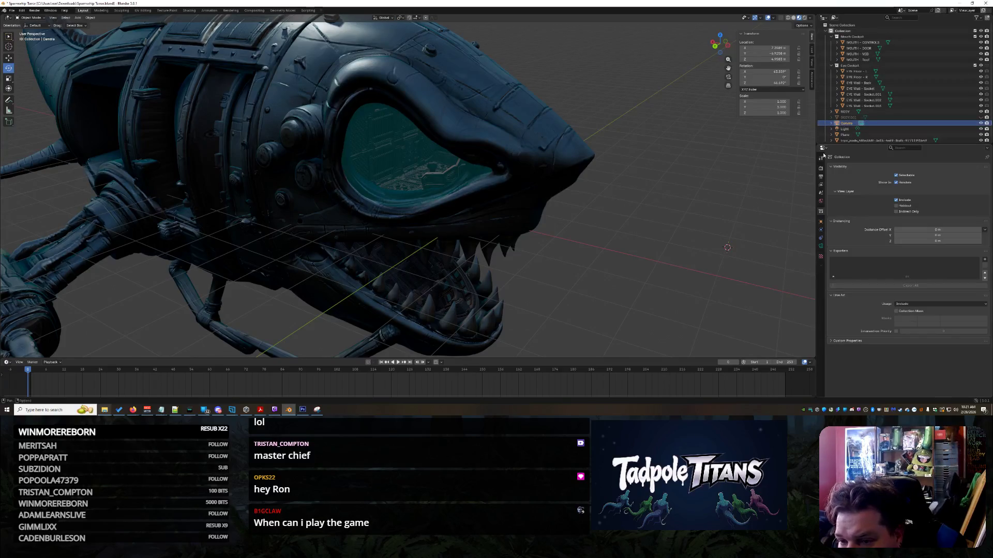
{"action": "left_click", "coordinate": [821, 169]}
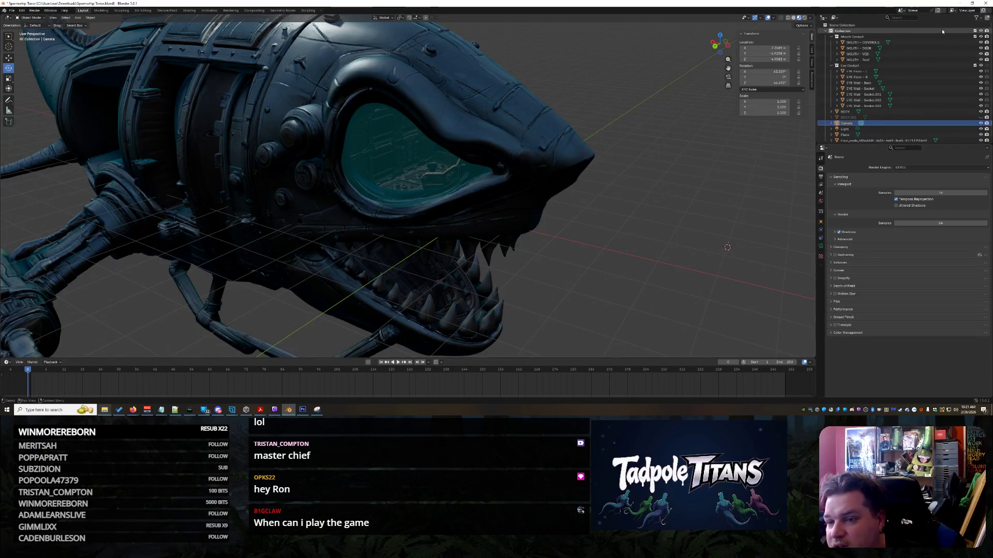
- Leave the scene name and editor type unchanged after opening both
{"action": "left_click", "coordinate": [911, 10]}
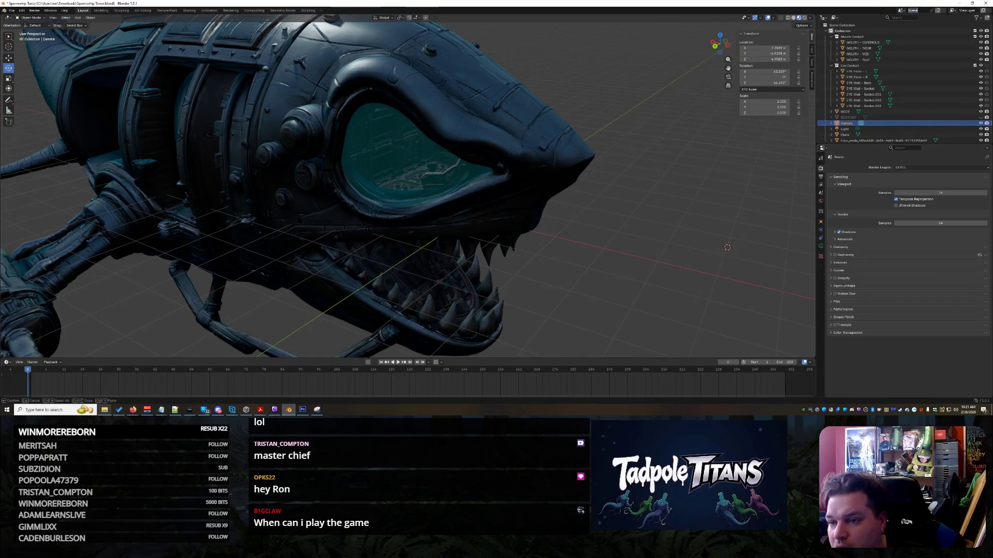
{"action": "key", "text": "Escape"}
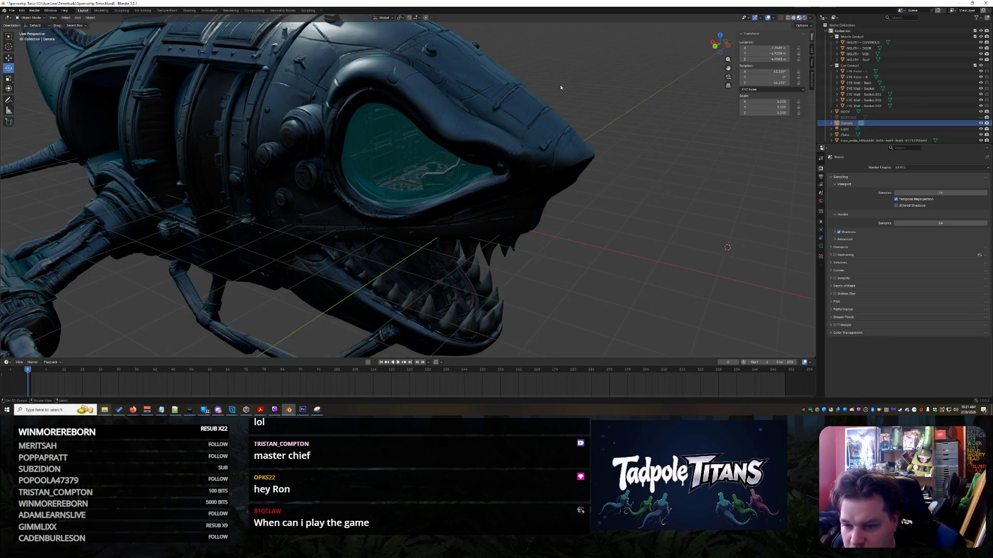
{"action": "left_click", "coordinate": [823, 148]}
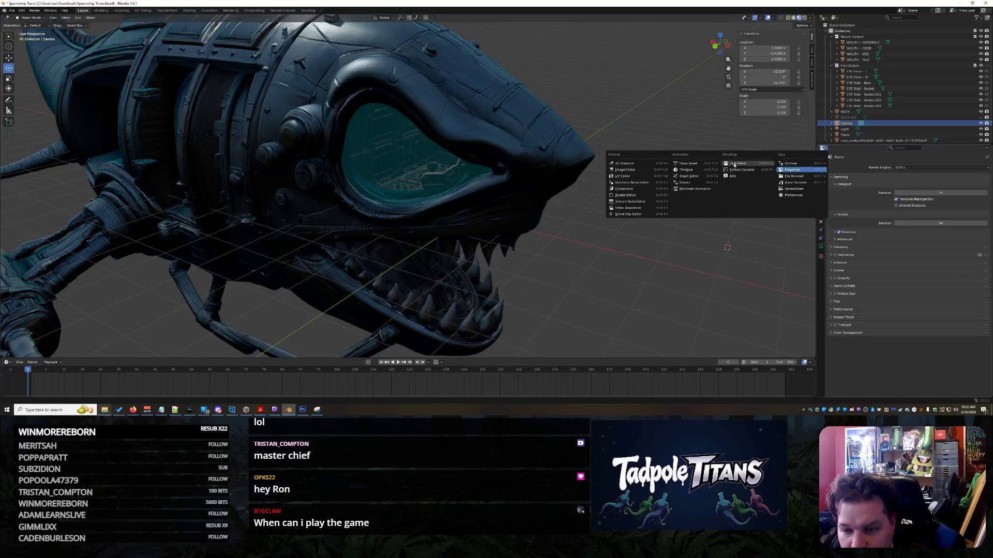
{"action": "left_click", "coordinate": [904, 385]}
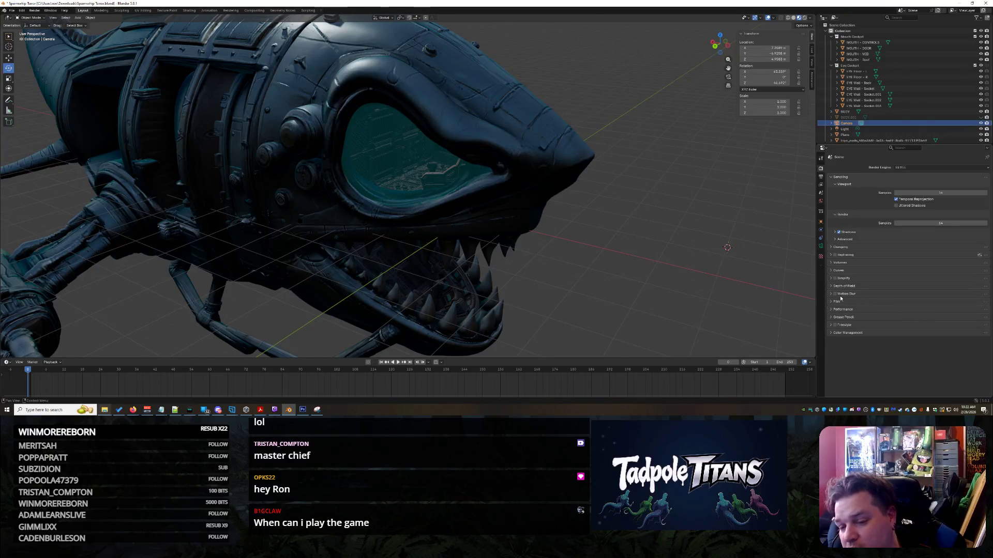
- Expand and collapse the Volumes and Raytracing panels, then open the viewport shading options
{"action": "left_click", "coordinate": [831, 263]}
{"action": "left_click", "coordinate": [831, 263]}
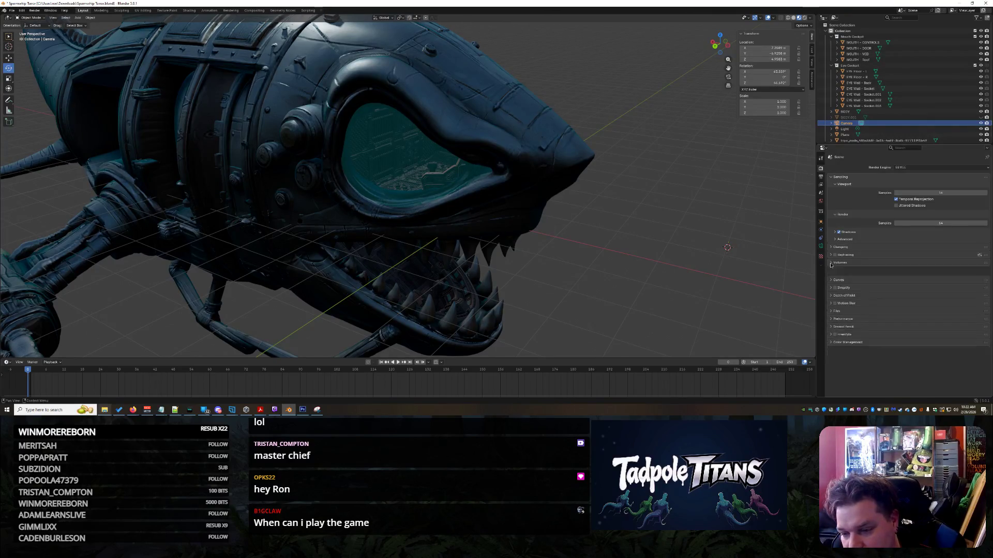
{"action": "left_click", "coordinate": [831, 256]}
{"action": "left_click", "coordinate": [831, 256]}
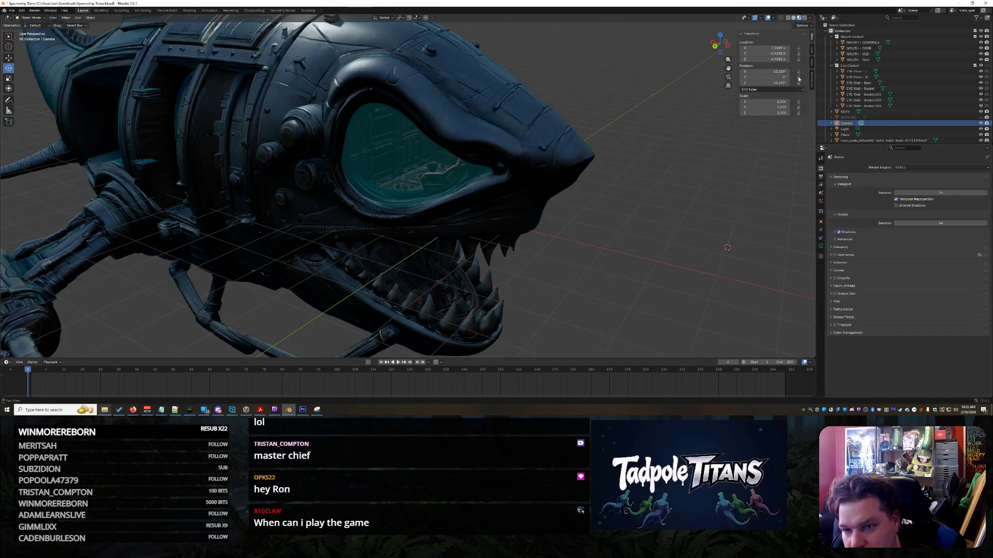
{"action": "left_click", "coordinate": [810, 18]}
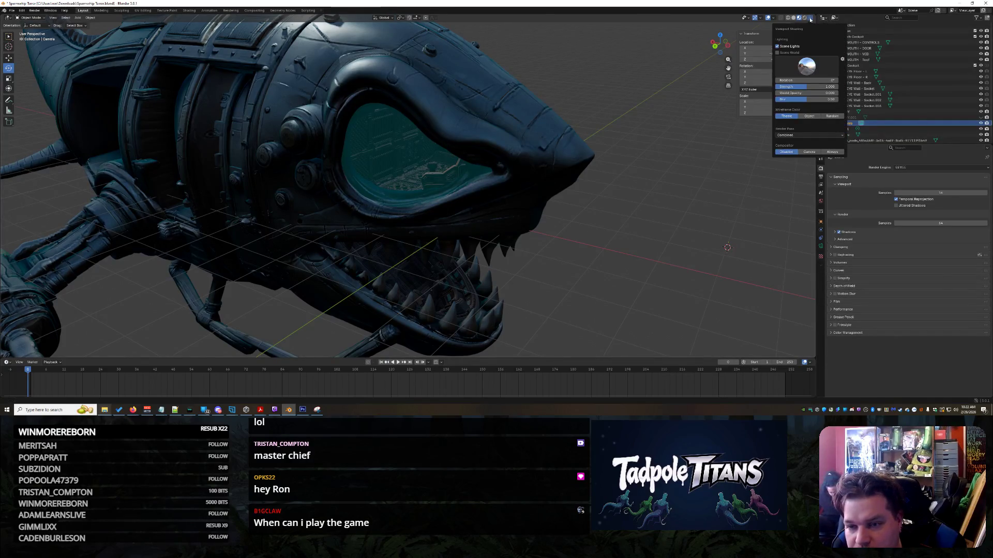
- Try Scene World lighting, then return to HDRI, rotate it, and pick a different studio HDRI
{"action": "left_click", "coordinate": [777, 53]}
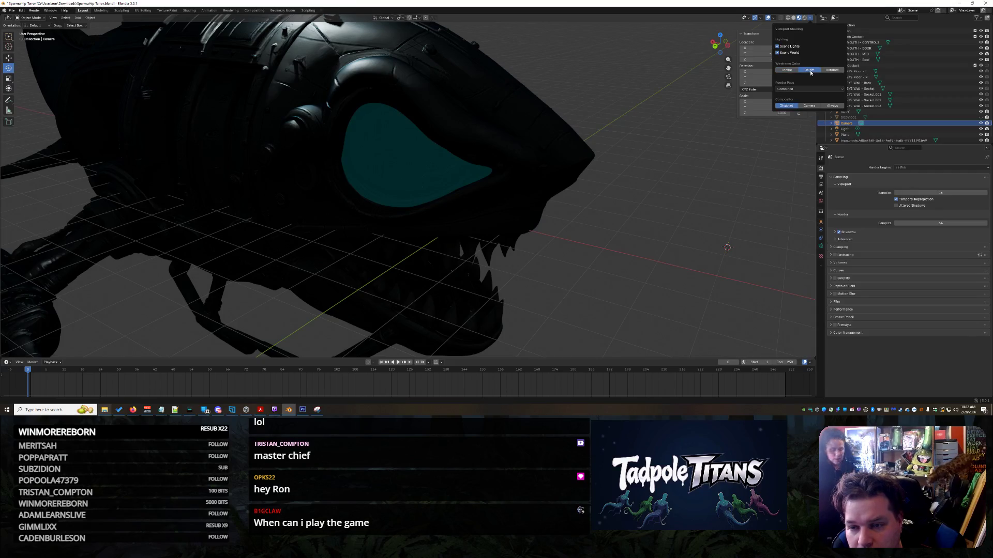
{"action": "left_click", "coordinate": [788, 53]}
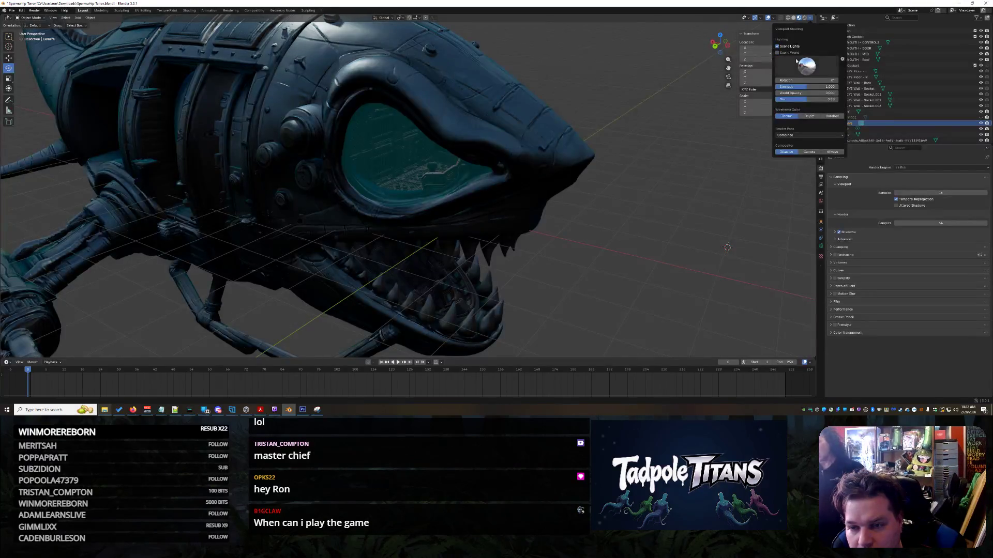
{"action": "left_click_drag", "start_coordinate": [813, 82], "coordinate": [892, 81]}
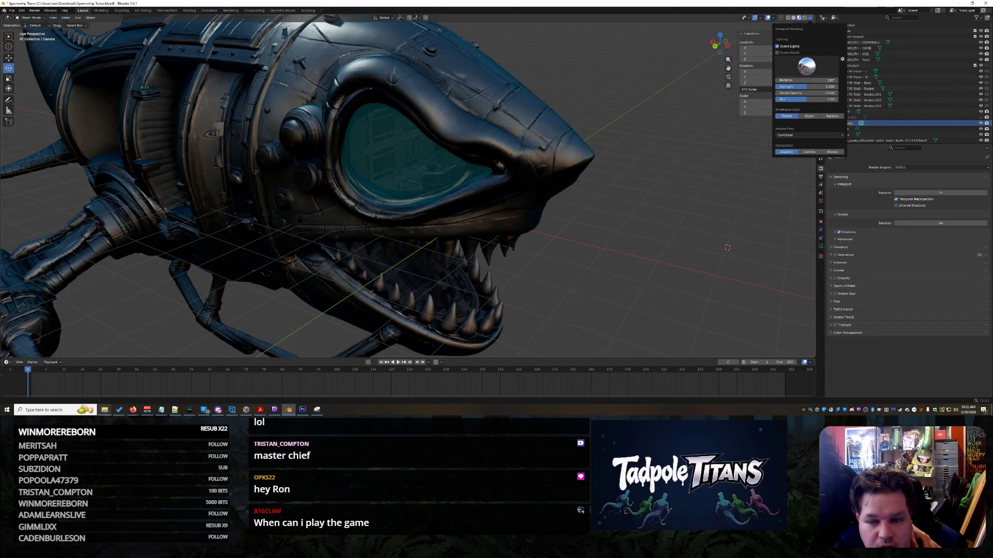
{"action": "left_click", "coordinate": [809, 71]}
{"action": "left_click", "coordinate": [889, 86]}
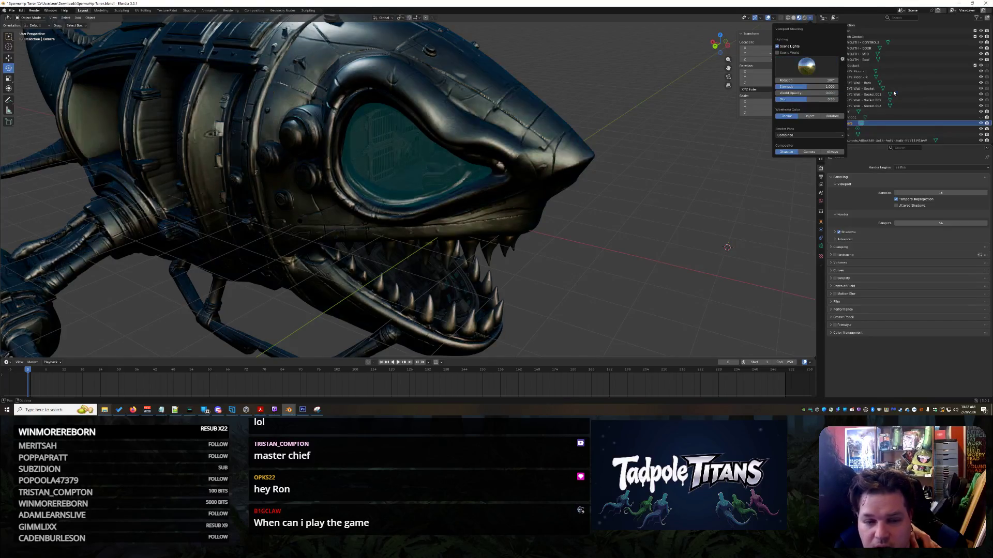
- Orbit and zoom to a closer front view of the shark's head
{"action": "scroll", "coordinate": [615, 228], "scroll_direction": "down", "scroll_amount": 5}
{"action": "middle_click_drag", "start_coordinate": [616, 228], "coordinate": [623, 208]}
{"action": "scroll", "coordinate": [622, 209], "scroll_direction": "up", "scroll_amount": 4}
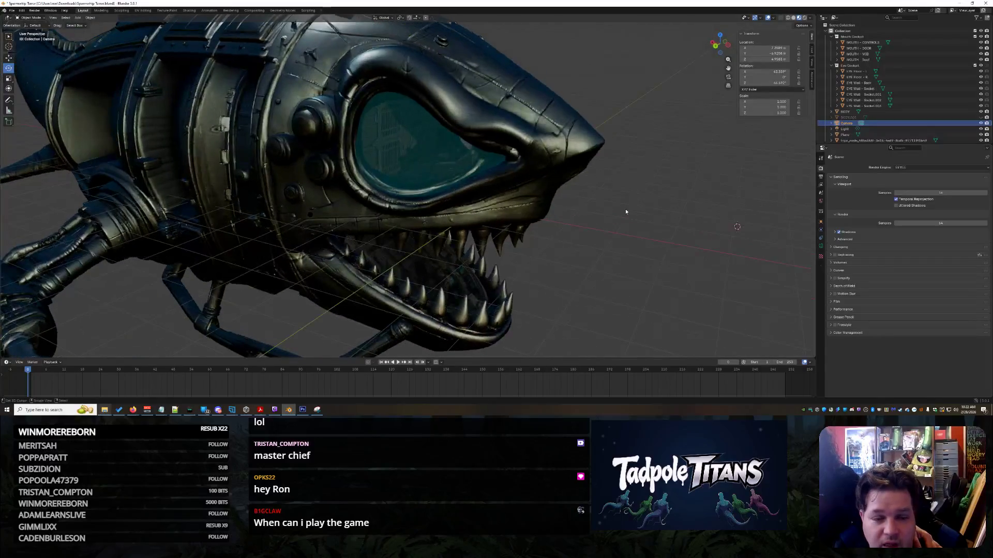
{"action": "middle_click_drag", "start_coordinate": [429, 194], "coordinate": [594, 189]}
{"action": "scroll", "coordinate": [547, 194], "scroll_direction": "down", "scroll_amount": 5}
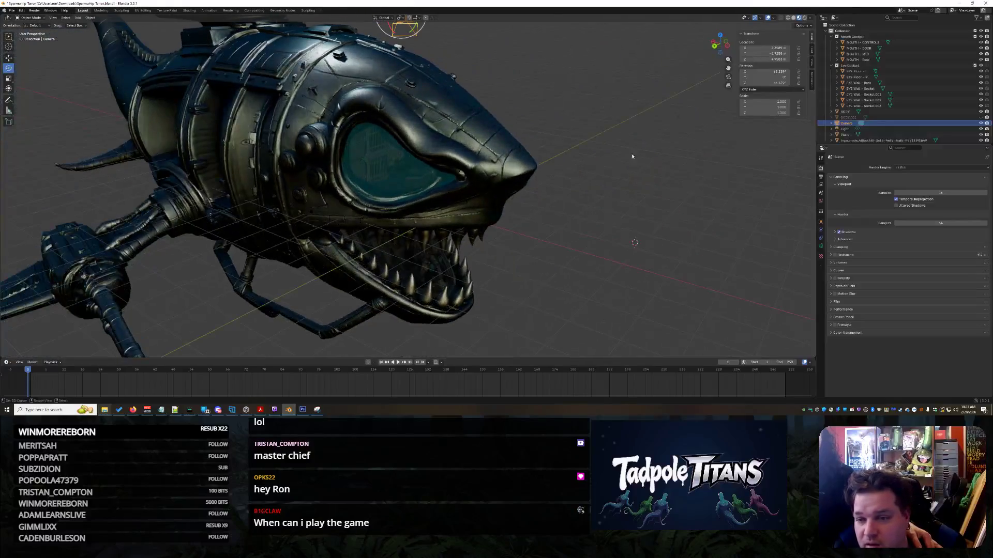
{"action": "left_click", "coordinate": [811, 18]}
{"action": "left_click", "coordinate": [812, 20]}
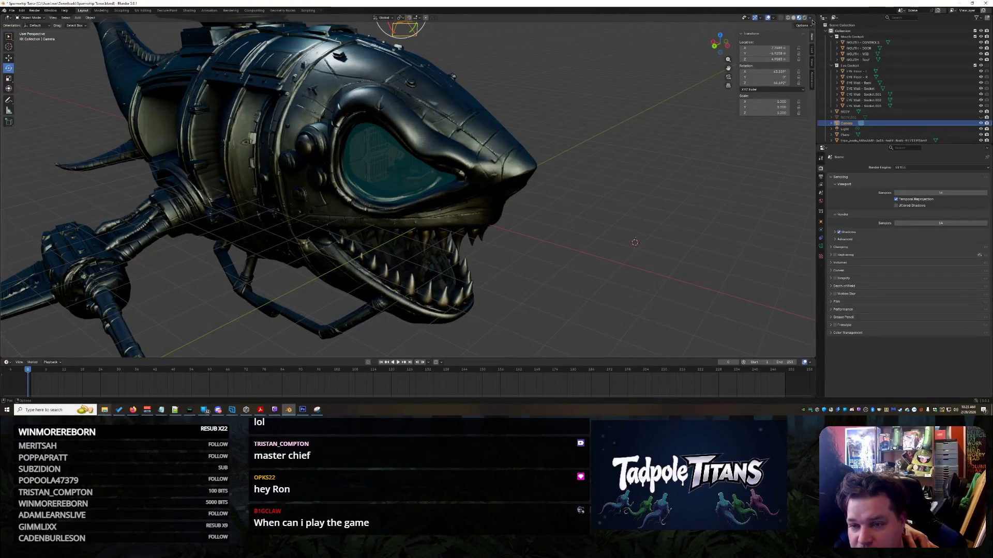
{"action": "left_click", "coordinate": [810, 19]}
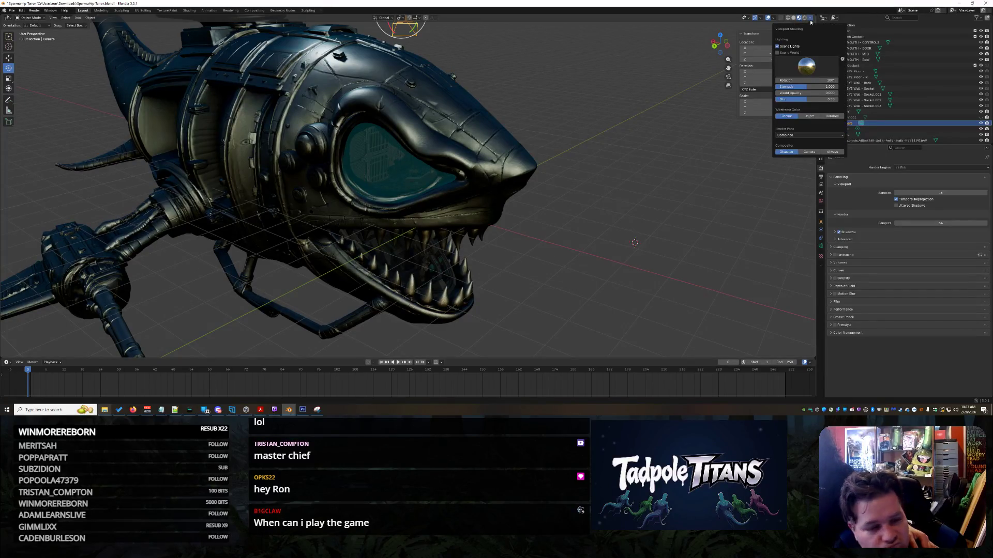
{"action": "mouse_move", "coordinate": [571, 189]}
{"action": "middle_mouse_down"}
{"action": "mouse_move", "coordinate": [509, 171]}
{"action": "mouse_move", "coordinate": [595, 190]}
{"action": "mouse_move", "coordinate": [562, 188]}
{"action": "mouse_move", "coordinate": [438, 107]}
{"action": "mouse_move", "coordinate": [445, 138]}
{"action": "middle_mouse_up"}
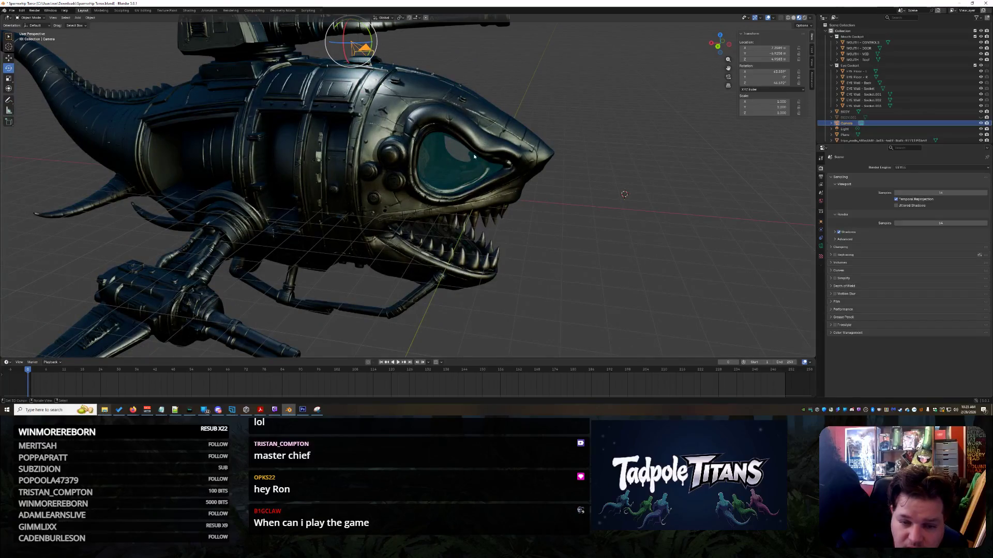
- Turn the shark to a front three-quarter view, peek at Advanced render settings, and bring up Snipping Tool
{"action": "middle_click_drag", "start_coordinate": [419, 156], "coordinate": [714, 143]}
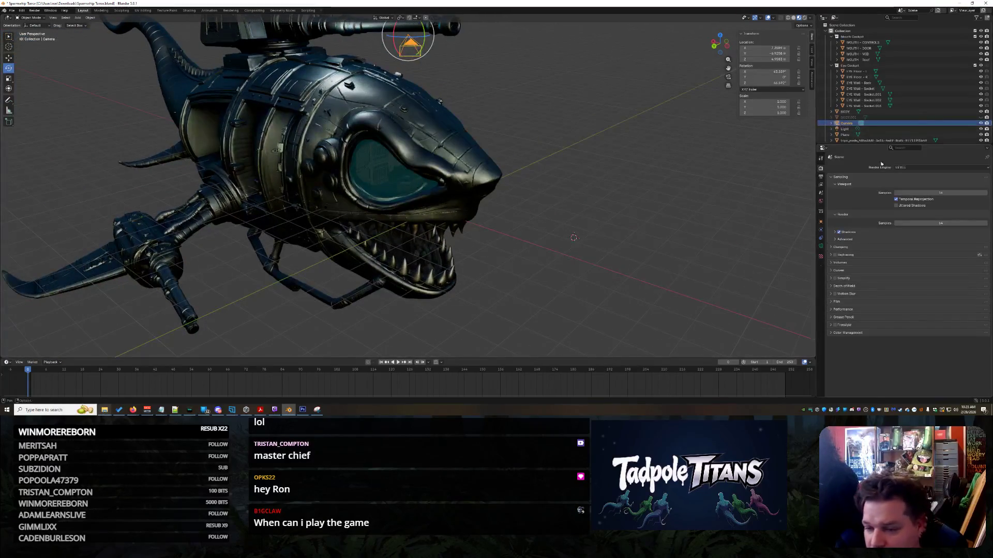
{"action": "left_click", "coordinate": [835, 241]}
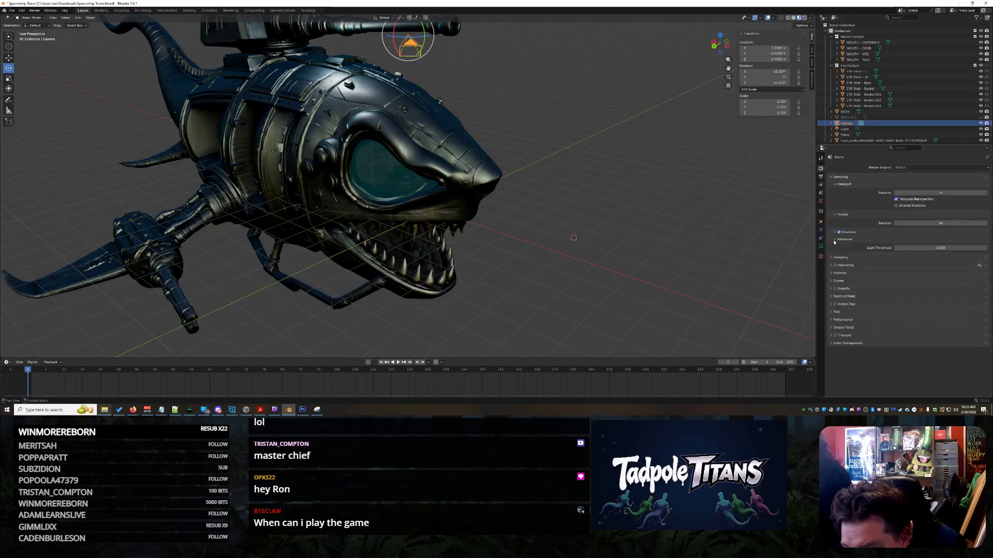
{"action": "left_click", "coordinate": [835, 240]}
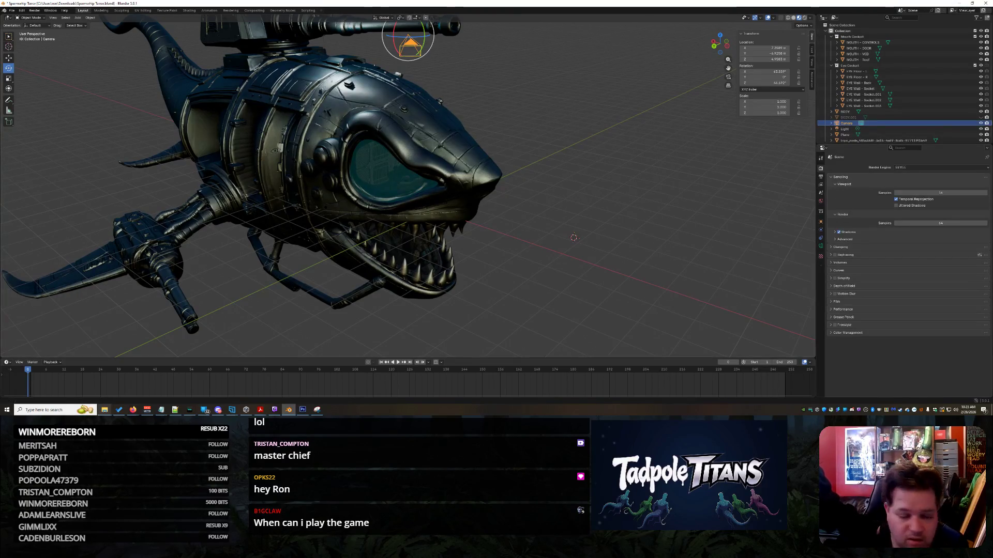
{"action": "left_click", "coordinate": [317, 410]}
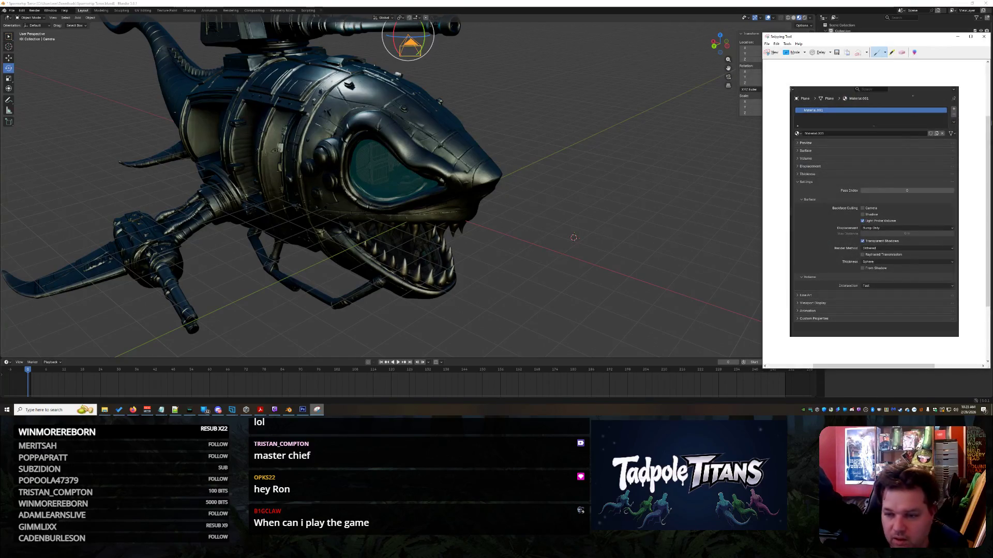
- Snip Blender's Render Properties panel, copy the capture, and return to Blender
{"action": "left_click", "coordinate": [772, 52]}
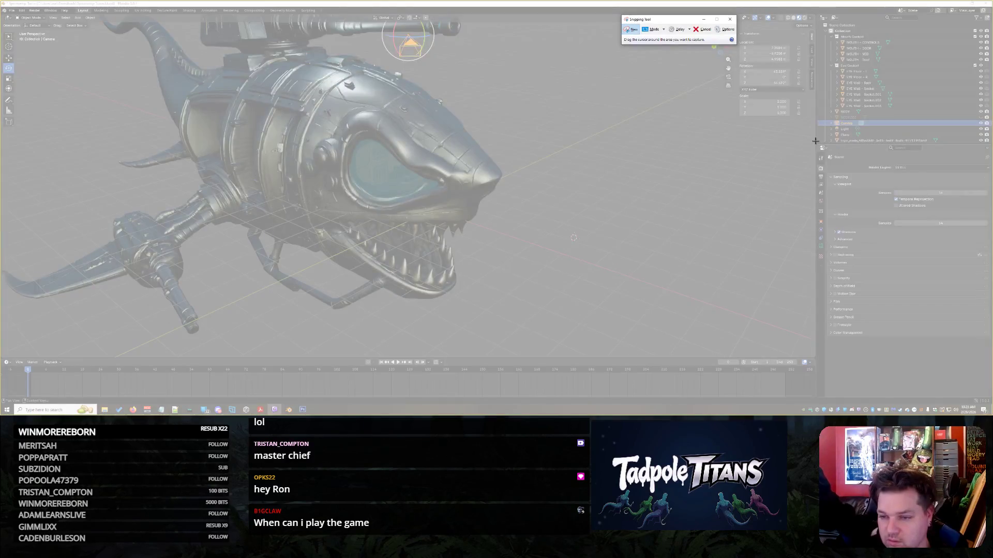
{"action": "left_click_drag", "start_coordinate": [815, 147], "coordinate": [991, 391]}
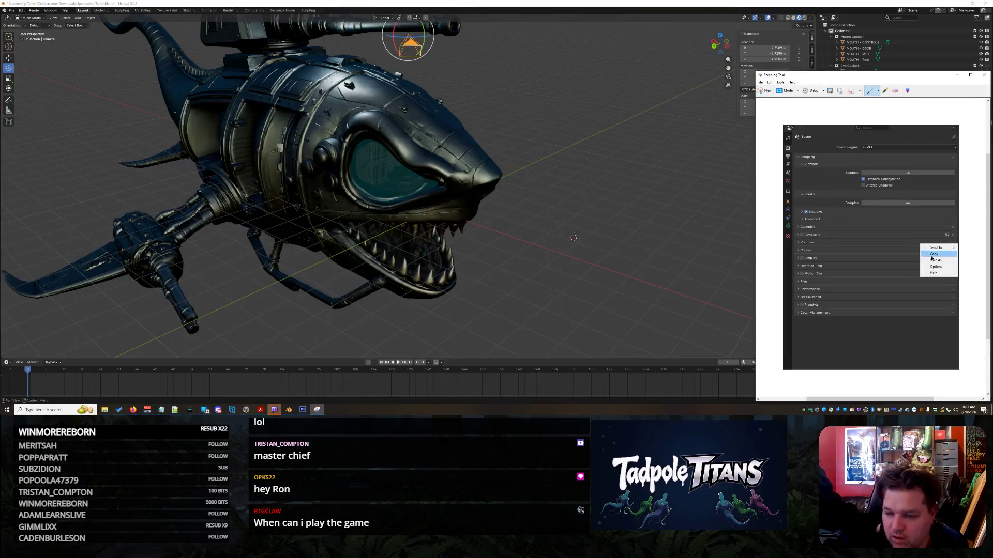
{"action": "left_click", "coordinate": [636, 226]}
{"action": "right_click", "coordinate": [637, 226], "text": "shift"}
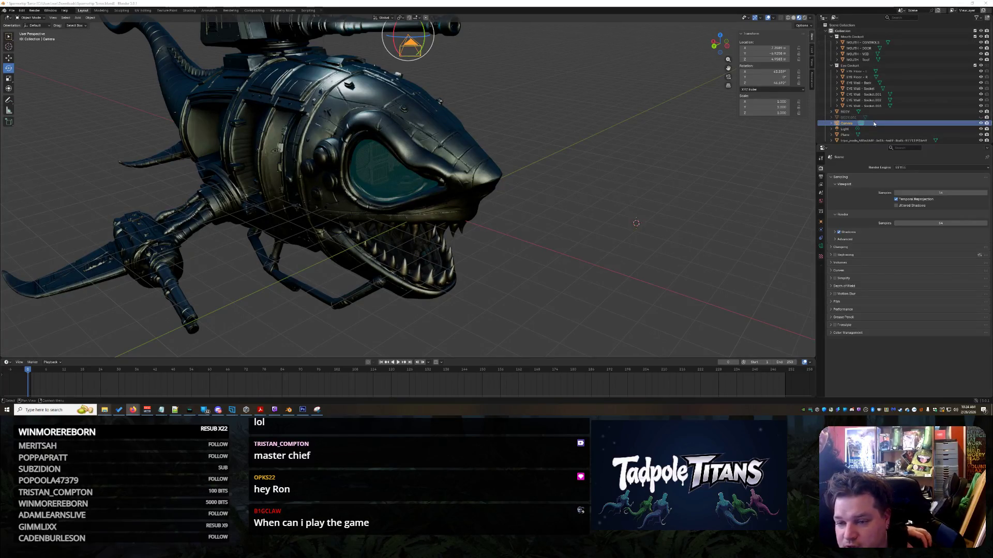
{"action": "left_click", "coordinate": [849, 125]}
- Expand the Camera in the Outliner and briefly open the Advanced, Clamping and Volumes panels
{"action": "left_click", "coordinate": [831, 124]}
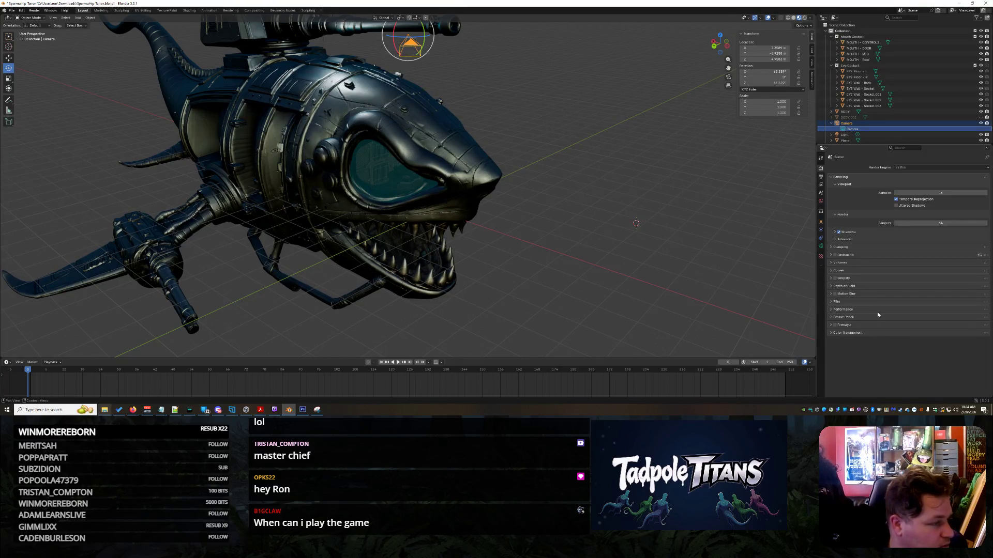
{"action": "left_click", "coordinate": [835, 238]}
{"action": "left_click", "coordinate": [835, 239]}
{"action": "left_click", "coordinate": [830, 247]}
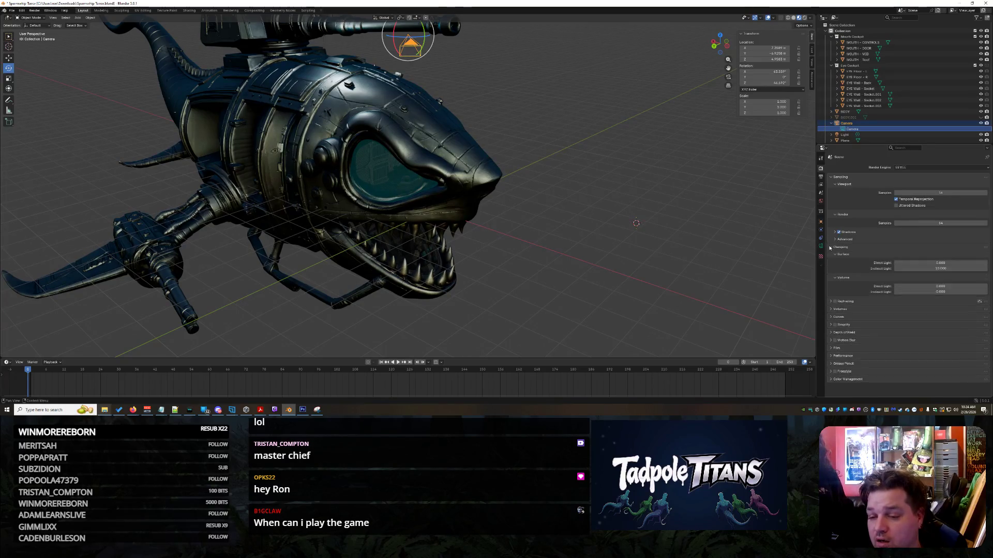
{"action": "left_click", "coordinate": [829, 248]}
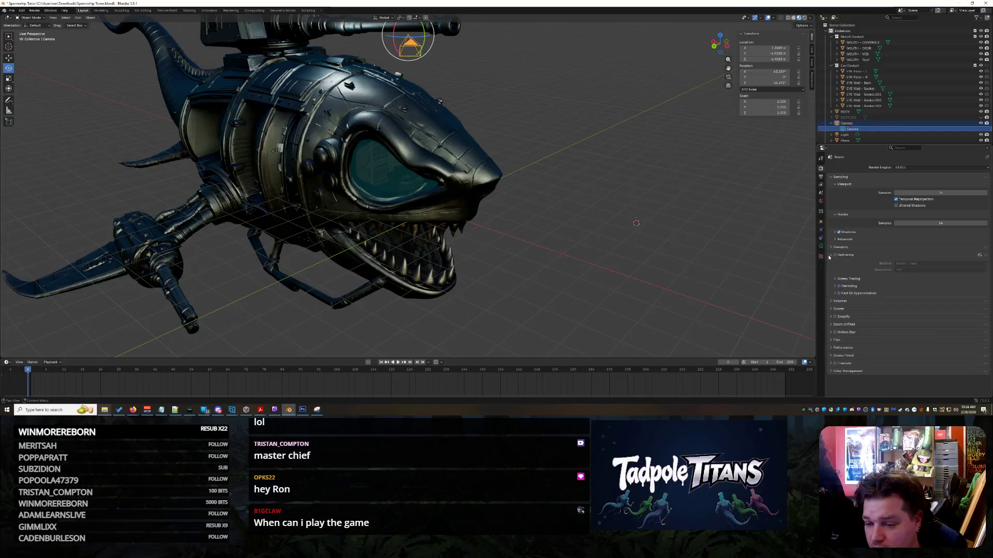
{"action": "left_click", "coordinate": [830, 263]}
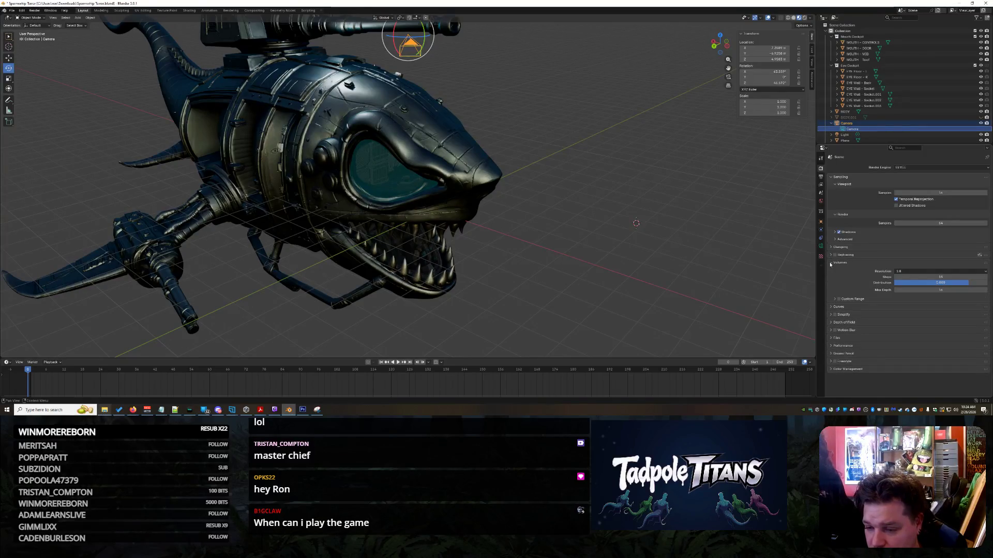
{"action": "left_click", "coordinate": [830, 263]}
- Toggle the Curves, Simplify, Depth of Field and Motion Blur panels closed, then switch to the browser
{"action": "left_click", "coordinate": [833, 271]}
{"action": "left_click", "coordinate": [833, 271]}
{"action": "left_click", "coordinate": [833, 279]}
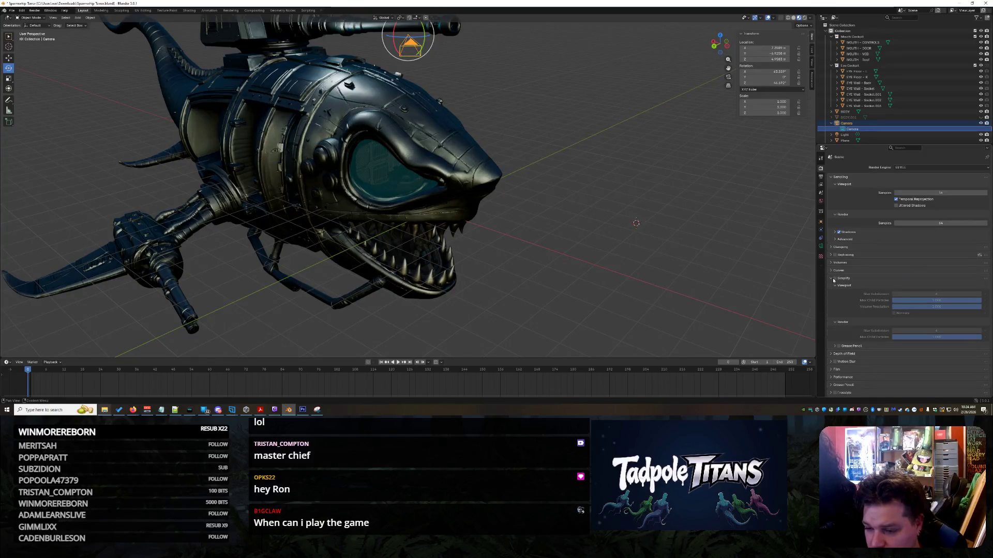
{"action": "left_click", "coordinate": [833, 279]}
{"action": "left_click", "coordinate": [832, 287]}
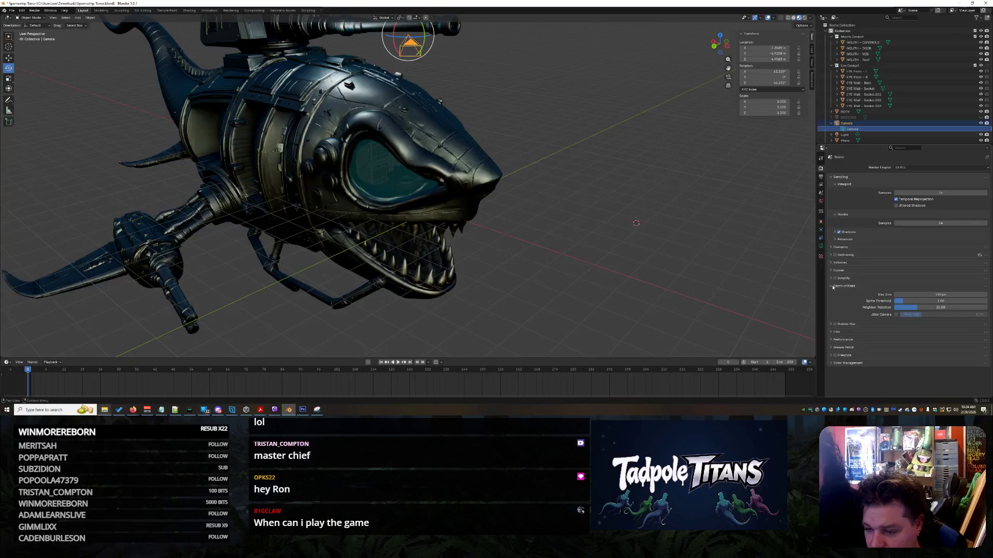
{"action": "left_click", "coordinate": [832, 287]}
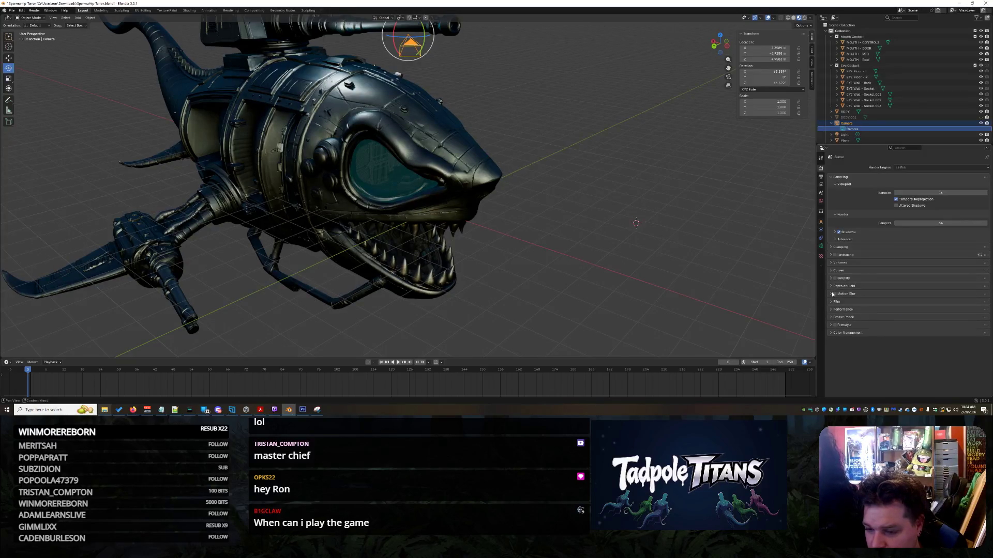
{"action": "left_click", "coordinate": [832, 294]}
{"action": "left_click", "coordinate": [832, 294]}
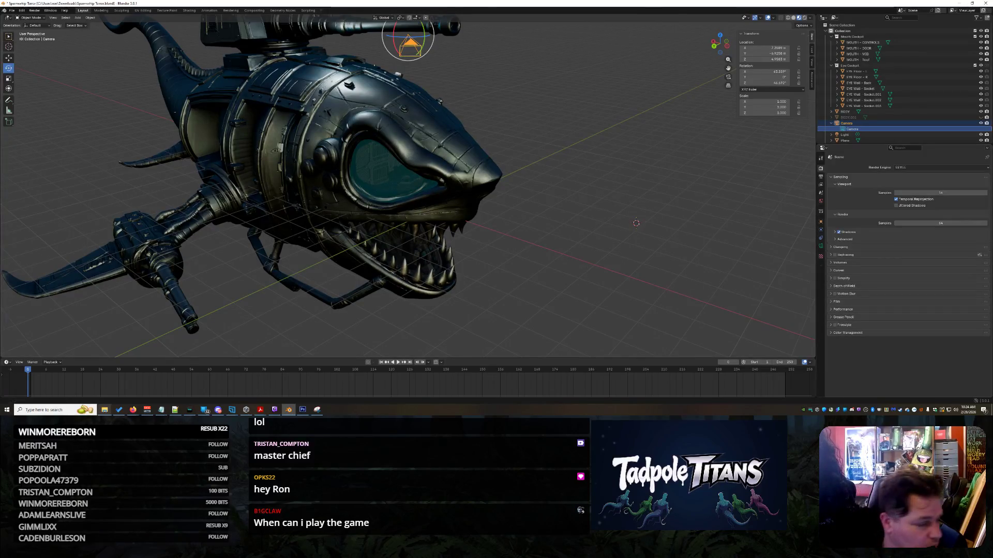
{"action": "key", "text": "alt+Tab"}
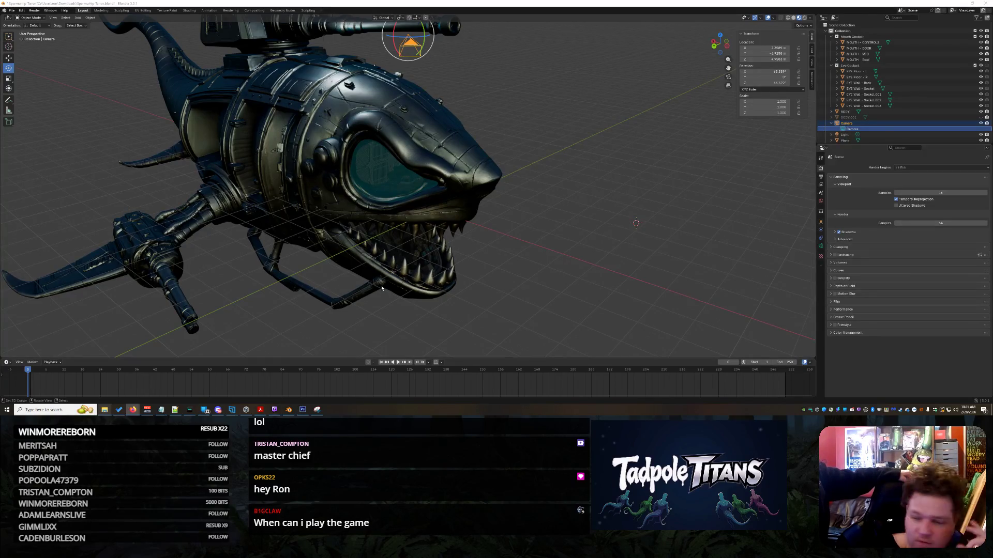
- Enable Raytracing and expand its Screen Tracing precision and thickness options
{"action": "left_click", "coordinate": [831, 255]}
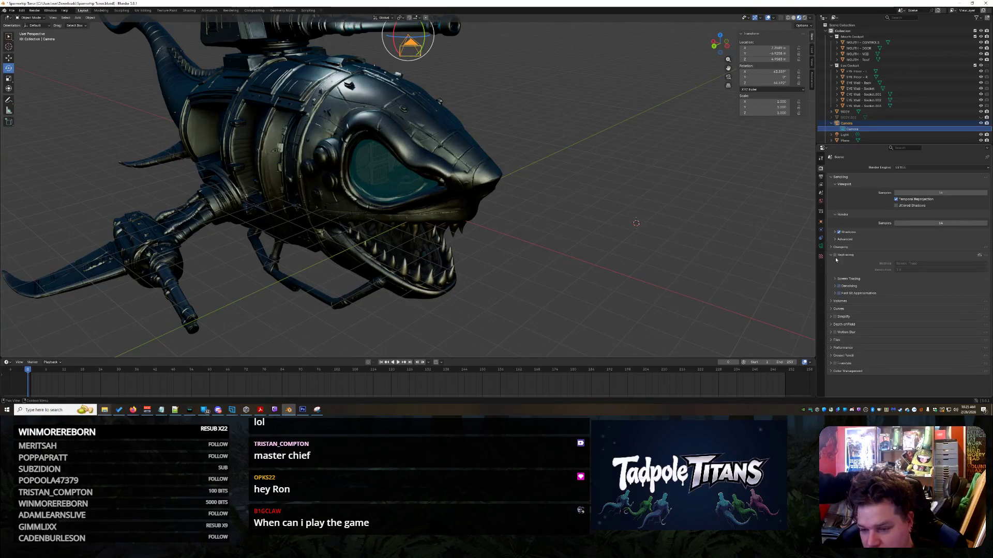
{"action": "left_click", "coordinate": [835, 255]}
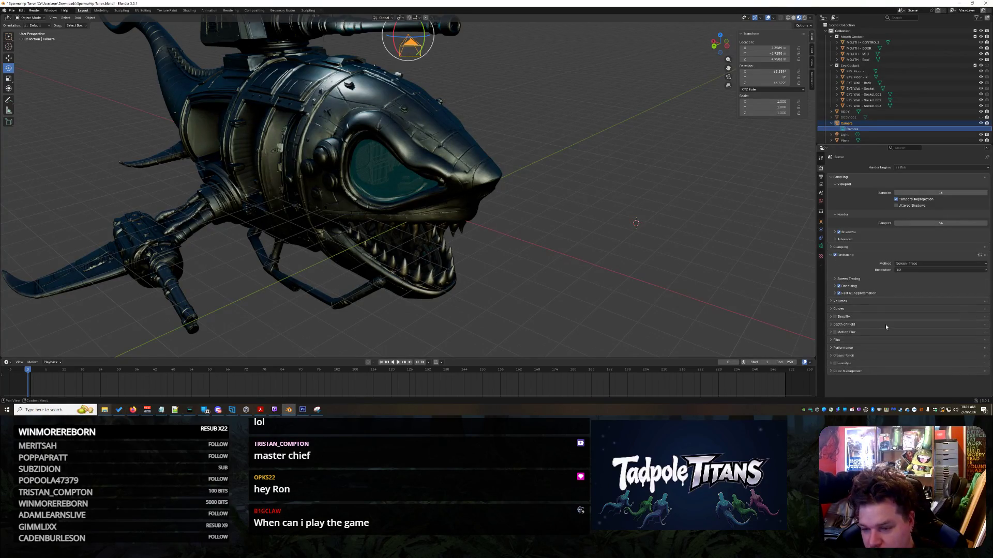
{"action": "left_click", "coordinate": [835, 280]}
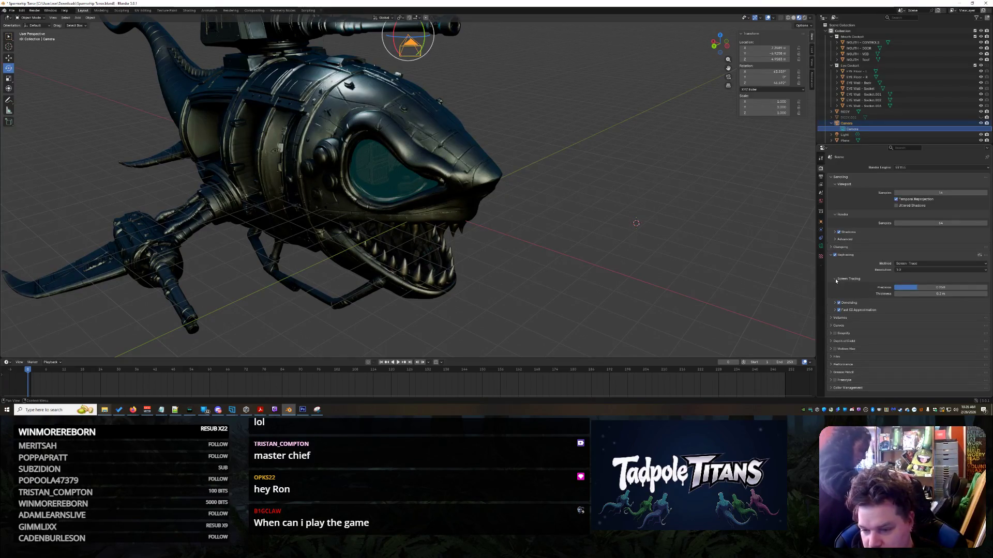
{"action": "left_click", "coordinate": [835, 280]}
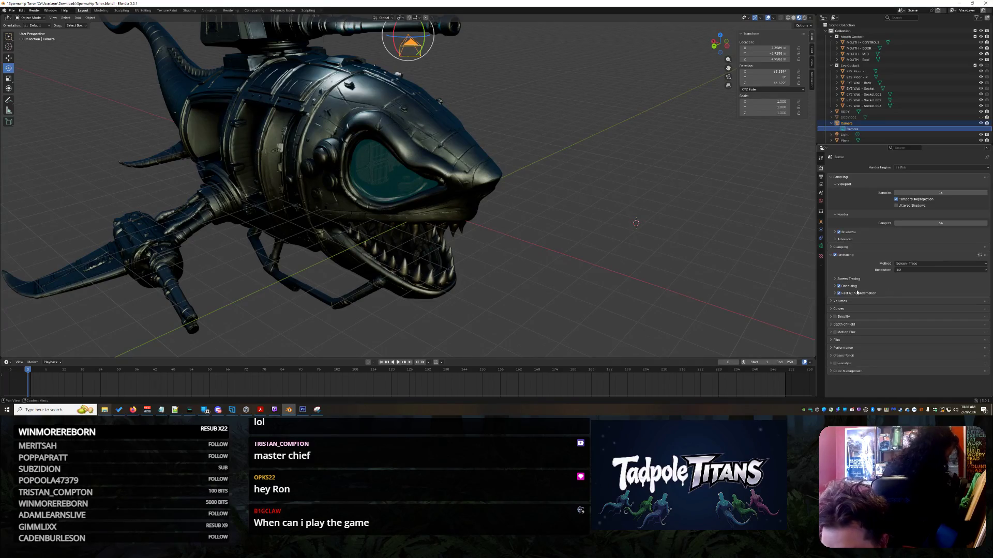
{"action": "left_click", "coordinate": [834, 294]}
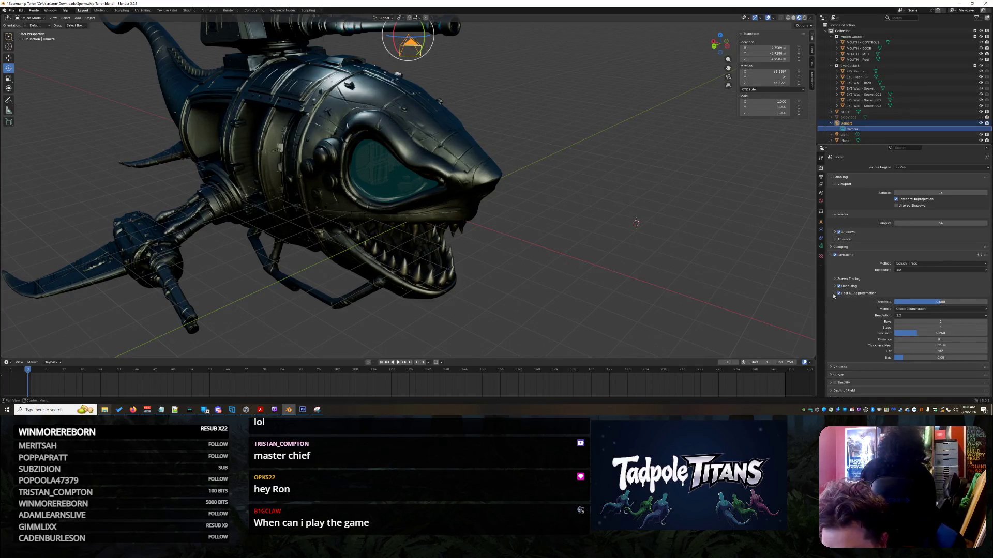
{"action": "left_click", "coordinate": [833, 295]}
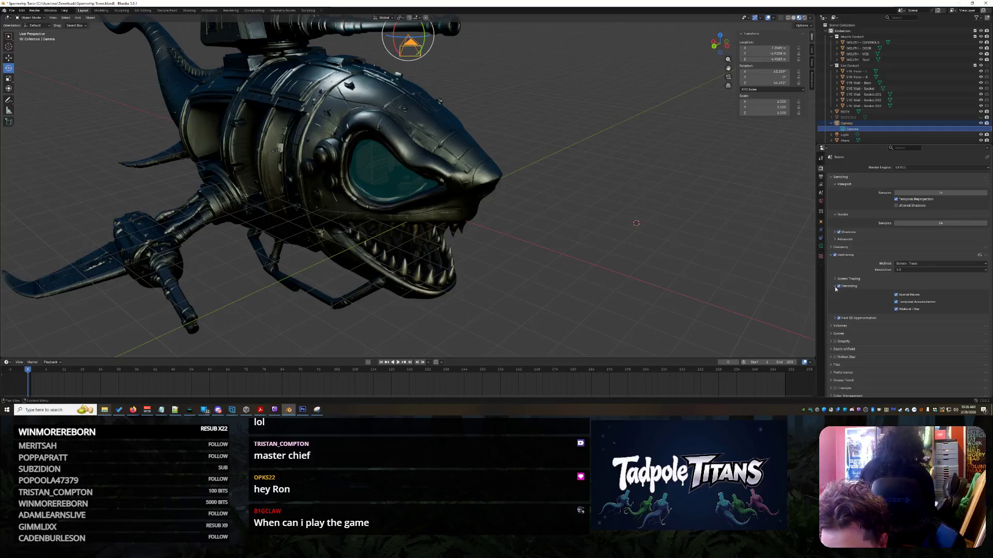
{"action": "left_click", "coordinate": [834, 279]}
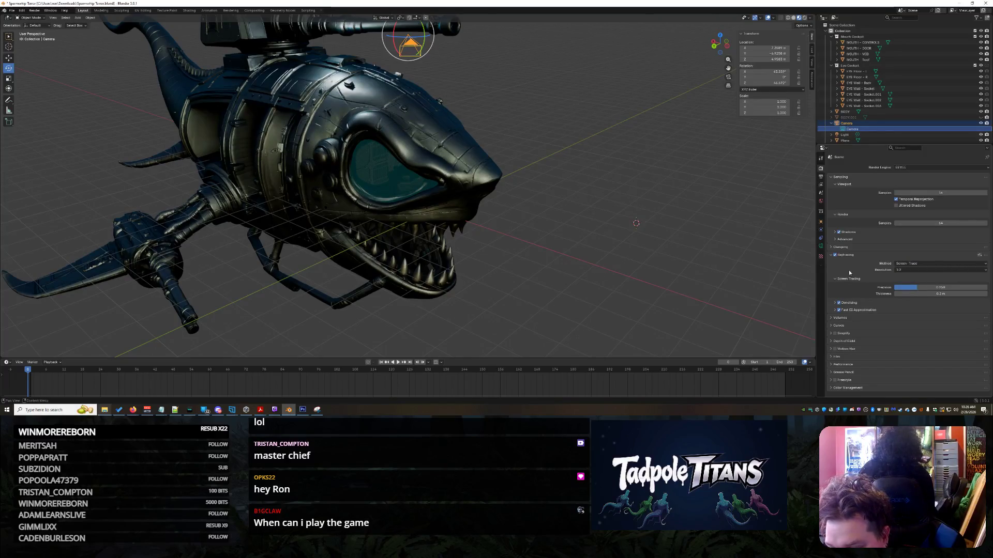
- Open the Denoising and Fast GI Approximation panels, review Fast GI methods, and drag Screen Tracing thickness
{"action": "left_click", "coordinate": [834, 303]}
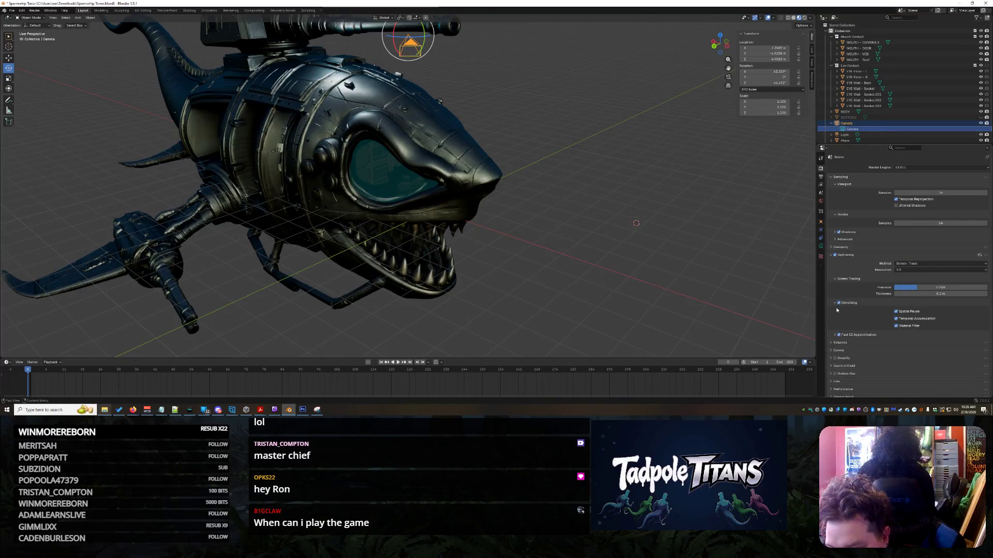
{"action": "left_click", "coordinate": [834, 335]}
{"action": "scroll", "coordinate": [852, 320], "scroll_direction": "down", "scroll_amount": 1}
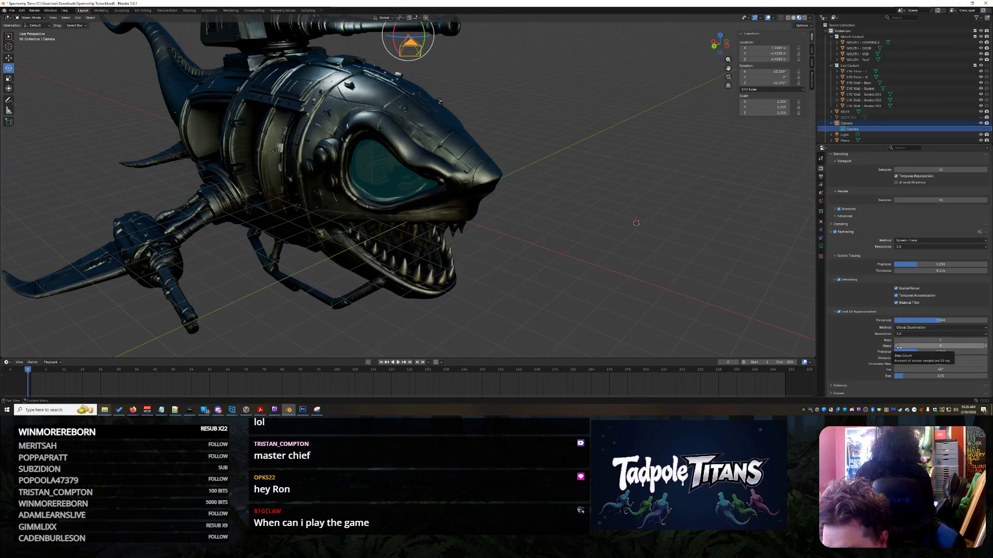
{"action": "left_click", "coordinate": [902, 328]}
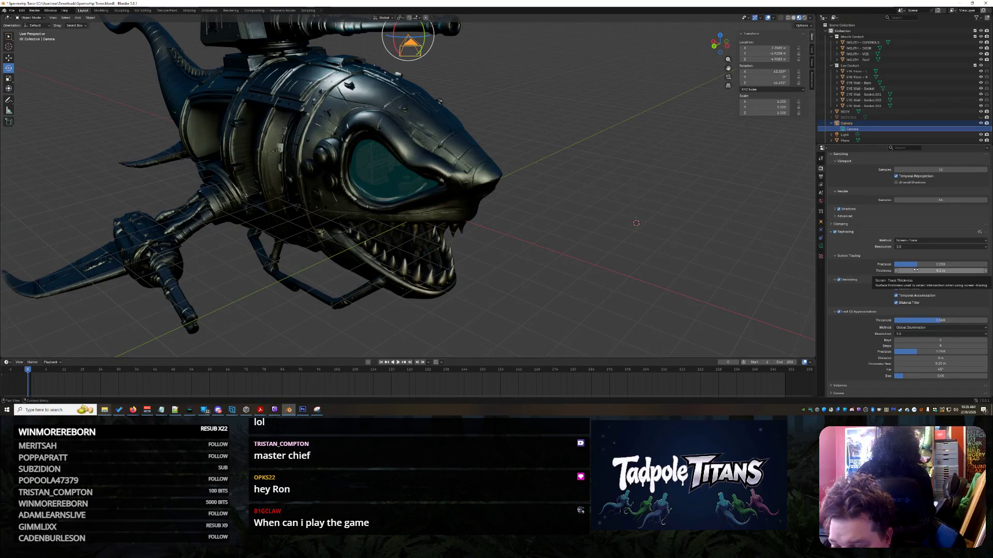
{"action": "mouse_move", "coordinate": [916, 270]}
{"action": "left_mouse_down"}
{"action": "mouse_move", "coordinate": [951, 270]}
{"action": "mouse_move", "coordinate": [910, 270]}
{"action": "mouse_move", "coordinate": [920, 266]}
{"action": "left_mouse_up"}
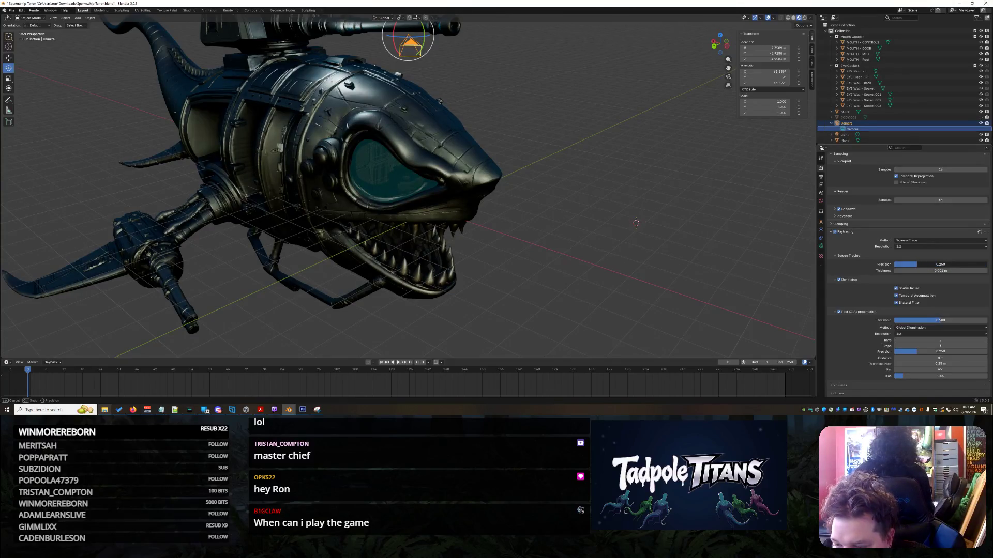
{"action": "left_click", "coordinate": [908, 247]}
{"action": "left_click", "coordinate": [909, 250]}
{"action": "left_click", "coordinate": [910, 241]}
{"action": "left_click", "coordinate": [910, 242]}
{"action": "left_click", "coordinate": [910, 243]}
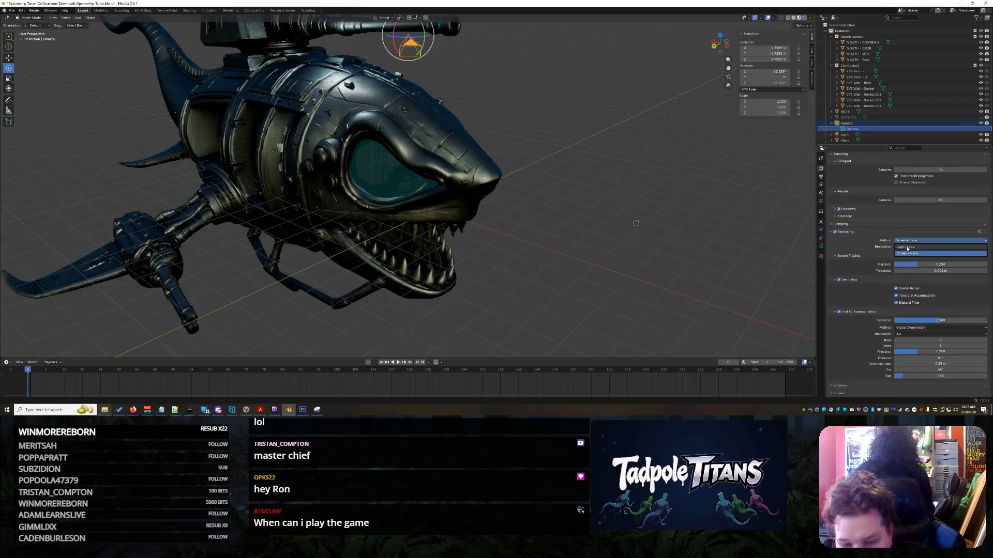
{"action": "left_click", "coordinate": [905, 247]}
{"action": "left_click", "coordinate": [914, 241]}
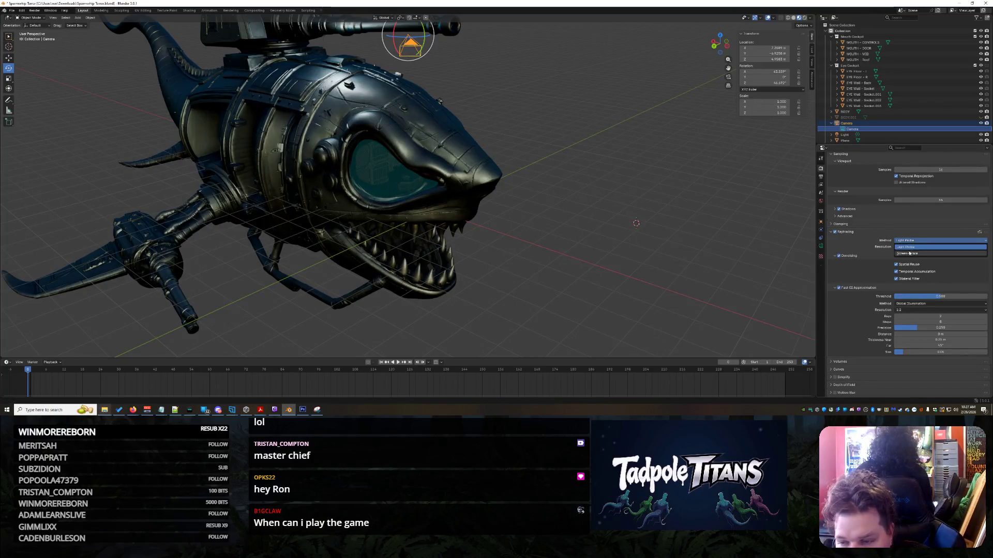
{"action": "left_click", "coordinate": [910, 254]}
{"action": "scroll", "coordinate": [847, 315], "scroll_direction": "down", "scroll_amount": 1}
{"action": "scroll", "coordinate": [847, 314], "scroll_direction": "down", "scroll_amount": 2}
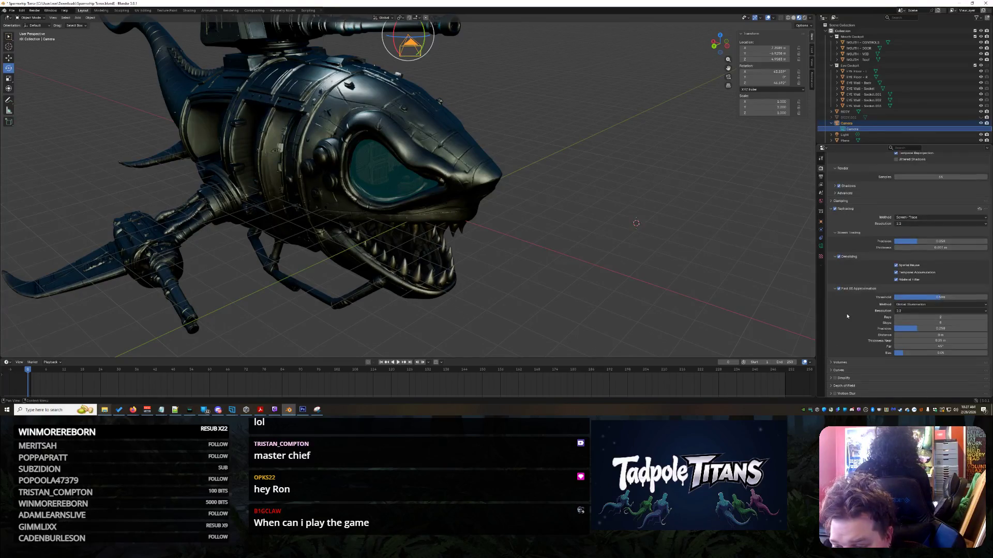
{"action": "scroll", "coordinate": [860, 302], "scroll_direction": "up", "scroll_amount": 2}
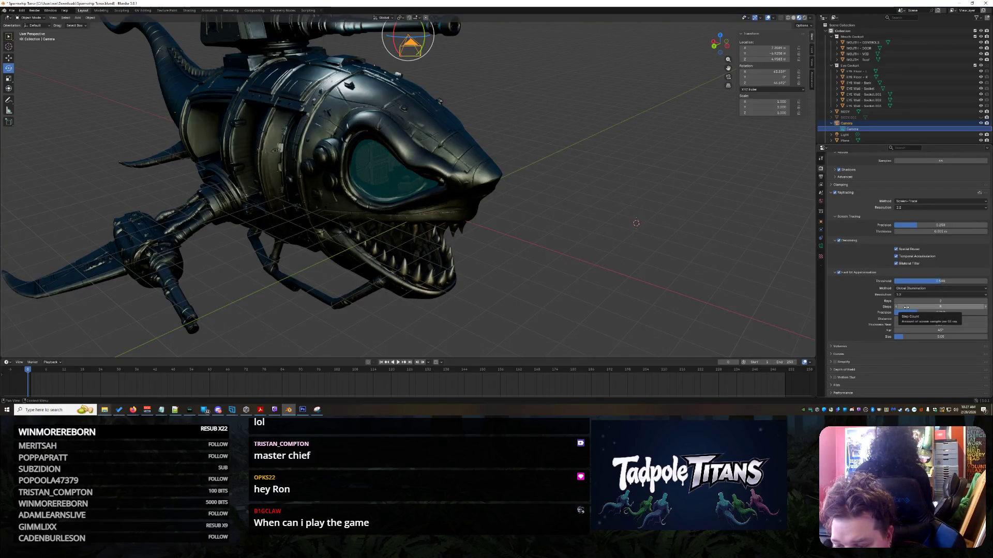
{"action": "mouse_move", "coordinate": [905, 307]}
{"action": "left_mouse_down"}
{"action": "mouse_move", "coordinate": [941, 307]}
{"action": "mouse_move", "coordinate": [925, 307]}
{"action": "left_mouse_up"}
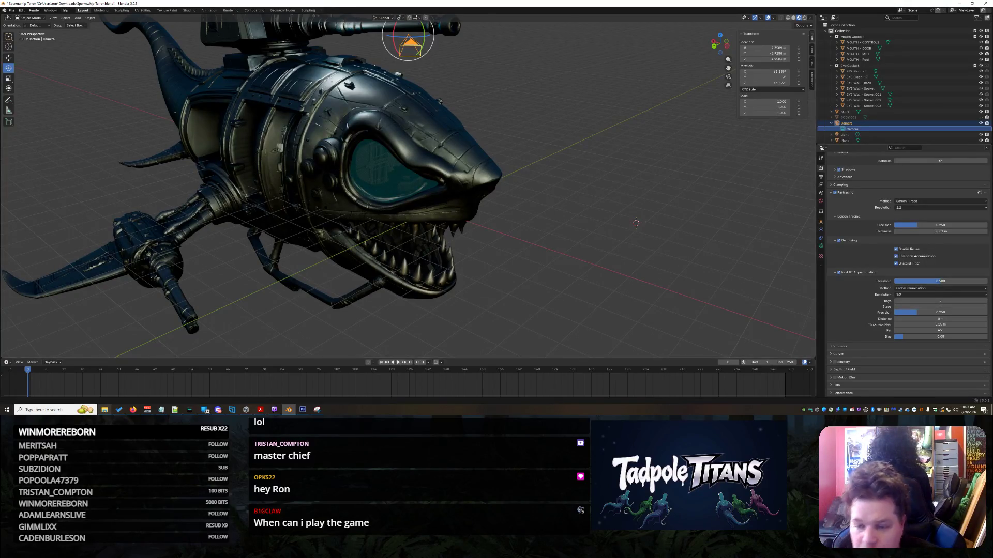
{"action": "key", "text": "alt+Tab"}
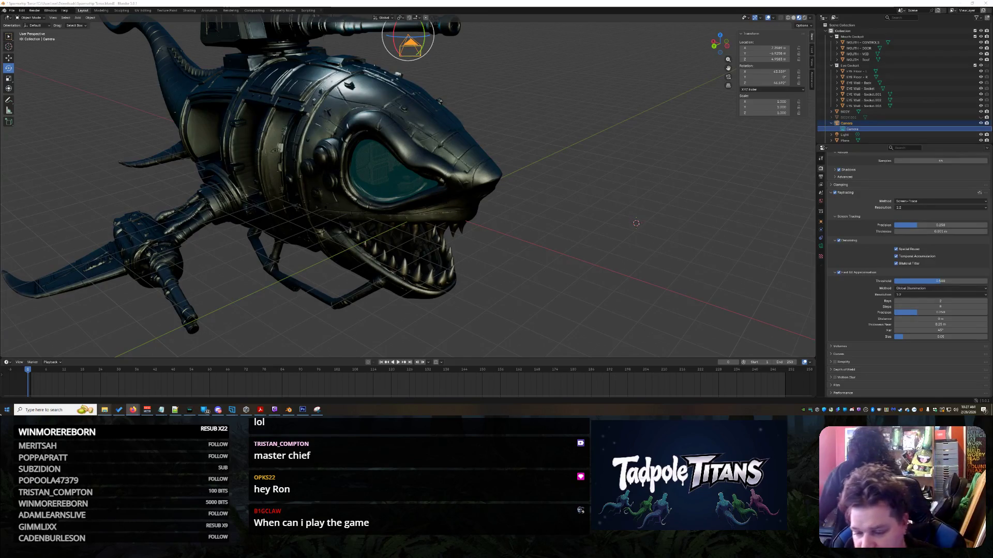
- Snip the Raytracing, Denoising and Fast GI settings panel in Snipping Tool, then switch to the browser
{"action": "left_click", "coordinate": [317, 410]}
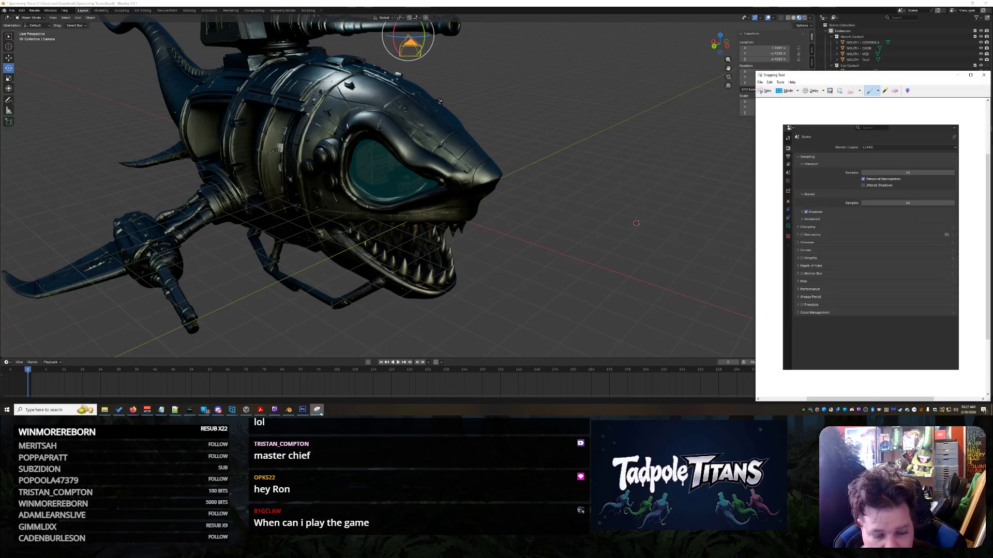
{"action": "left_click", "coordinate": [765, 90]}
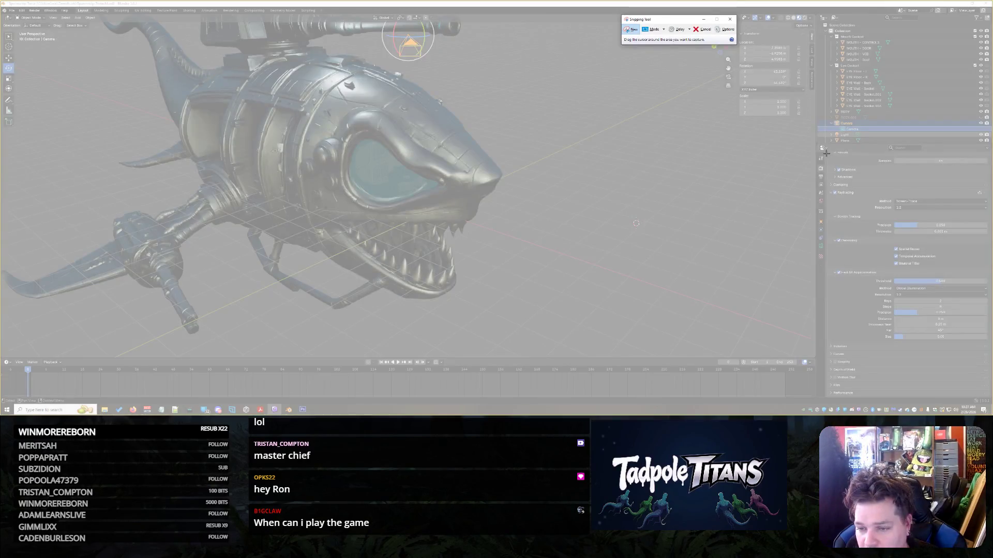
{"action": "mouse_move", "coordinate": [825, 153]}
{"action": "left_mouse_down"}
{"action": "mouse_move", "coordinate": [962, 349]}
{"action": "mouse_move", "coordinate": [984, 349]}
{"action": "mouse_move", "coordinate": [992, 385]}
{"action": "mouse_move", "coordinate": [991, 345]}
{"action": "left_mouse_up"}
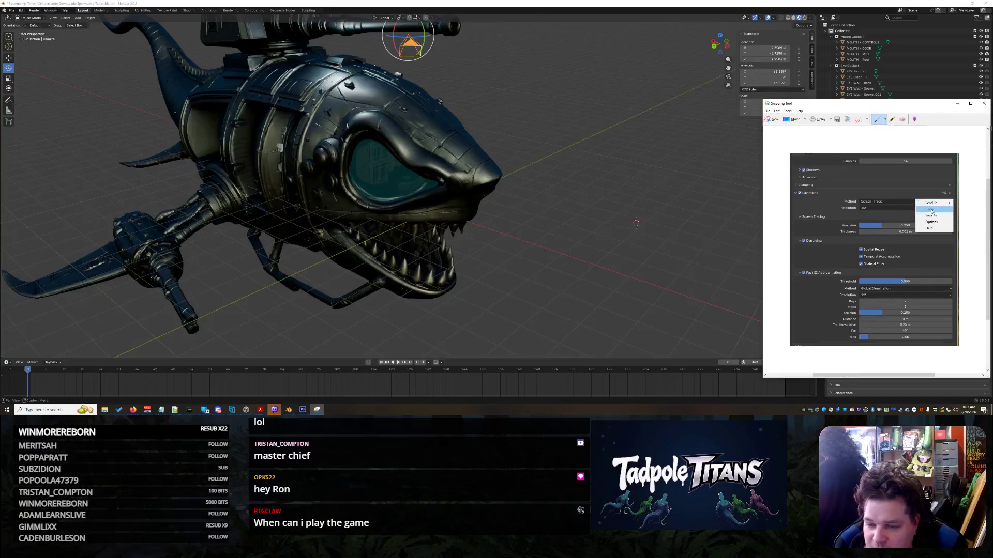
{"action": "key", "text": "alt+Tab"}
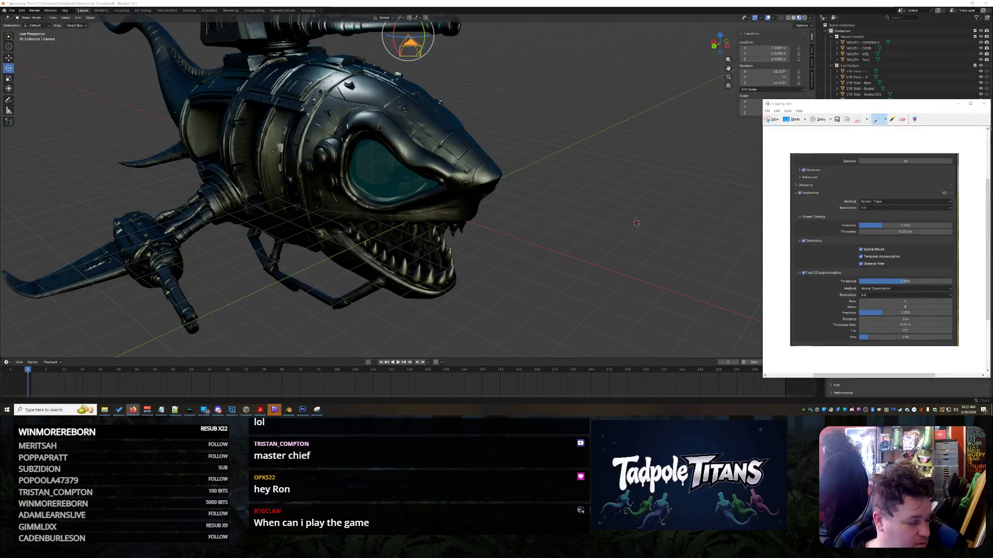